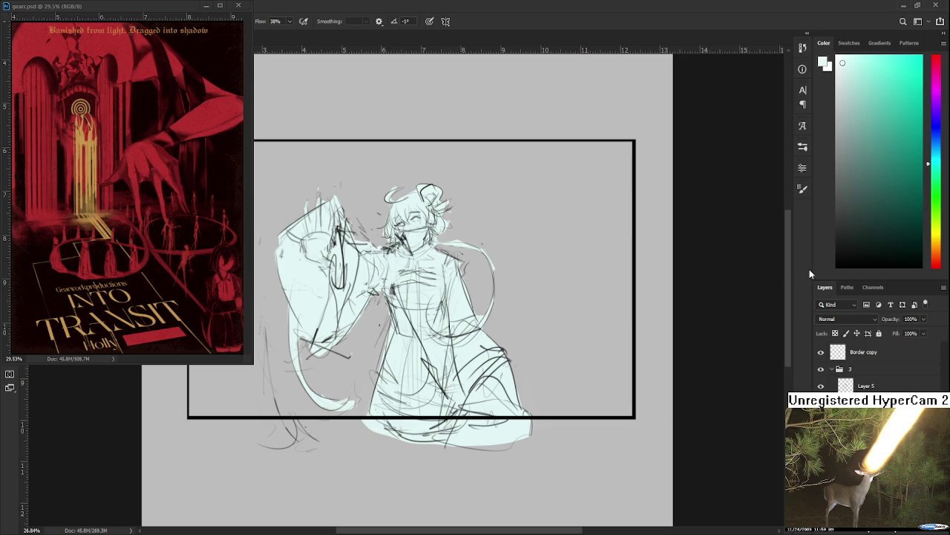
Step: Zoom into the head, erase stray sketch lines, then return to the Brush with near-black
scroll(401, 199, "up", 3)
key("e")
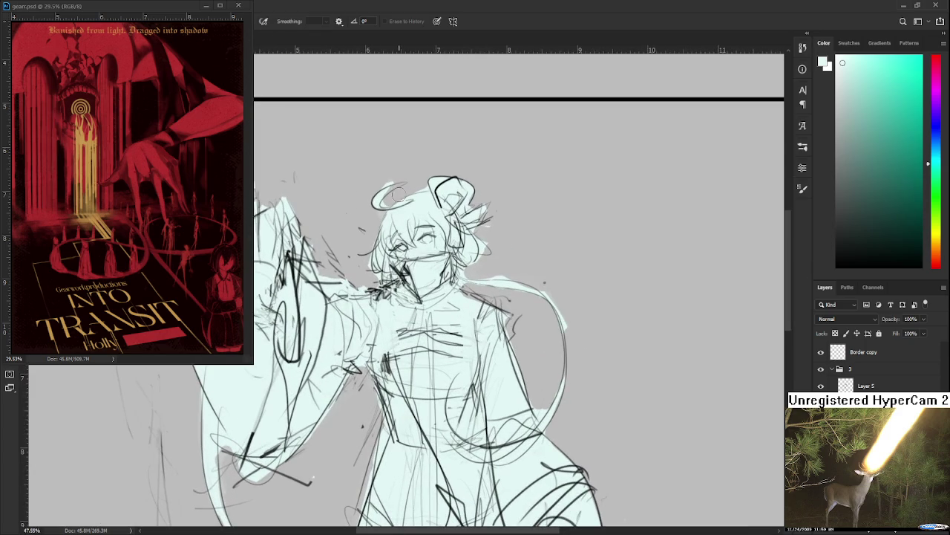
left_click_drag(443, 173, 450, 211)
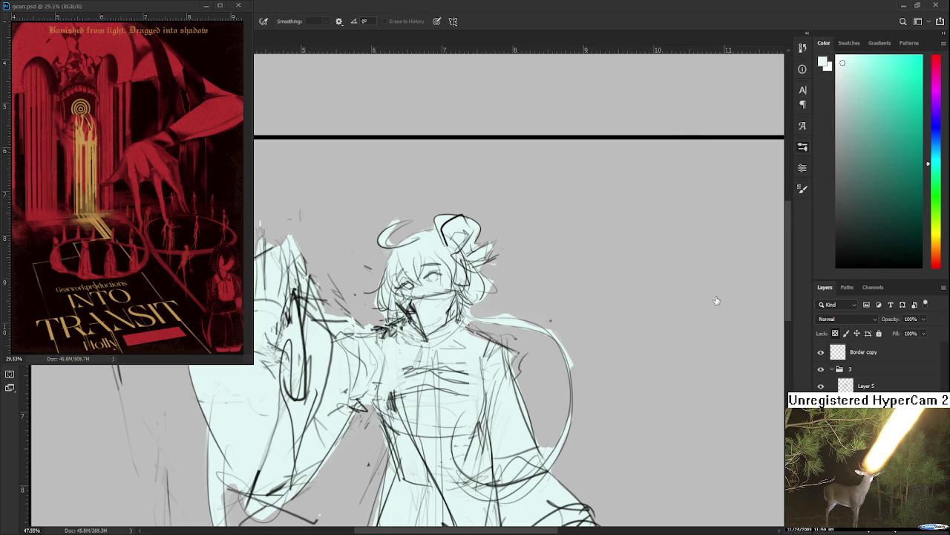
key("b")
scroll(460, 297, "up", 1)
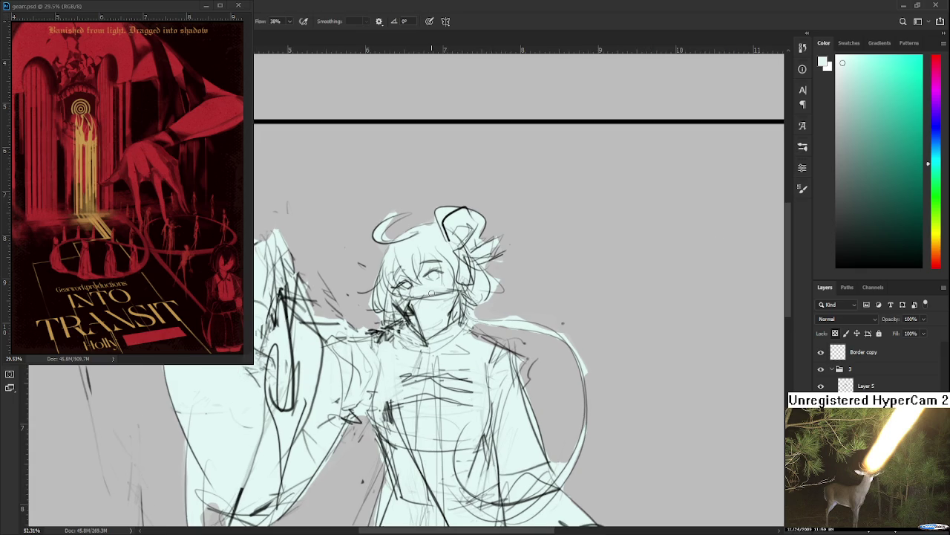
scroll(431, 293, "up", 1)
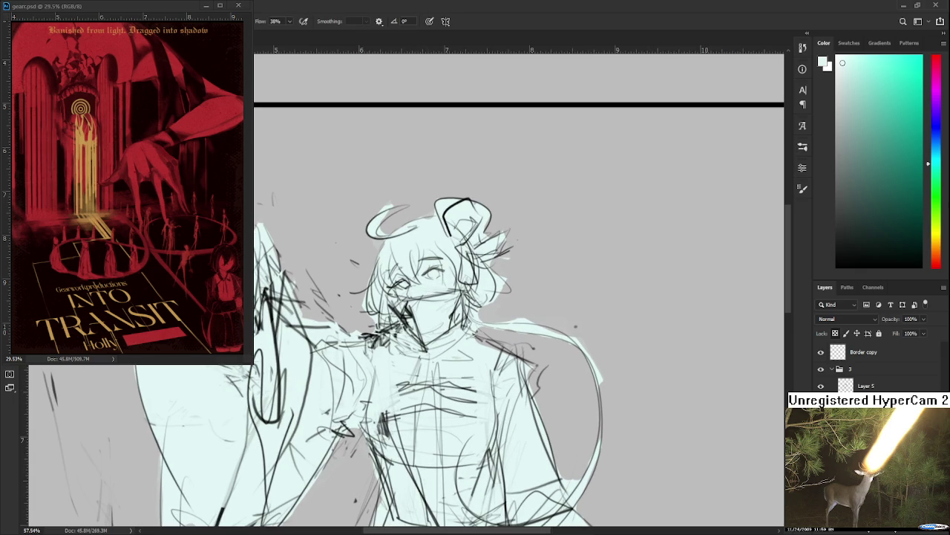
left_click_drag(868, 215, 845, 236)
Step: Paint near-black hair over the top, right side and strands down the face
left_click_drag(390, 271, 371, 315)
left_click_drag(380, 256, 375, 323)
mouse_move(375, 285)
left_mouse_down()
mouse_move(387, 231)
mouse_move(404, 274)
mouse_move(419, 282)
left_mouse_up()
left_click_drag(375, 215, 408, 264)
mouse_move(371, 237)
left_mouse_down()
mouse_move(422, 215)
mouse_move(401, 256)
left_mouse_up()
mouse_move(431, 222)
left_mouse_down()
mouse_move(412, 267)
mouse_move(460, 264)
mouse_move(492, 301)
left_mouse_up()
left_click_drag(493, 243, 496, 286)
mouse_move(482, 219)
left_mouse_down()
mouse_move(504, 252)
mouse_move(442, 242)
left_mouse_up()
left_click_drag(472, 199, 438, 217)
left_click_drag(487, 248, 468, 323)
Step: Add darker mint streaks and pale mint highlights into the hair
left_click(435, 313, "alt")
left_click(851, 90)
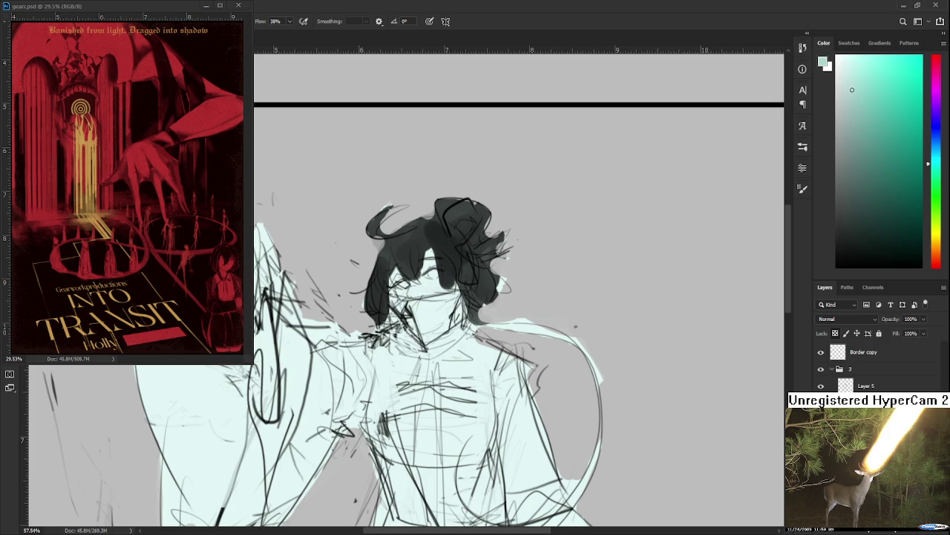
mouse_move(475, 294)
left_mouse_down()
mouse_move(468, 275)
mouse_move(464, 286)
left_mouse_up()
mouse_move(464, 249)
left_mouse_down()
mouse_move(468, 284)
mouse_move(474, 276)
mouse_move(445, 223)
mouse_move(467, 252)
mouse_move(450, 231)
mouse_move(456, 245)
left_mouse_up()
left_click(435, 324, "alt")
left_click_drag(393, 251, 369, 279)
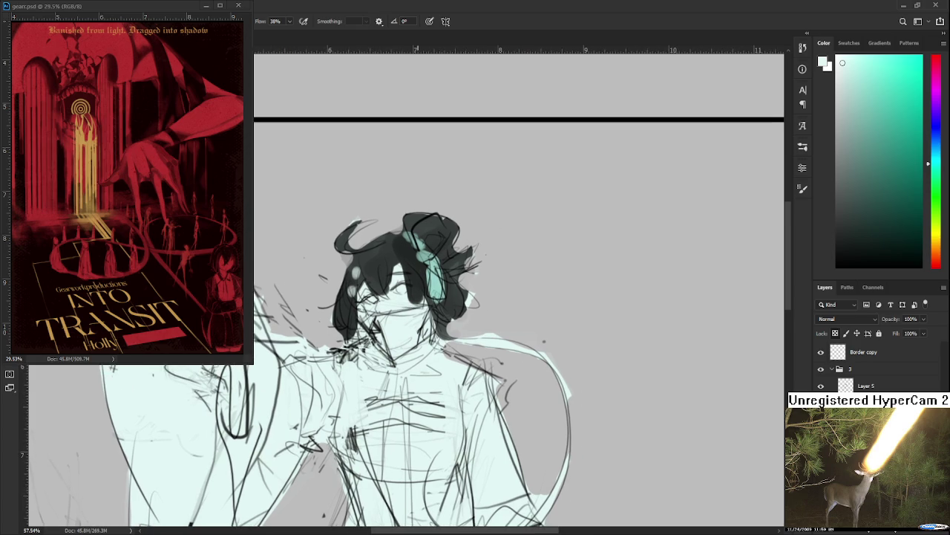
Step: Pick a light pink and brush blush across the cheeks and nose
left_click(937, 265)
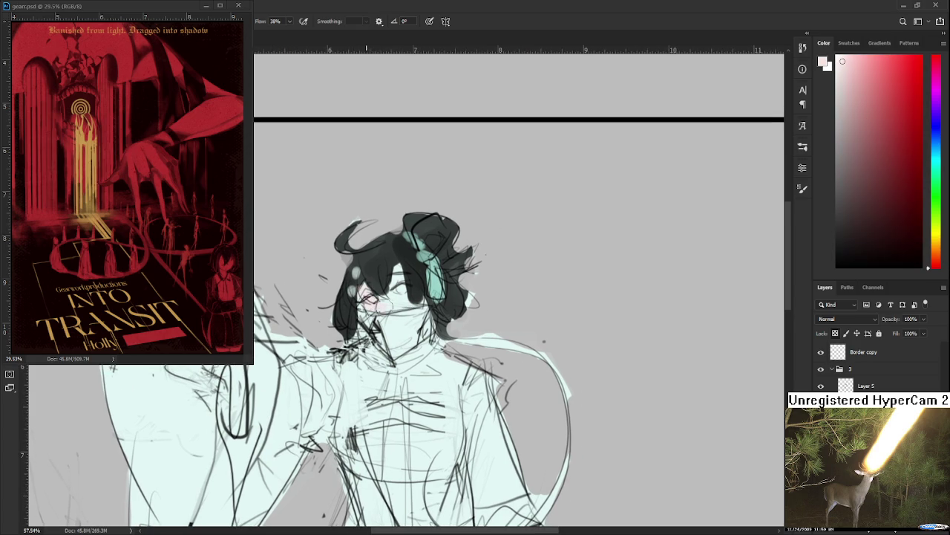
left_click(850, 63)
left_click_drag(368, 301, 408, 304)
left_click(389, 255, "alt")
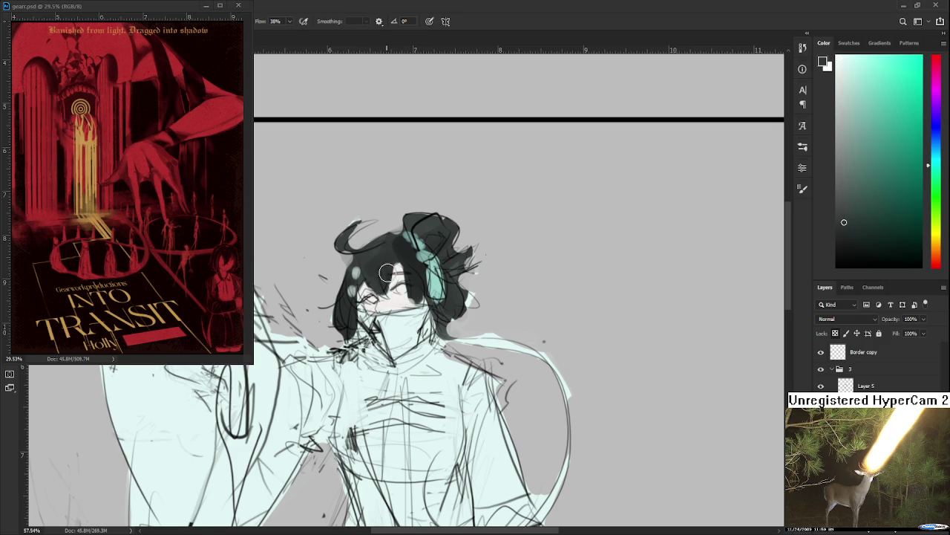
Step: Zoom in on the face and paint the eye whites white
scroll(383, 282, "up", 1)
scroll(436, 311, "up", 1)
scroll(445, 311, "up", 1)
scroll(475, 334, "up", 1)
left_click(838, 61)
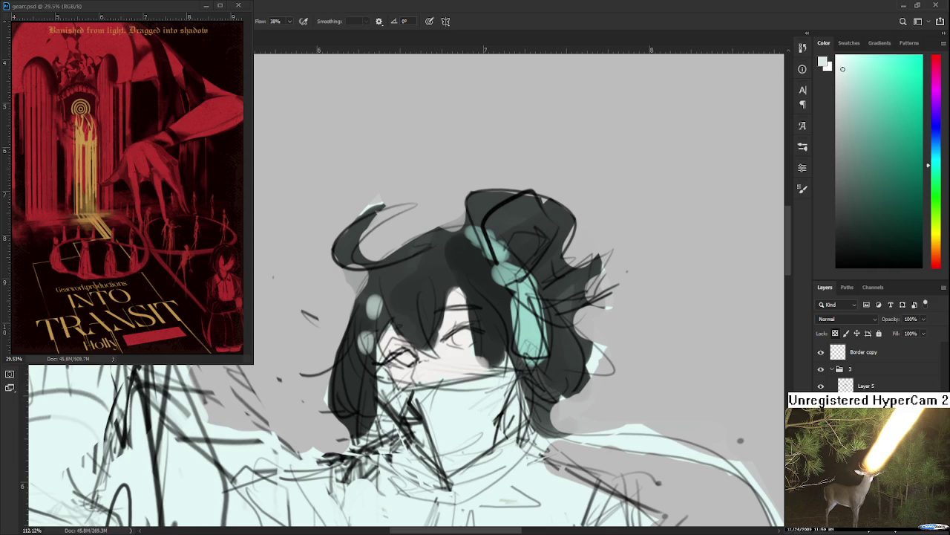
left_click(929, 153)
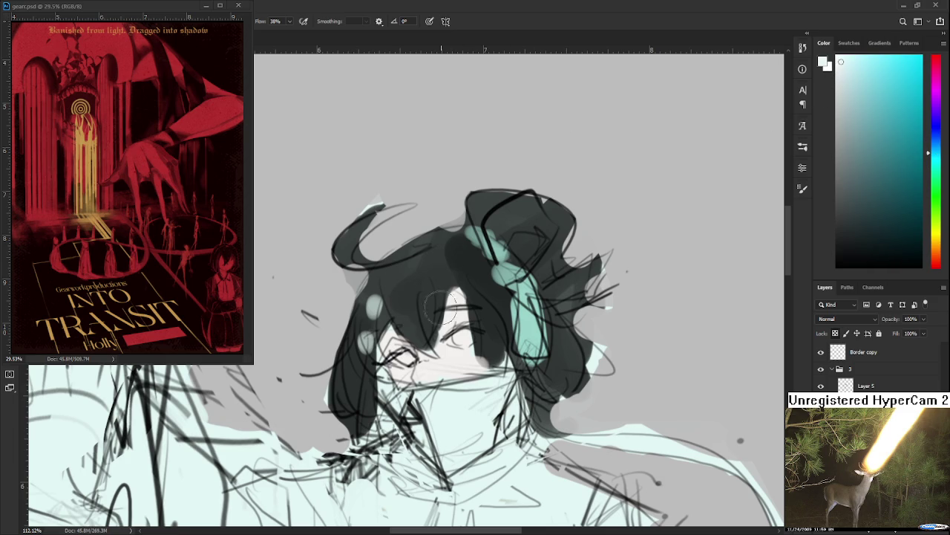
left_click_drag(454, 335, 481, 338)
Step: Sample teal from the hair, paint both irises, and zoom back out
left_click(511, 339, "alt")
left_click_drag(398, 355, 413, 364)
left_click_drag(449, 333, 474, 343)
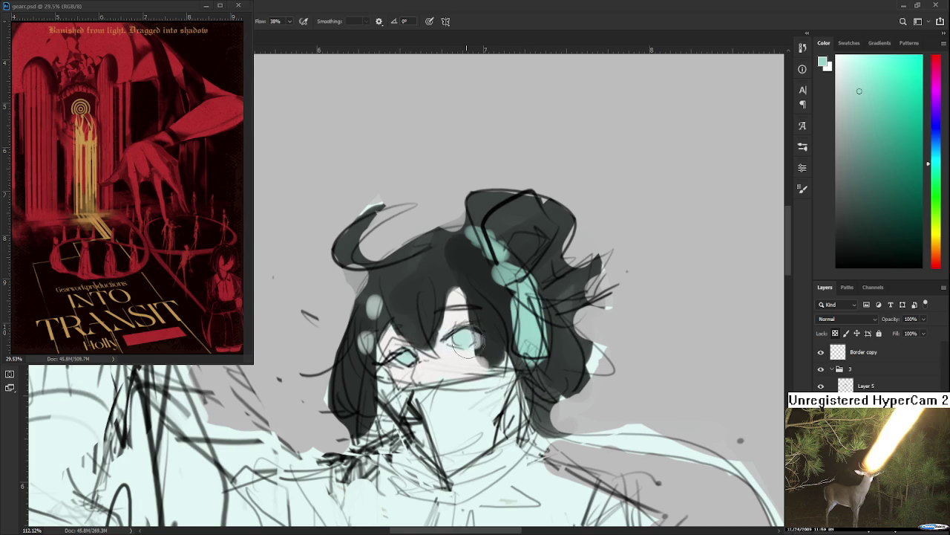
scroll(460, 341, "down", 2)
scroll(464, 333, "down", 1)
scroll(464, 332, "down", 1)
Step: Sample the dark hair tone and position the view on the chest
key("x")
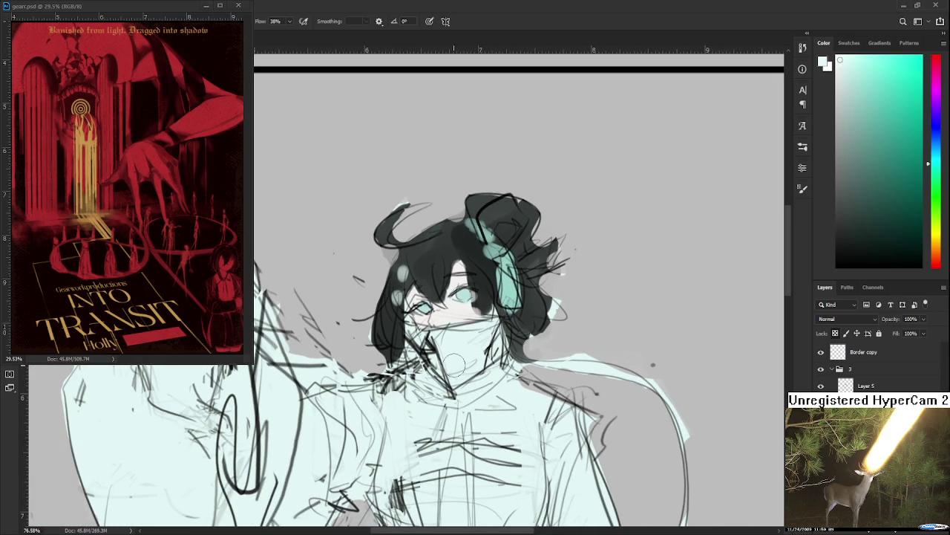
scroll(453, 364, "down", 1)
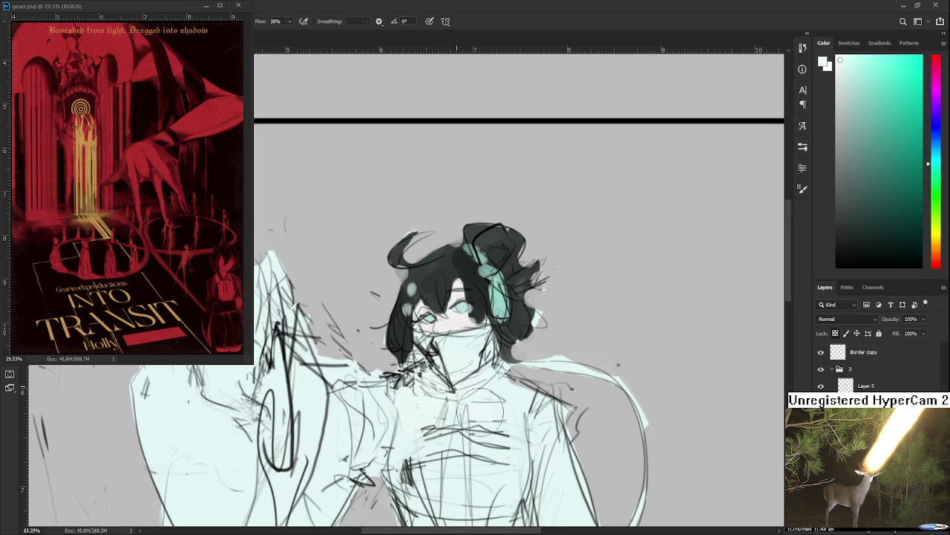
left_click_drag(423, 415, 496, 390)
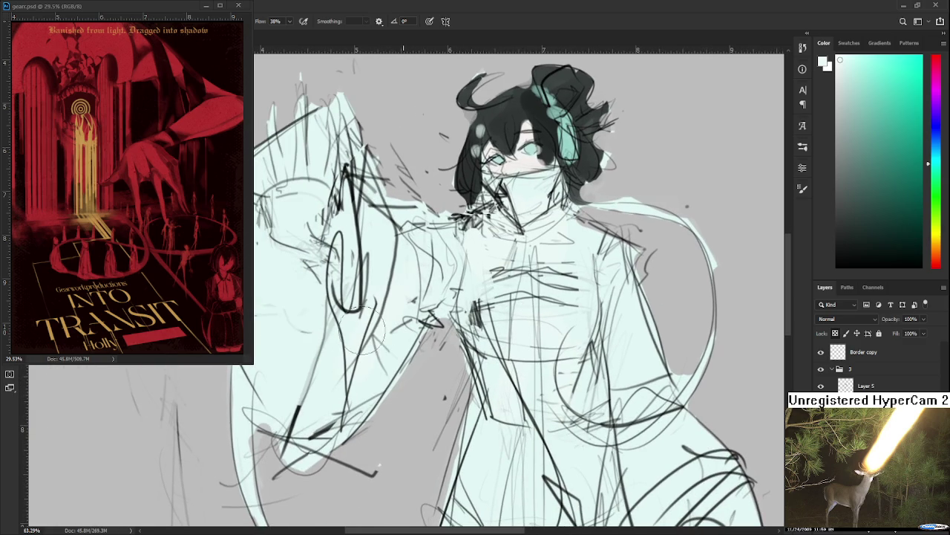
left_click_drag(551, 256, 505, 380)
left_click(490, 273, "alt")
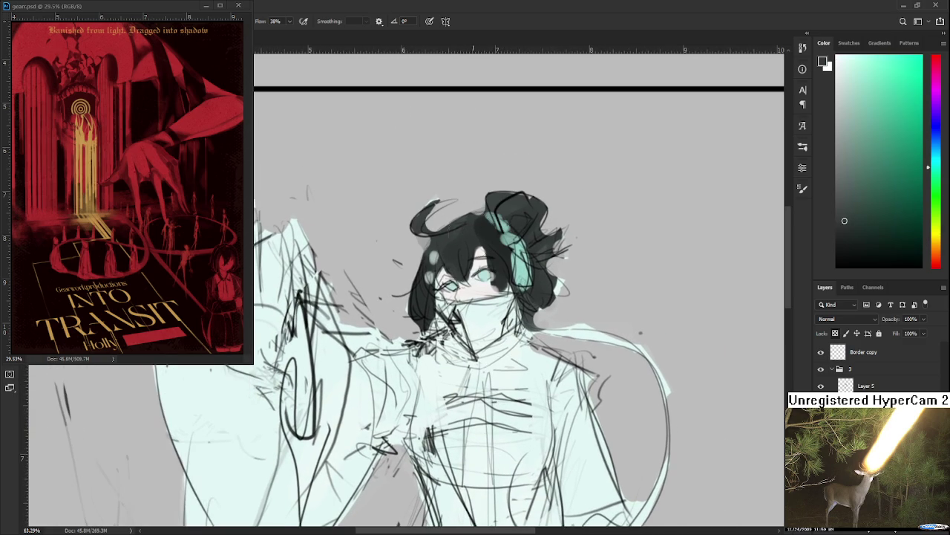
left_click_drag(491, 272, 482, 287)
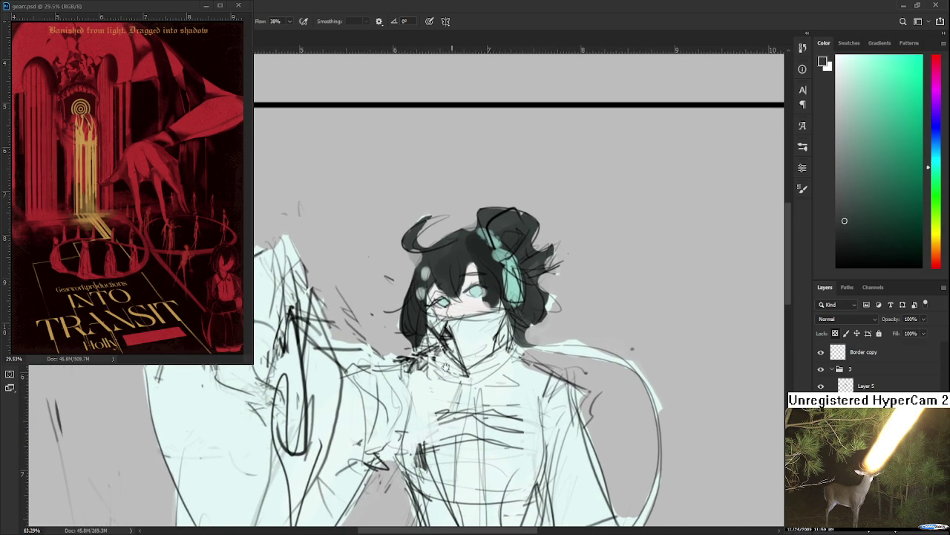
left_click_drag(445, 334, 473, 275)
Step: Paint thick dark horizontal stripes across the chest, undoing rejected strokes
mouse_move(442, 367)
left_mouse_down()
mouse_move(582, 364)
mouse_move(583, 375)
left_mouse_up()
key("ctrl+z")
key("ctrl+z")
left_click_drag(435, 385, 572, 381)
key("ctrl+z")
left_click_drag(441, 369, 570, 360)
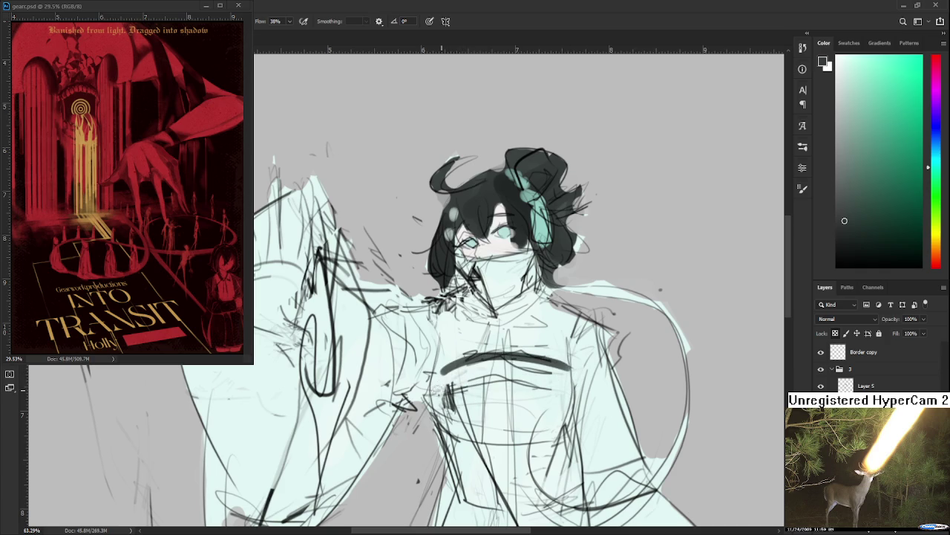
left_click_drag(437, 388, 568, 381)
key("ctrl+z")
mouse_move(438, 407)
left_mouse_down()
mouse_move(565, 399)
mouse_move(511, 396)
left_mouse_up()
Step: Paint a dark rectangular patch on the upper chest and zoom out to the whole figure
mouse_move(482, 328)
left_mouse_down()
mouse_move(522, 334)
mouse_move(519, 345)
mouse_move(482, 343)
mouse_move(516, 339)
mouse_move(479, 332)
mouse_move(512, 319)
mouse_move(512, 331)
left_mouse_up()
left_click(524, 333, "alt")
left_click(516, 322, "alt")
left_click(505, 333, "alt")
left_click_drag(454, 337, 524, 303)
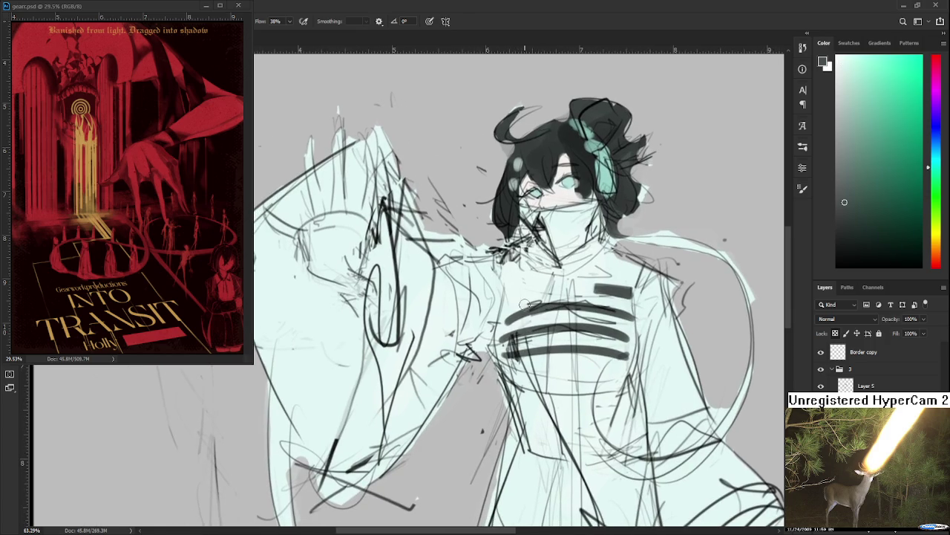
scroll(524, 304, "down", 3)
scroll(524, 305, "down", 3)
left_click_drag(538, 227, 462, 256)
Step: Draw a looping dark strap down the robe and a dark band across the right sleeve
left_click(461, 256, "alt")
key("ctrl+z")
left_click_drag(438, 301, 468, 394)
key("ctrl+z")
mouse_move(454, 362)
left_mouse_down()
mouse_move(469, 465)
mouse_move(475, 459)
mouse_move(445, 468)
mouse_move(454, 479)
left_mouse_up()
left_click_drag(489, 297, 540, 301)
mouse_move(555, 340)
left_mouse_down()
mouse_move(513, 407)
mouse_move(486, 355)
left_mouse_up()
mouse_move(520, 388)
left_mouse_down()
mouse_move(533, 353)
mouse_move(514, 321)
mouse_move(538, 330)
left_mouse_up()
mouse_move(519, 326)
left_mouse_down()
mouse_move(540, 329)
mouse_move(516, 319)
mouse_move(544, 343)
mouse_move(546, 335)
left_mouse_up()
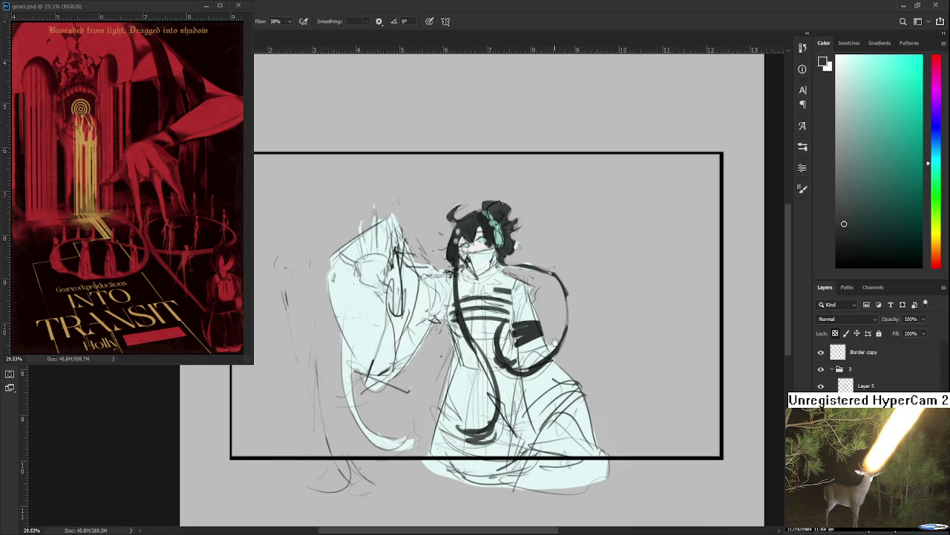
Step: Add dark stripes to the lower right sleeve
mouse_move(520, 365)
left_mouse_down()
mouse_move(565, 350)
mouse_move(561, 344)
left_mouse_up()
mouse_move(529, 398)
left_mouse_down()
mouse_move(570, 352)
mouse_move(586, 418)
left_mouse_up()
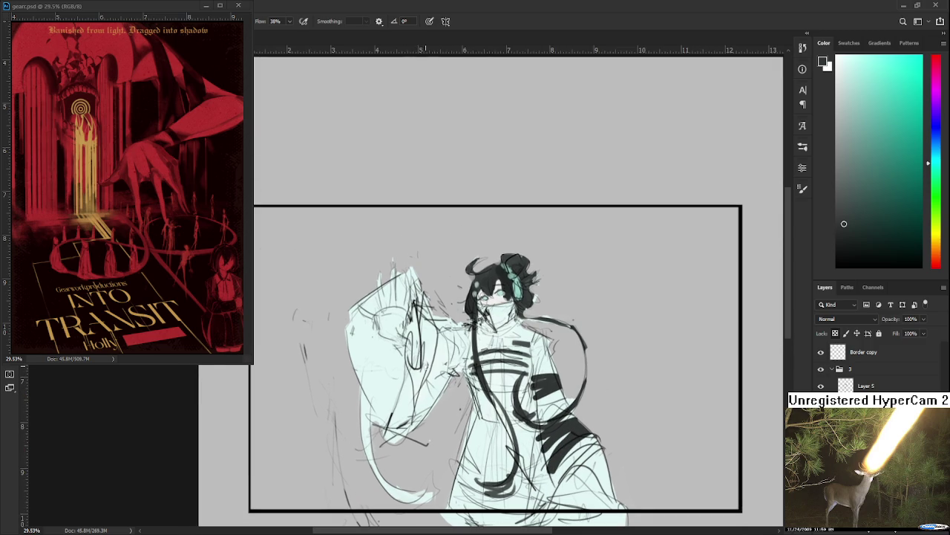
left_click_drag(422, 380, 429, 341)
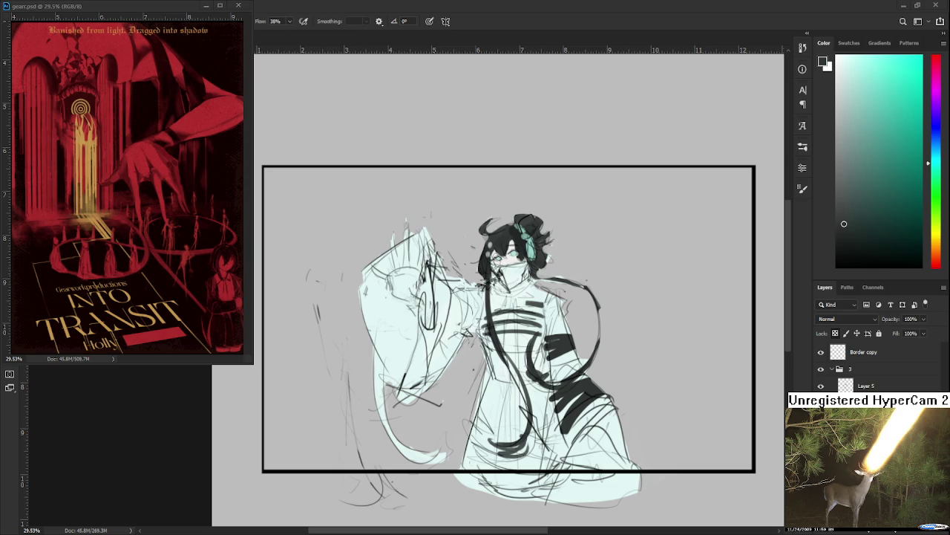
Step: Pick a dark blue and paint the raised hand's spread fingers
left_click(937, 125)
left_click(868, 197)
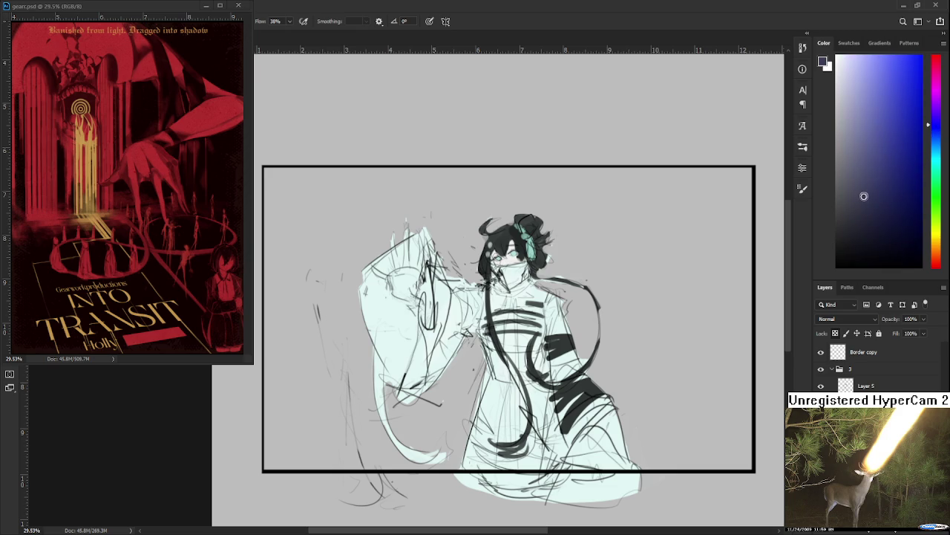
left_click_drag(397, 271, 386, 346)
mouse_move(378, 299)
left_mouse_down()
mouse_move(386, 338)
mouse_move(394, 336)
left_mouse_up()
left_click_drag(411, 297, 403, 335)
mouse_move(357, 332)
left_mouse_down()
mouse_move(415, 370)
mouse_move(409, 342)
mouse_move(382, 383)
left_mouse_up()
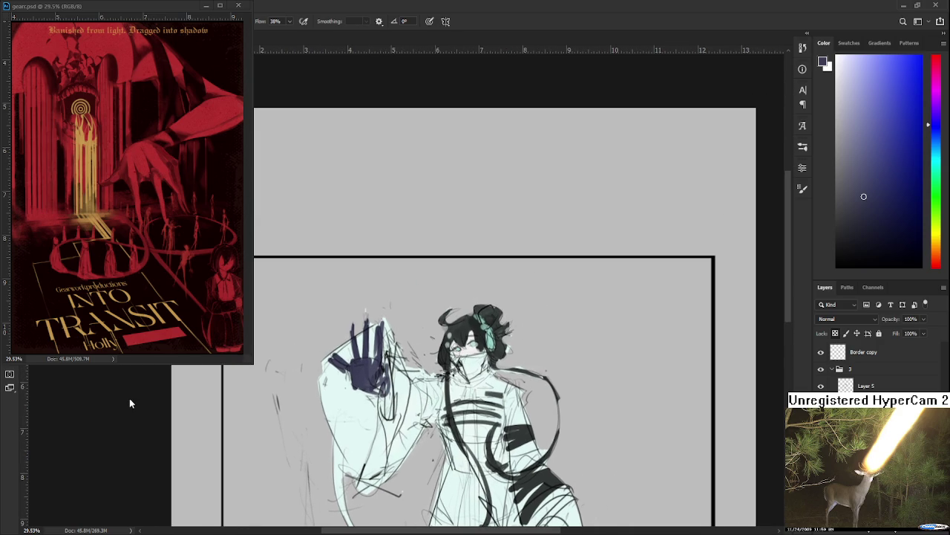
Step: Sample the hand's dark blue and fill the left sleeve with it
scroll(460, 439, "up", 2)
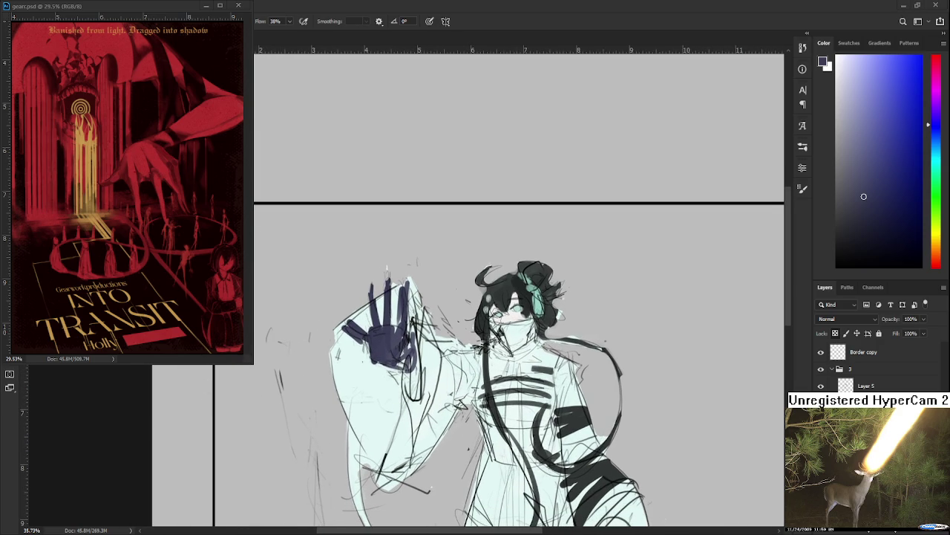
scroll(438, 354, "up", 1)
left_click(440, 354, "alt")
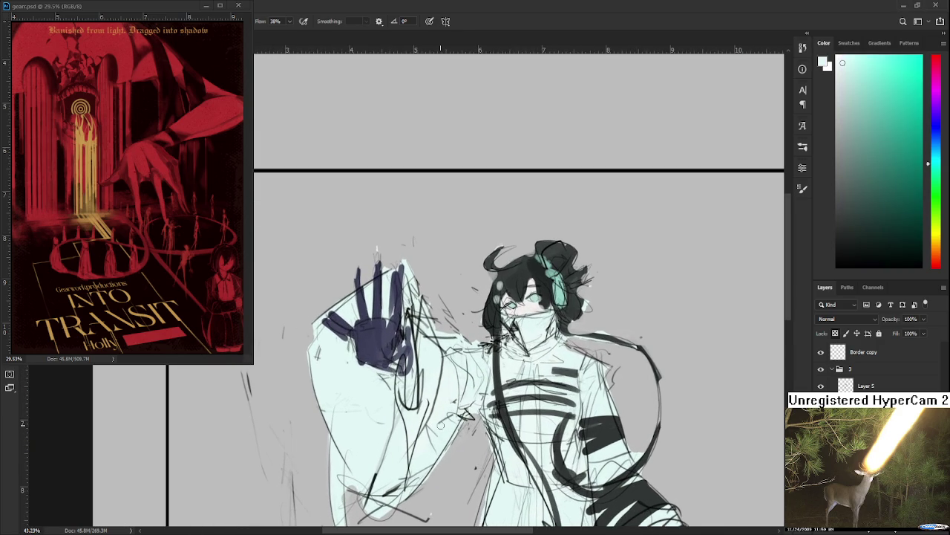
left_click_drag(440, 424, 449, 346)
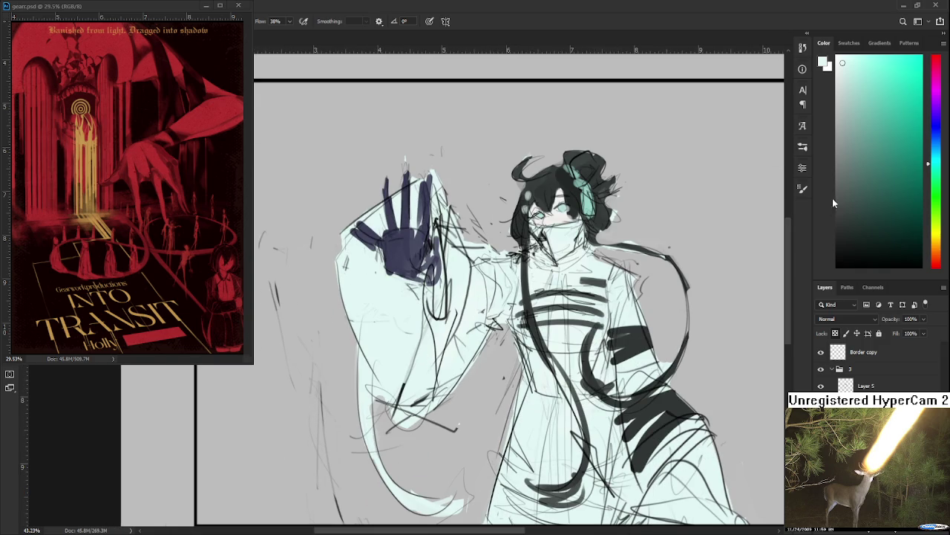
left_click(422, 245, "alt")
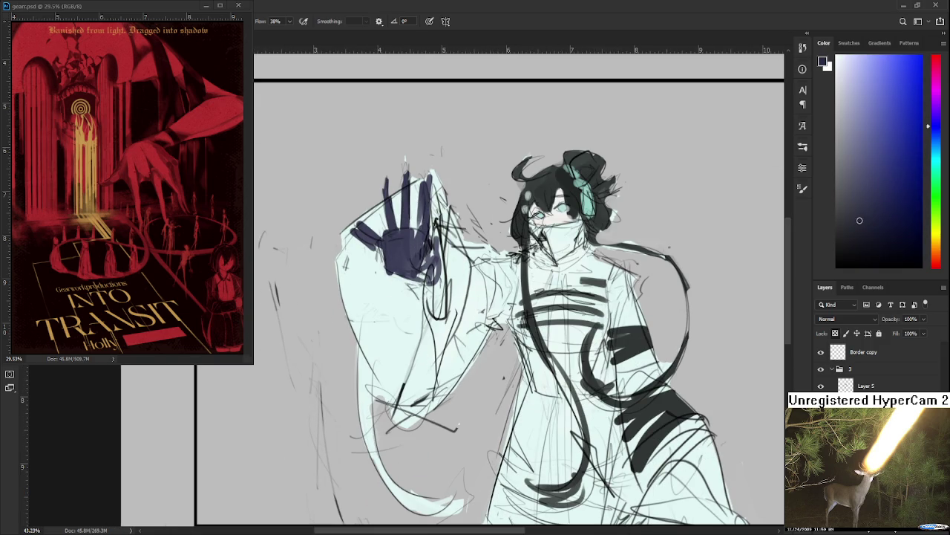
mouse_move(396, 301)
left_mouse_down()
mouse_move(379, 357)
mouse_move(334, 343)
mouse_move(351, 410)
left_mouse_up()
mouse_move(326, 303)
left_mouse_down()
mouse_move(340, 343)
mouse_move(349, 307)
mouse_move(362, 405)
left_mouse_up()
left_click_drag(363, 334, 386, 442)
left_click_drag(389, 371, 366, 445)
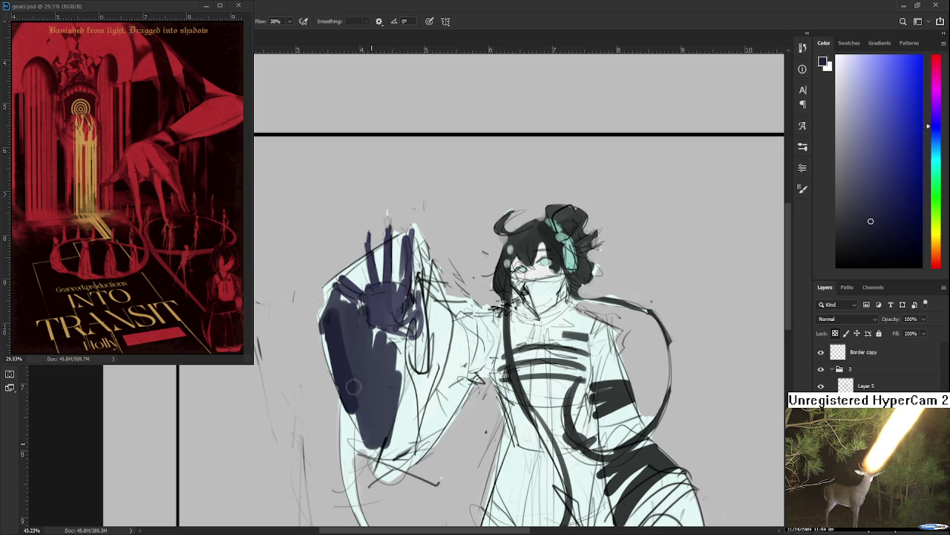
Step: Spread darker blue shading over the raised hand and down the sleeve
left_click(349, 334, "alt")
left_click_drag(339, 301, 402, 240)
left_click_drag(398, 281, 401, 234)
left_click_drag(394, 339, 389, 426)
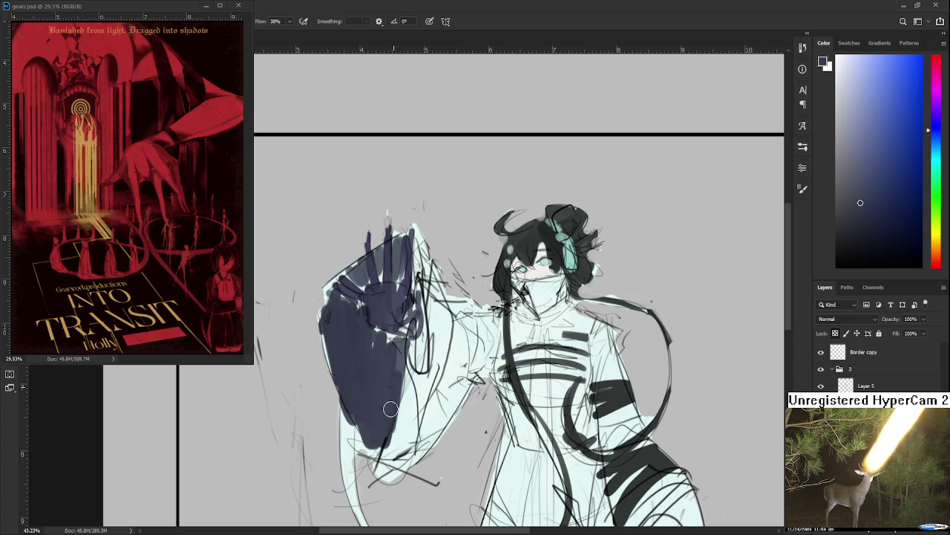
left_click_drag(346, 334, 413, 397)
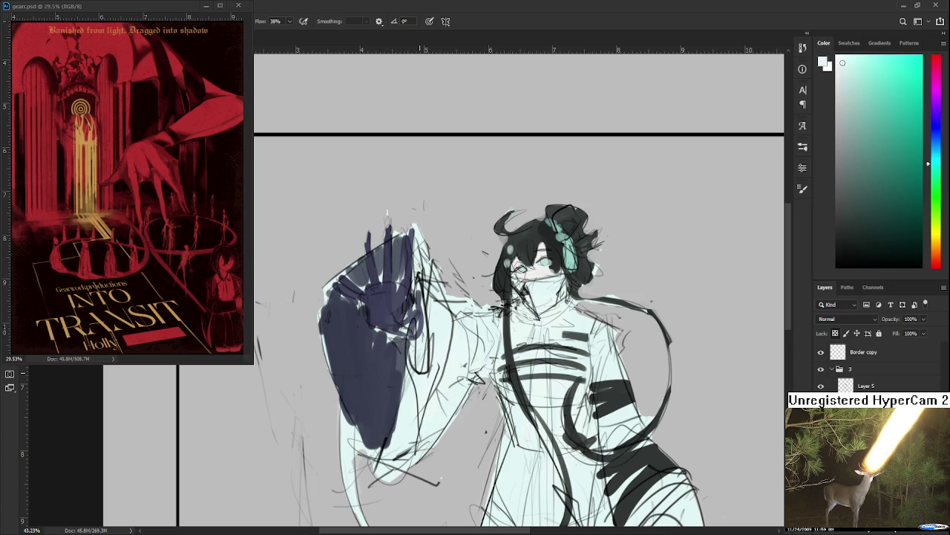
Step: Mix a greyish light blue and stroke it along the hand's left edge, touching up with navy
left_click(858, 75)
left_click_drag(928, 164, 928, 144)
left_click(869, 95)
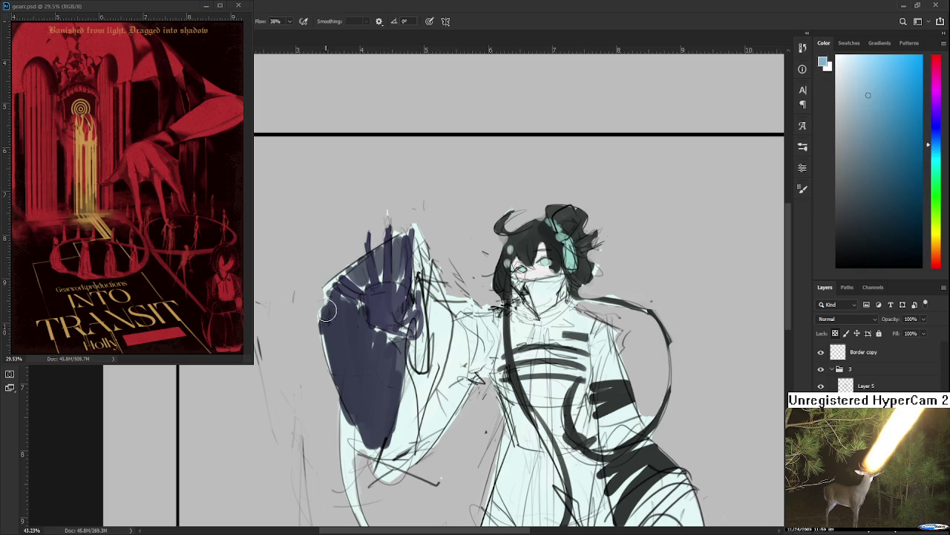
left_click_drag(327, 300, 345, 416)
left_click(361, 383, "alt")
left_click_drag(350, 305, 349, 416)
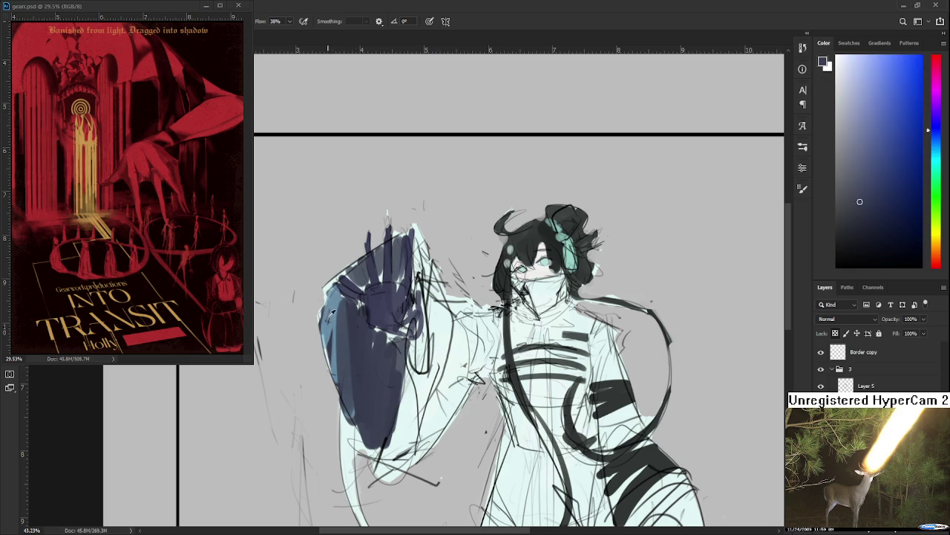
left_click(330, 297, "alt")
mouse_move(343, 301)
left_mouse_down()
mouse_move(346, 396)
mouse_move(343, 305)
mouse_move(356, 275)
mouse_move(398, 256)
left_mouse_up()
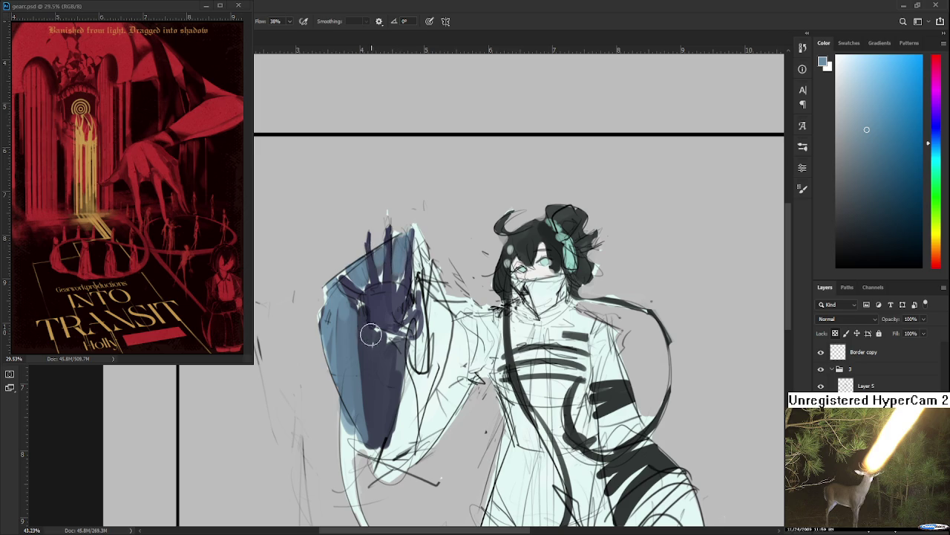
Step: Sample navy and blue-grey tones from the hand to choose shading colours
left_click(375, 379, "alt")
left_click(375, 364, "alt")
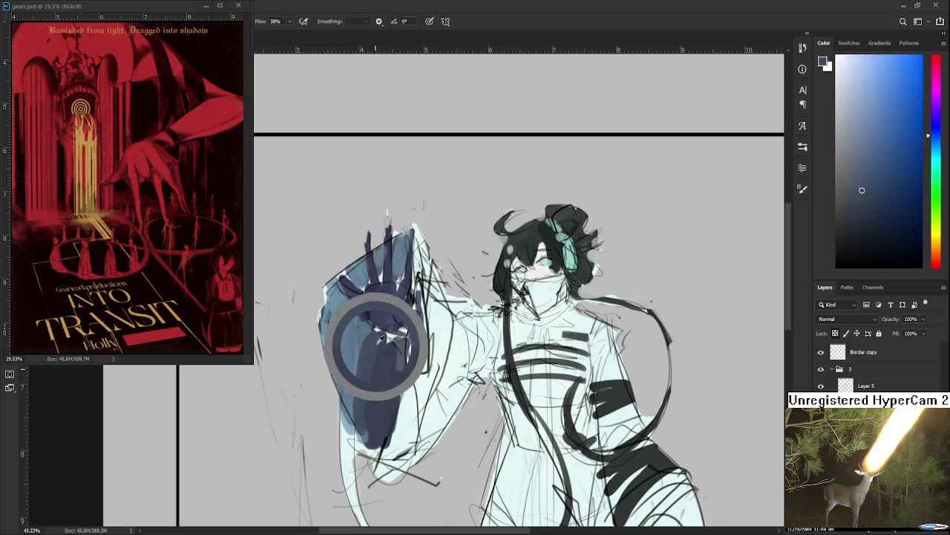
left_click(351, 330, "alt")
left_click(376, 369, "alt")
left_click(344, 349, "alt")
left_click(349, 334, "alt")
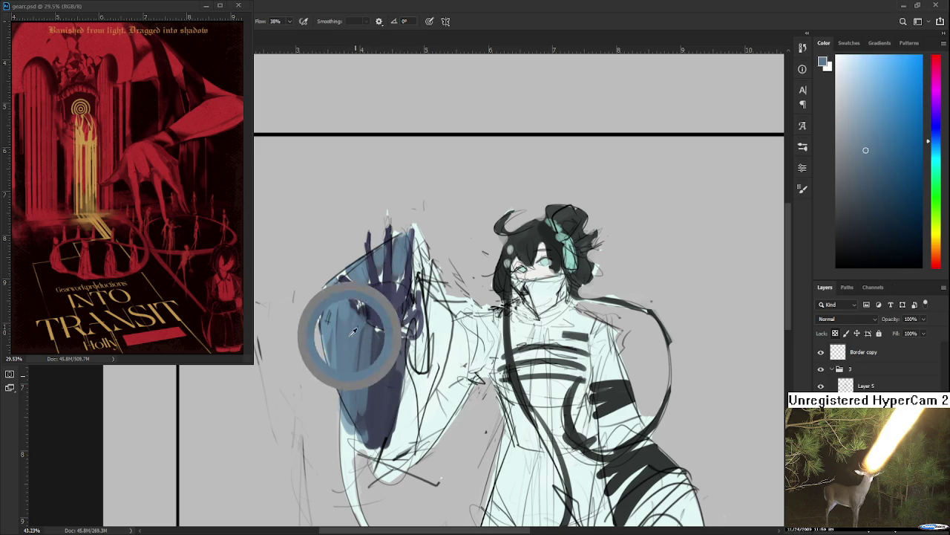
left_click(373, 348, "alt")
left_click(384, 353, "alt")
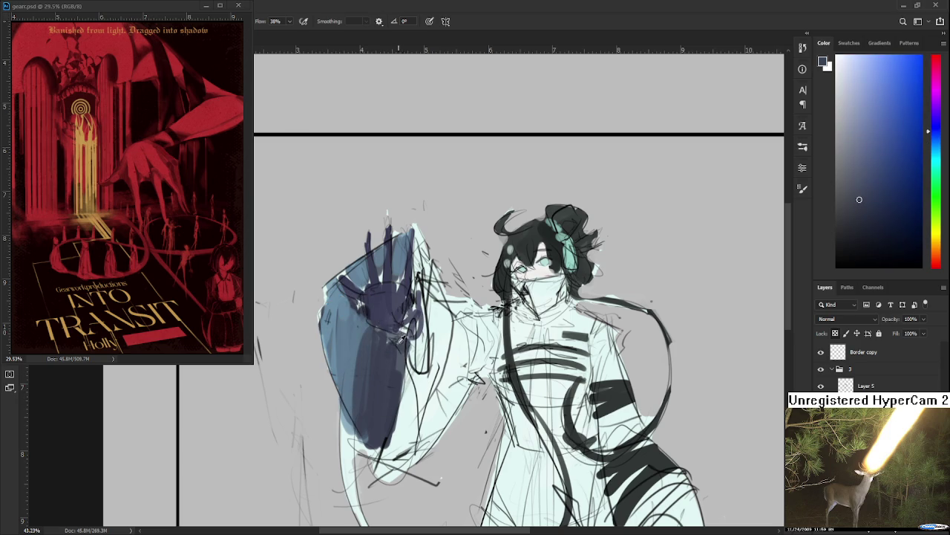
left_click(347, 315, "alt")
Step: Add short dark navy strokes on and below the raised hand, then set the hue to light blue
mouse_move(391, 341)
left_mouse_down()
mouse_move(378, 333)
mouse_move(386, 330)
mouse_move(364, 432)
left_mouse_up()
scroll(380, 335, "down", 1)
left_click(365, 349, "alt")
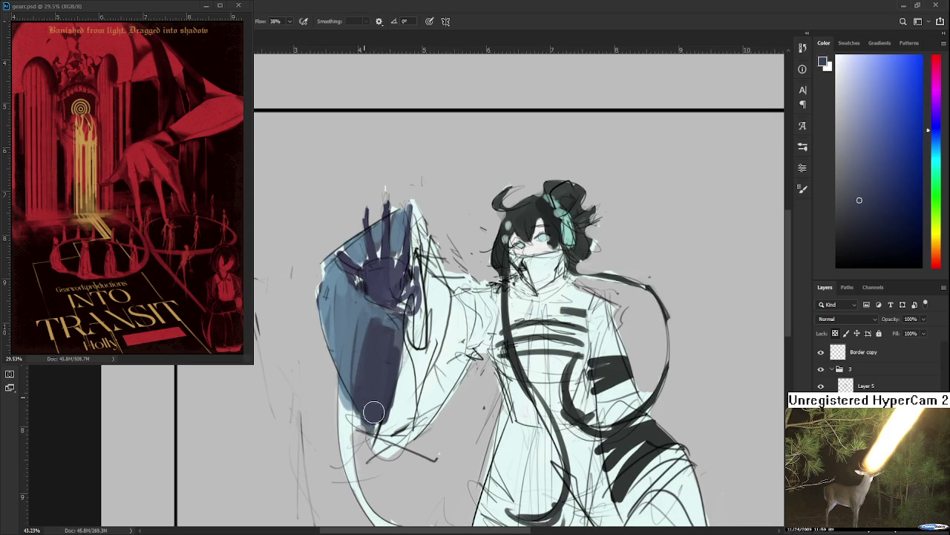
left_click(460, 349, "alt")
left_click(561, 245, "alt")
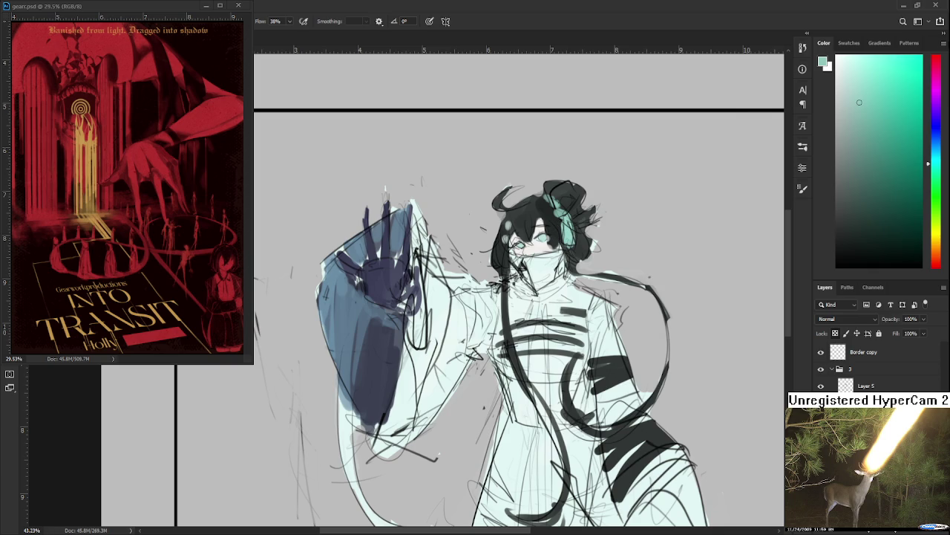
left_click(937, 147)
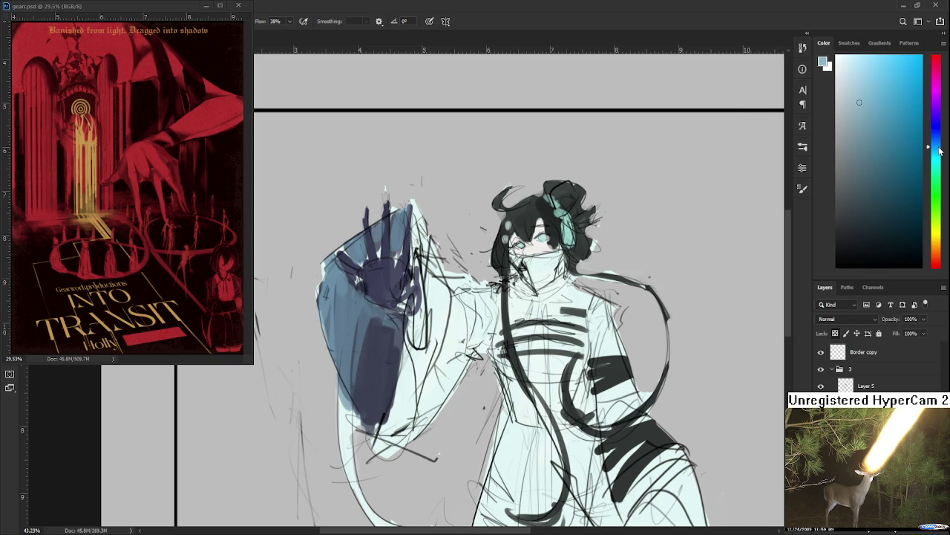
Step: Brush light blue over the forearm sleeve and the arm's sleeve edge
left_click_drag(417, 321, 401, 438)
left_click_drag(445, 416, 438, 311)
left_click_drag(446, 349, 435, 259)
left_click_drag(438, 304, 457, 349)
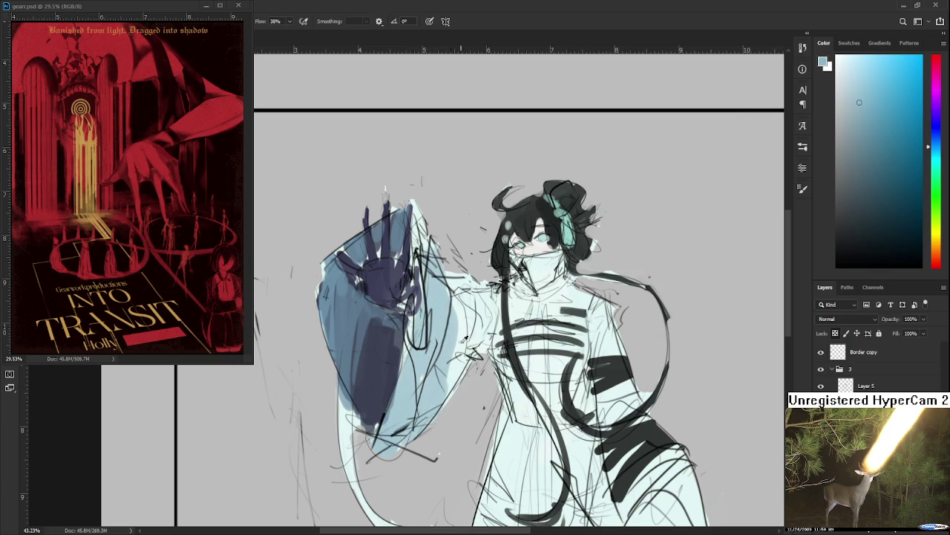
mouse_move(462, 312)
left_mouse_down("alt")
mouse_move(449, 316)
mouse_move(455, 293)
mouse_move(468, 386)
mouse_move(453, 364)
left_mouse_up("alt")
mouse_move(475, 327)
left_mouse_down()
mouse_move(461, 326)
mouse_move(450, 217)
left_mouse_up()
mouse_move(524, 204)
left_mouse_down()
mouse_move(496, 319)
mouse_move(453, 372)
left_mouse_up()
left_click(478, 318, "alt")
mouse_move(416, 304)
left_mouse_down()
mouse_move(400, 401)
mouse_move(373, 278)
left_mouse_up()
left_click(390, 375, "alt")
Step: Paint light blue over the robe hem, mid-robe and lower-right robe
mouse_move(438, 356)
left_mouse_down()
mouse_move(453, 439)
mouse_move(486, 476)
mouse_move(520, 453)
mouse_move(482, 416)
left_mouse_up()
left_click_drag(476, 342, 490, 430)
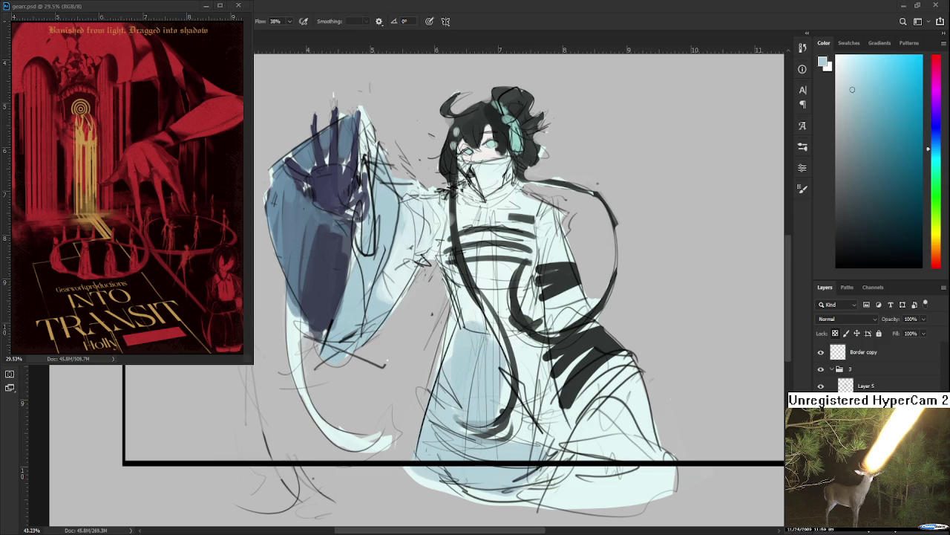
left_click(479, 333, "alt")
mouse_move(468, 290)
left_mouse_down()
mouse_move(532, 349)
mouse_move(509, 423)
mouse_move(594, 438)
left_mouse_up()
left_click_drag(557, 372, 638, 483)
left_click_drag(579, 446, 606, 447)
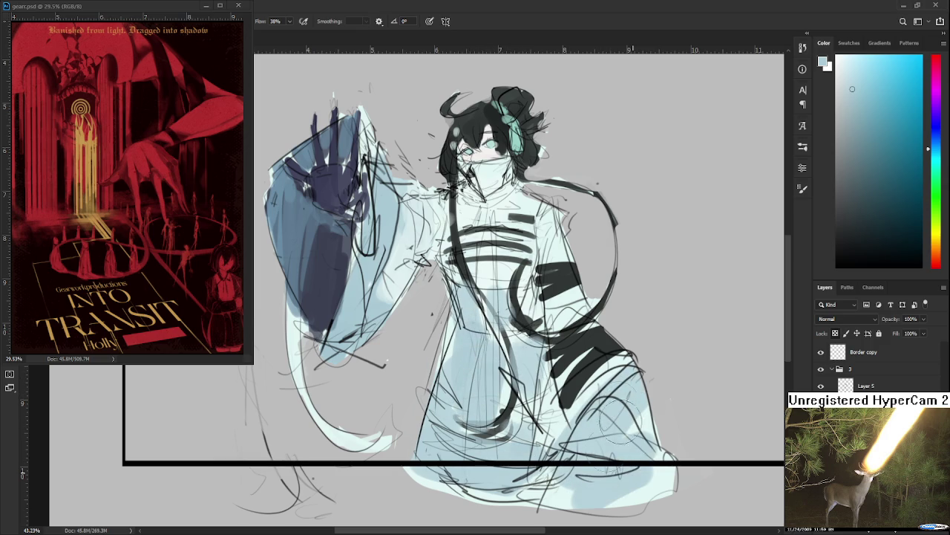
Step: Sample dark blue from the hand and shade the lower-right robe
mouse_move(452, 366)
left_mouse_down()
mouse_move(503, 418)
mouse_move(465, 308)
left_mouse_up()
left_click(376, 321, "alt")
mouse_move(564, 371)
left_mouse_down()
mouse_move(616, 446)
mouse_move(668, 438)
left_mouse_up()
mouse_move(601, 382)
left_mouse_down()
mouse_move(661, 446)
mouse_move(620, 493)
mouse_move(608, 420)
left_mouse_up()
left_click(371, 303, "alt")
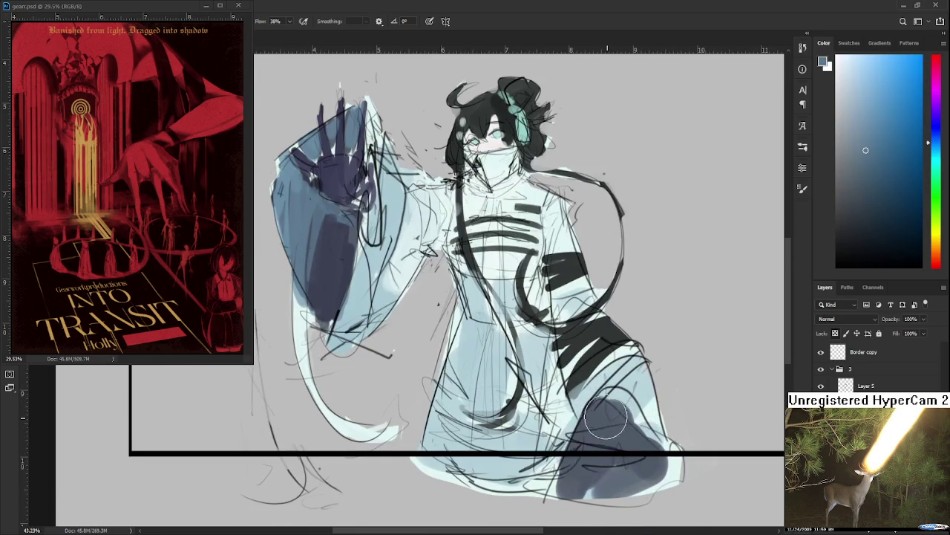
left_click_drag(531, 252, 531, 368)
scroll(530, 368, "down", 3)
scroll(475, 312, "down", 2)
scroll(475, 312, "up", 3)
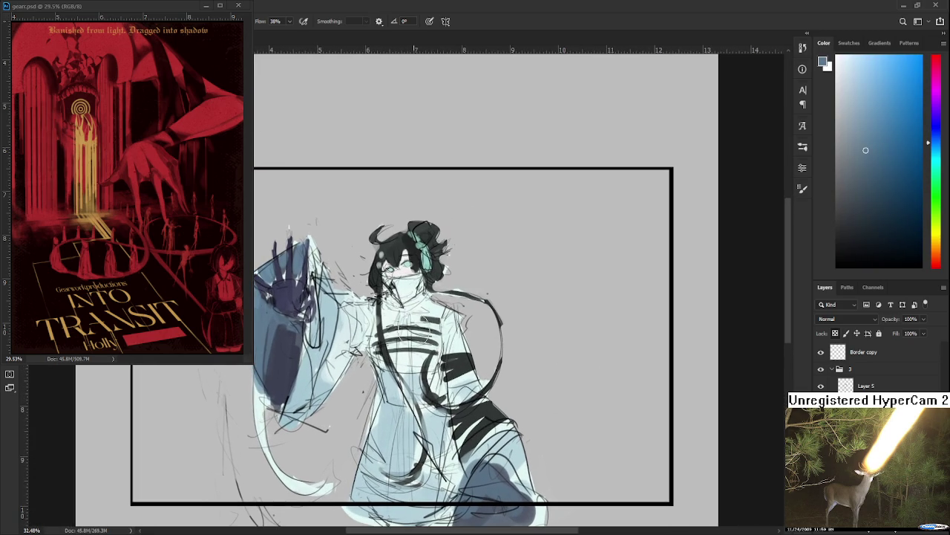
Step: Draw a dark line along the left sleeve edge, redoing it several times
left_click(457, 362, "alt")
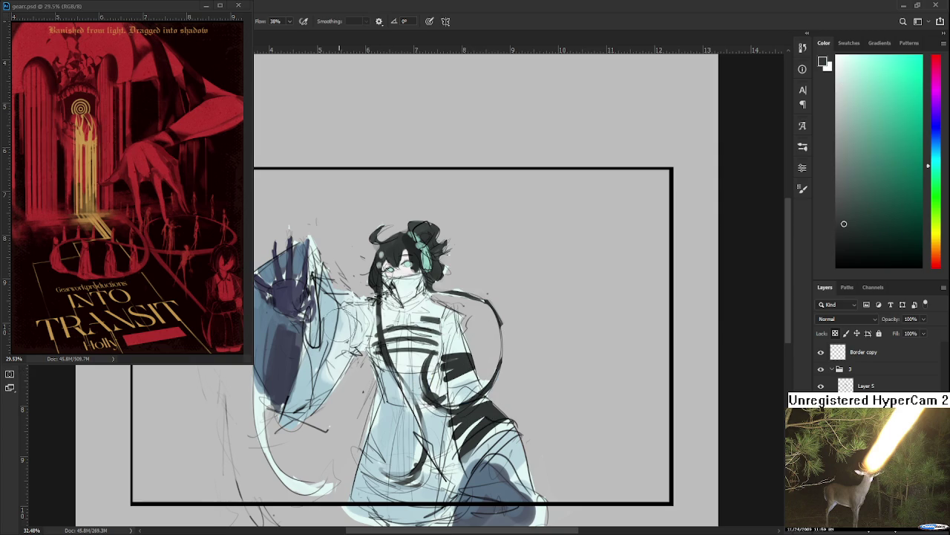
mouse_move(342, 285)
left_mouse_down()
mouse_move(310, 412)
mouse_move(325, 376)
left_mouse_up()
key("ctrl+z")
key("ctrl+z")
key("ctrl+z")
mouse_move(334, 288)
left_mouse_down()
mouse_move(340, 371)
mouse_move(349, 371)
left_mouse_up()
key("ctrl+z")
left_click_drag(346, 317, 352, 351)
left_click_drag(346, 301, 354, 351)
key("ctrl+z")
mouse_move(353, 297)
left_mouse_down()
mouse_move(366, 347)
mouse_move(392, 312)
left_mouse_up()
left_click_drag(349, 357, 368, 317)
mouse_move(309, 326)
left_mouse_down()
mouse_move(320, 417)
mouse_move(394, 429)
left_mouse_up()
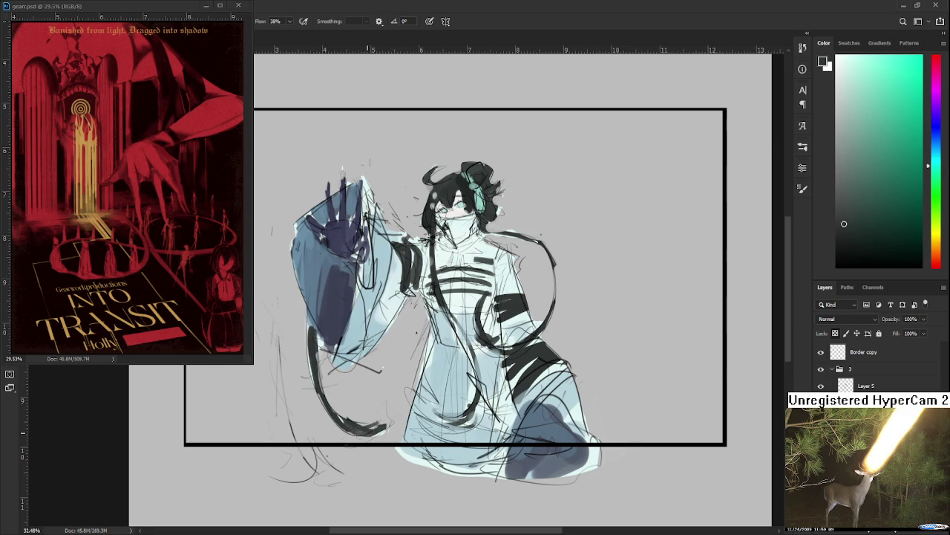
scroll(382, 365, "up", 2)
scroll(428, 412, "down", 1)
scroll(427, 412, "down", 1)
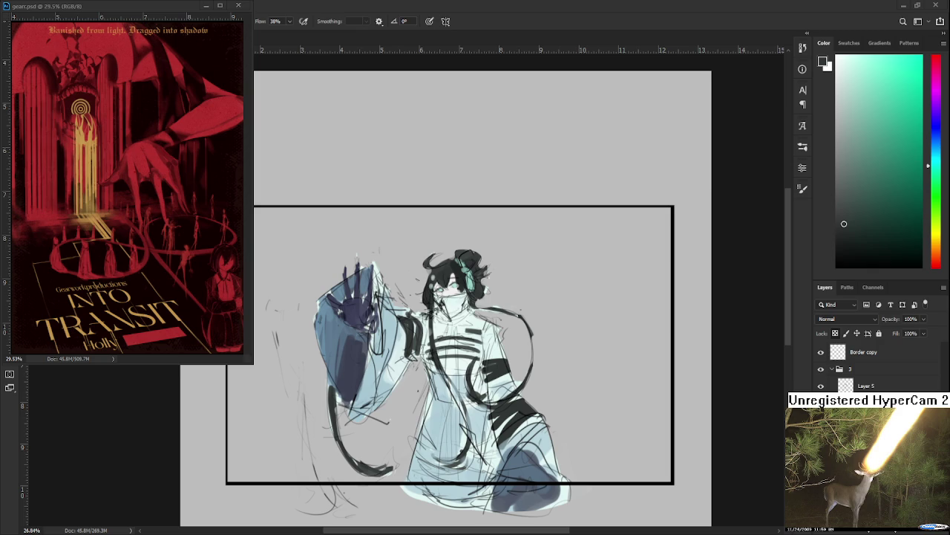
Step: Scroll the view up over the robed character in the black frame
scroll(507, 344, "up", 3)
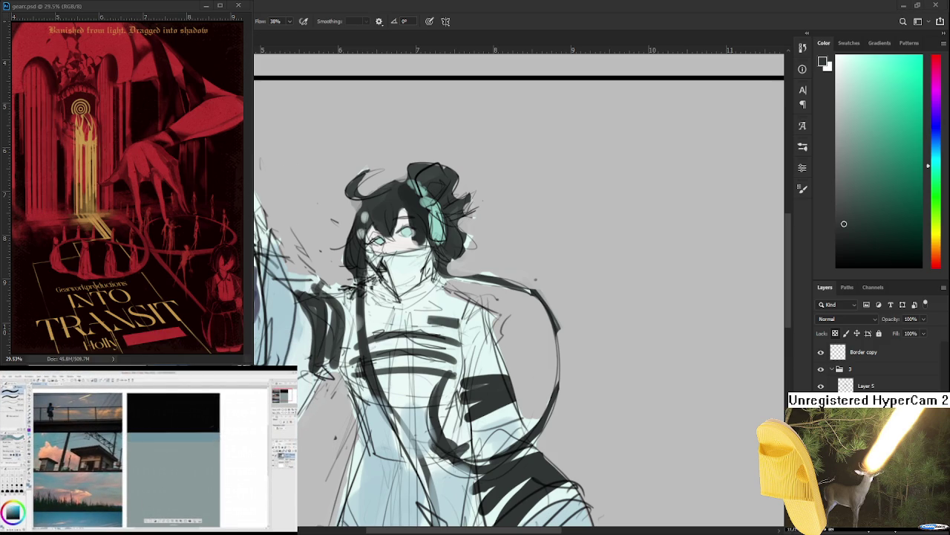
Step: Zoom out to fit the framed drawing and minimize the gears.psd poster window
key("ctrl+minus")
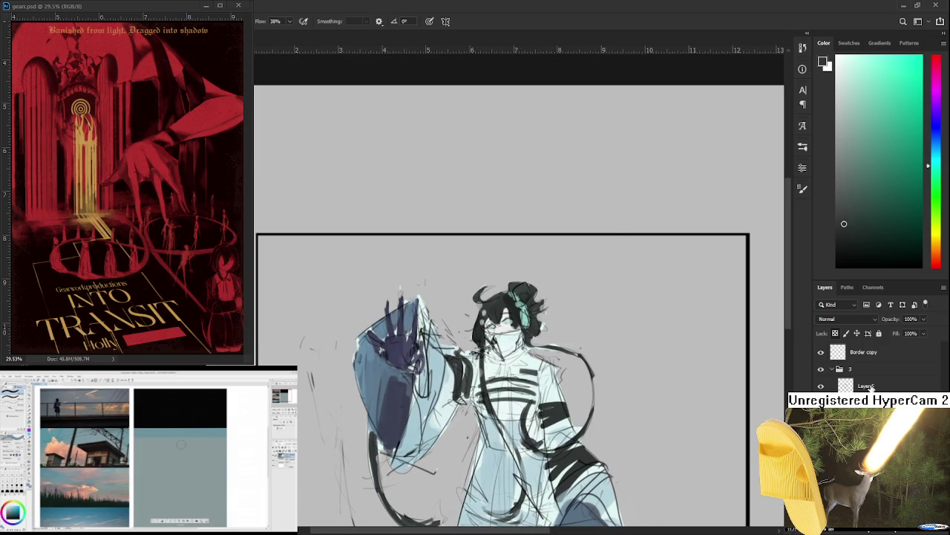
left_click(206, 5)
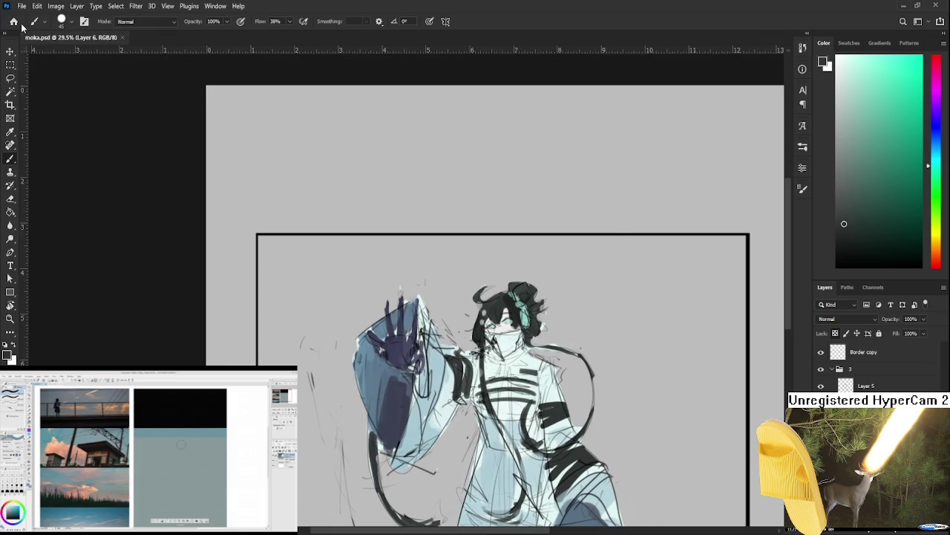
Step: Open da sketches.psd from Recent, hide its sketches, and add blank Layer 167 with black
left_click(14, 21)
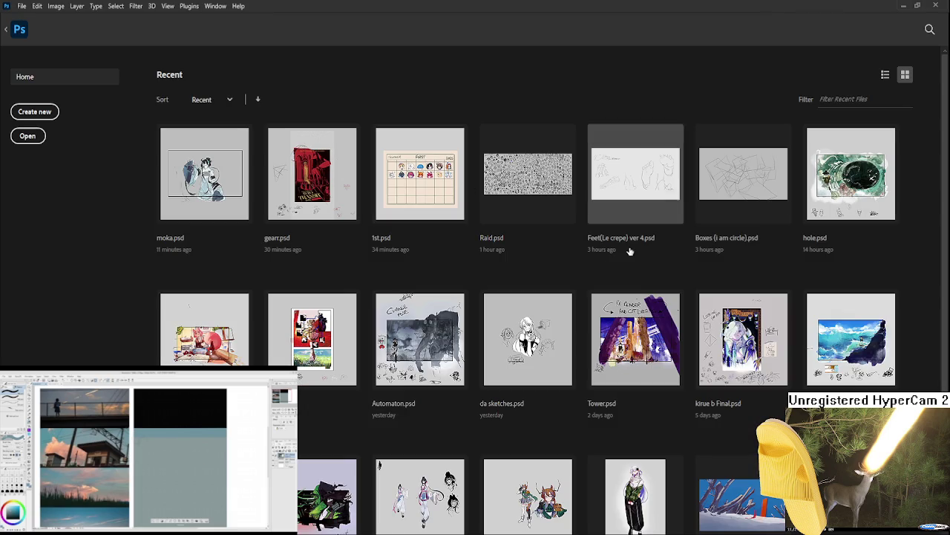
left_click(505, 319)
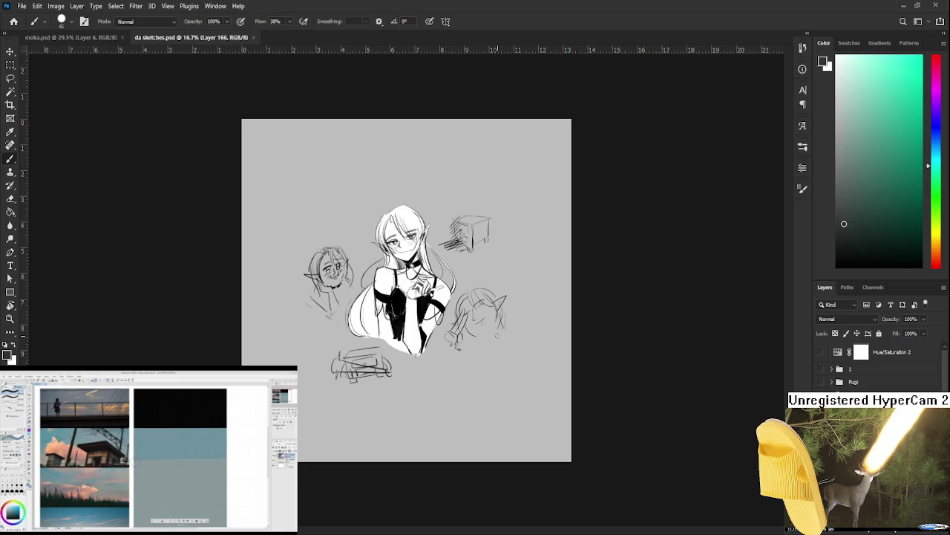
scroll(498, 342, "up", 2)
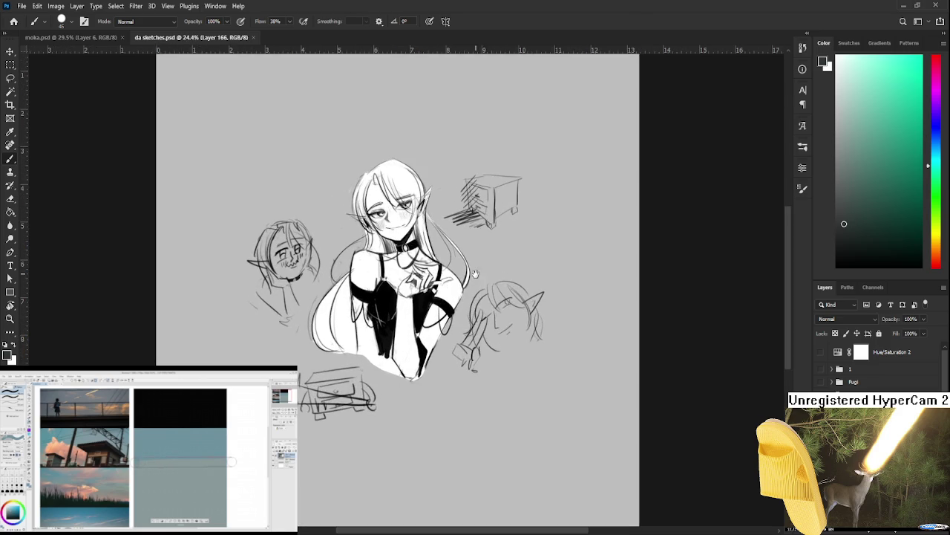
left_click_drag(483, 317, 541, 418)
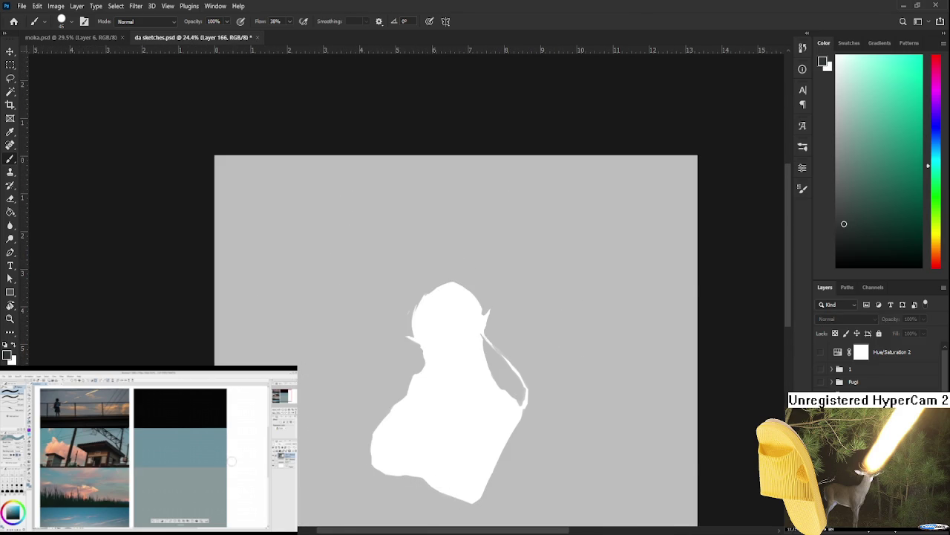
left_click(821, 375)
key("ctrl+z")
key("ctrl+z")
key("ctrl+shift+alt+n")
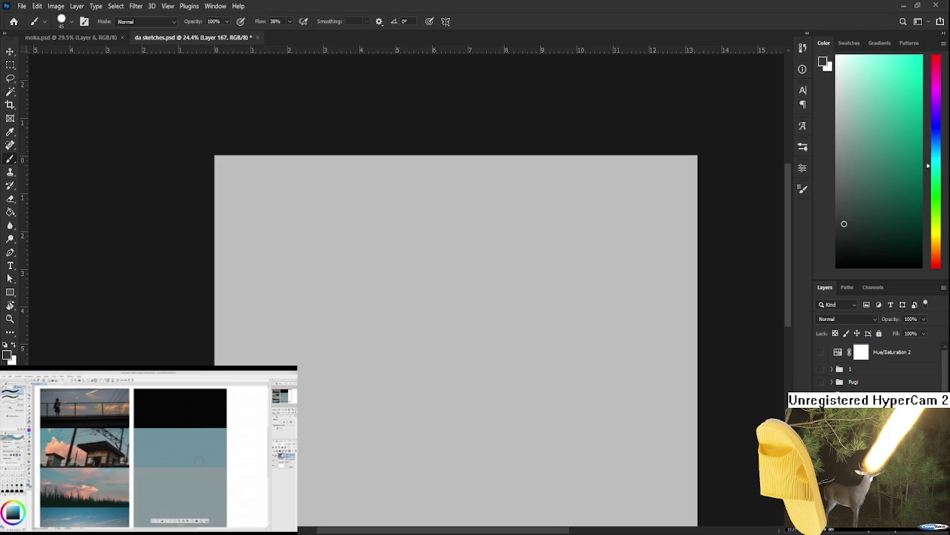
left_click(837, 266)
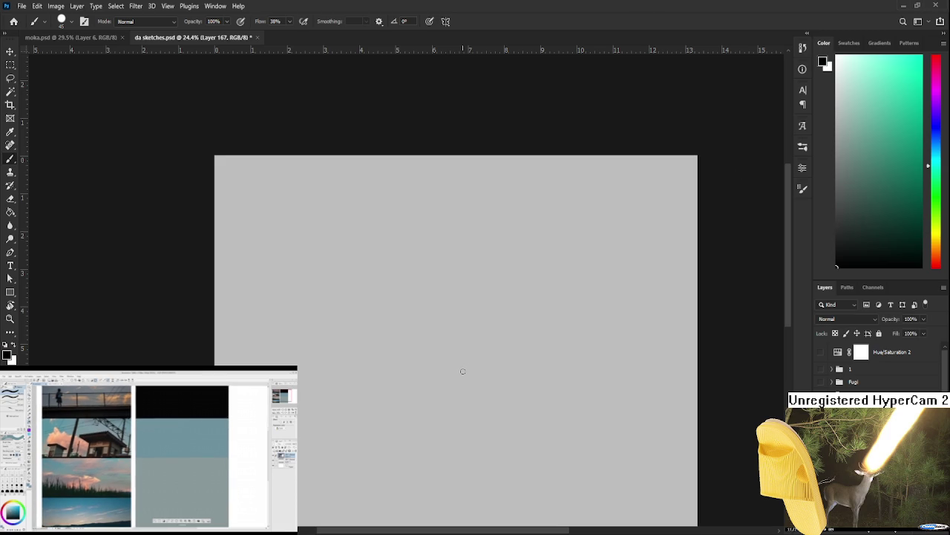
Step: Sketch the head oval, messy hair lines, curved chin and an eye stroke
mouse_move(388, 269)
left_mouse_down()
mouse_move(378, 232)
mouse_move(366, 296)
mouse_move(384, 257)
mouse_move(366, 280)
left_mouse_up()
key("ctrl+z")
left_click_drag(421, 239, 428, 264)
mouse_move(372, 272)
left_mouse_down()
mouse_move(405, 236)
mouse_move(410, 253)
mouse_move(373, 246)
mouse_move(373, 265)
mouse_move(415, 241)
mouse_move(376, 294)
mouse_move(349, 293)
mouse_move(363, 294)
left_mouse_up()
left_click_drag(366, 247, 360, 276)
mouse_move(365, 244)
left_mouse_down()
mouse_move(418, 237)
mouse_move(441, 258)
mouse_move(417, 267)
mouse_move(433, 261)
left_mouse_up()
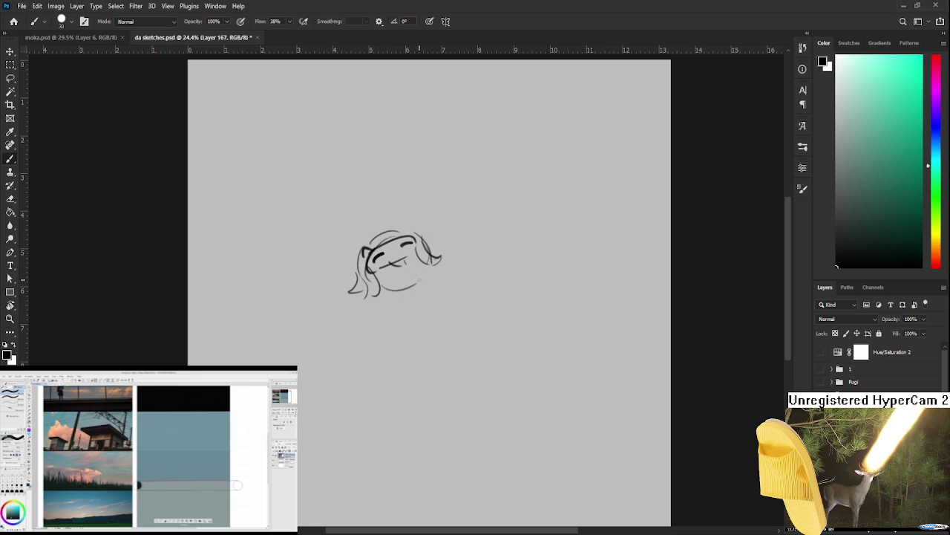
left_click_drag(376, 288, 416, 279)
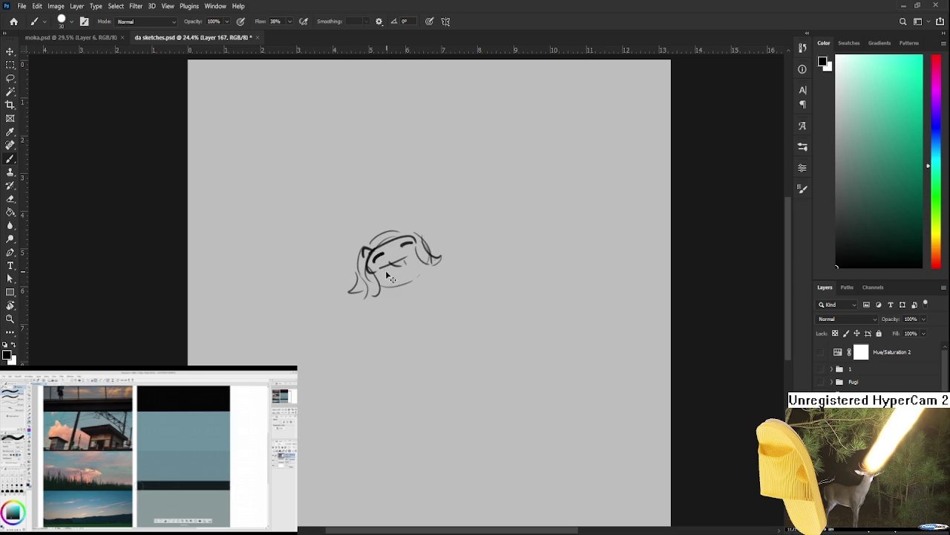
left_click_drag(380, 275, 408, 260)
key("ctrl+z")
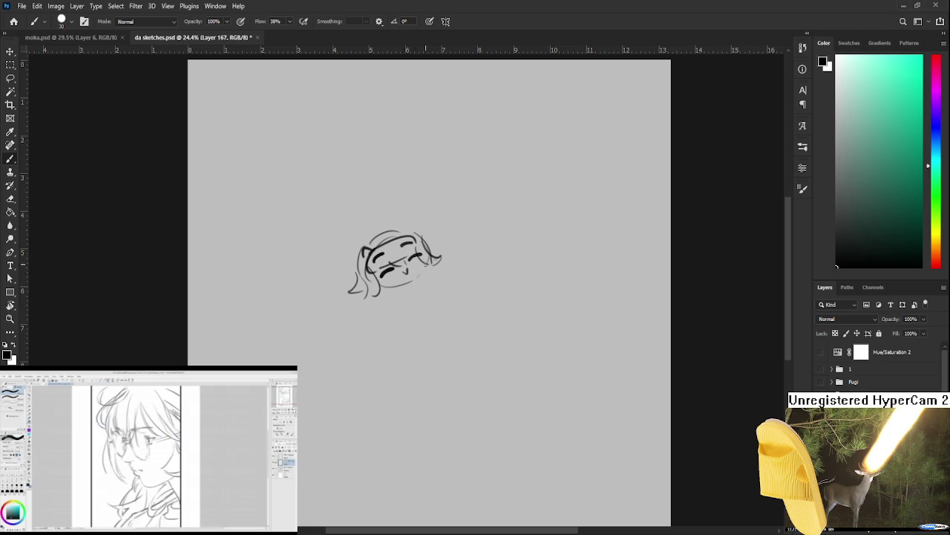
scroll(405, 273, "up", 2)
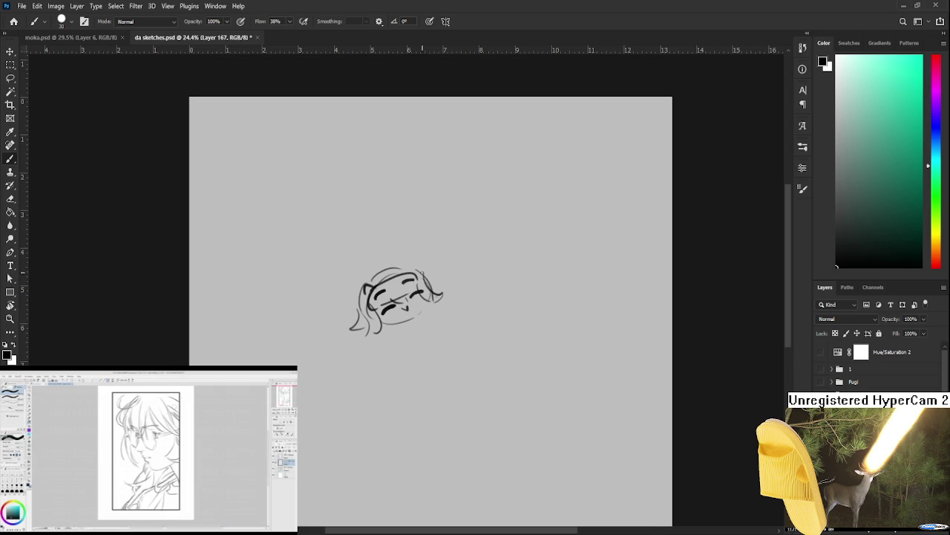
left_click_drag(430, 281, 426, 272)
Step: Lasso the head sketch and rotate it slightly, then try a rounder head top
key("e")
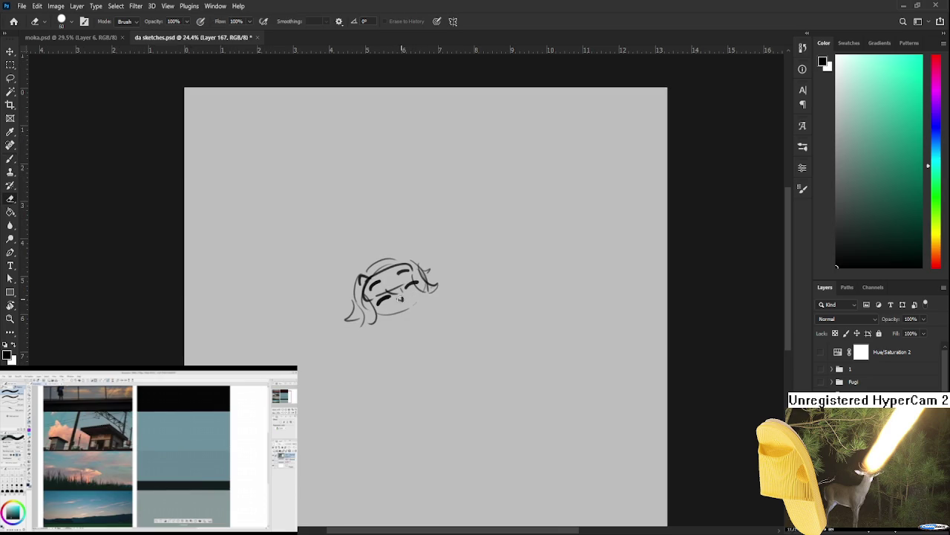
key("b")
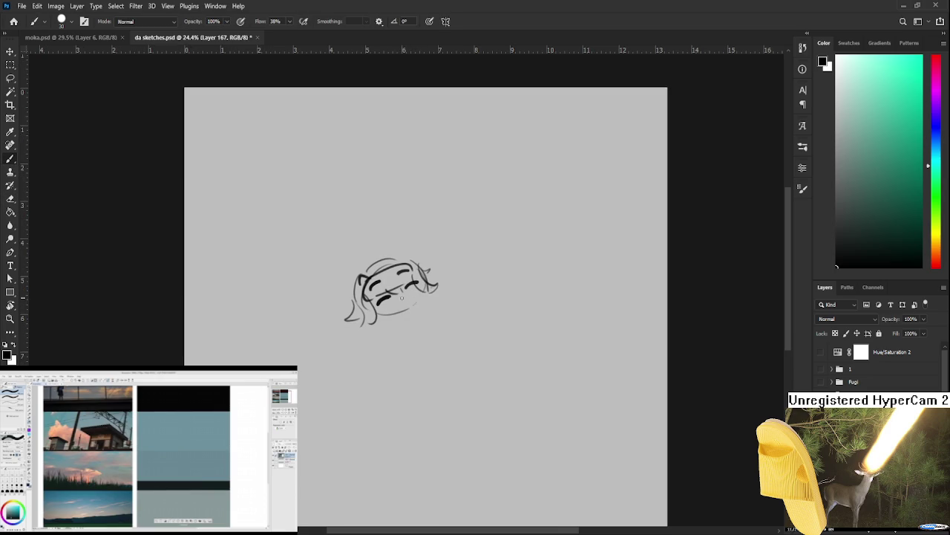
key("l")
left_click_drag(460, 338, 458, 305)
key("ctrl+t")
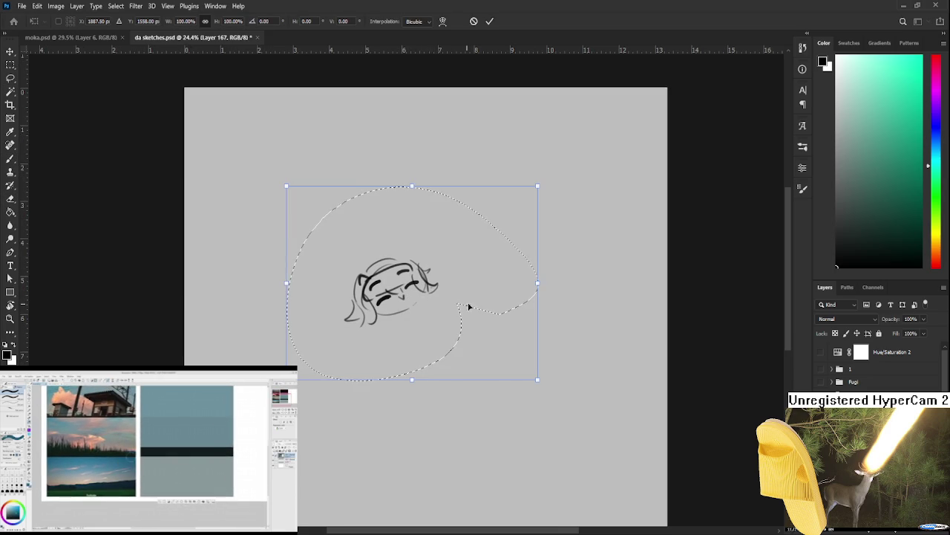
left_click_drag(517, 279, 511, 312)
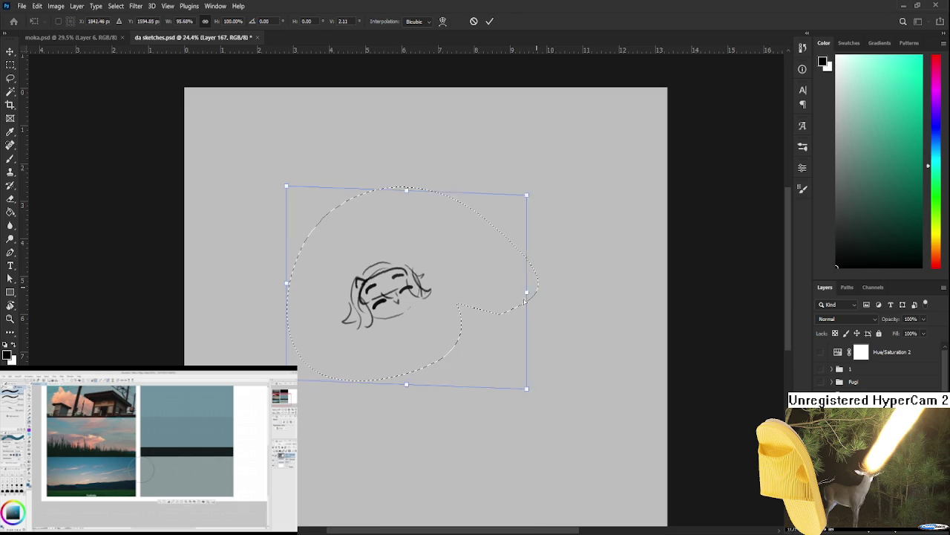
key("Return")
key("ctrl+d")
key("e")
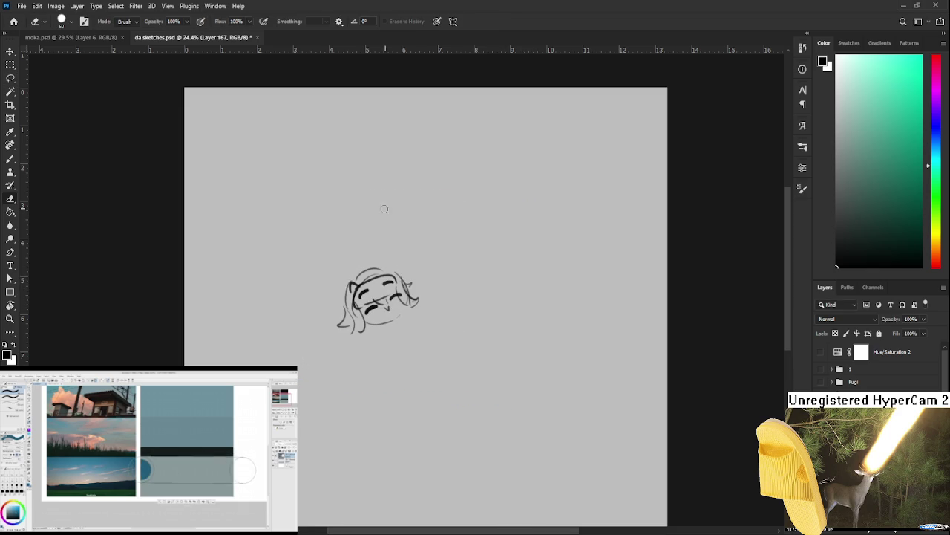
key("b")
left_click_drag(355, 275, 386, 269)
key("ctrl+z")
key("ctrl+z")
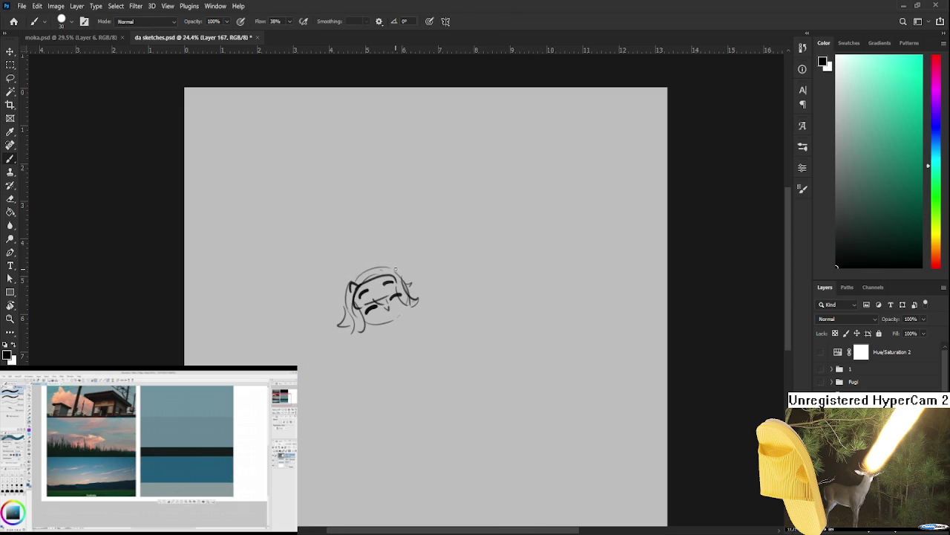
Step: Erase the lower-left hair strand and sketch a raised hand beside the face
key("e")
left_click_drag(337, 327, 343, 323)
key("b")
mouse_move(401, 315)
left_mouse_down()
mouse_move(401, 327)
mouse_move(344, 351)
left_mouse_up()
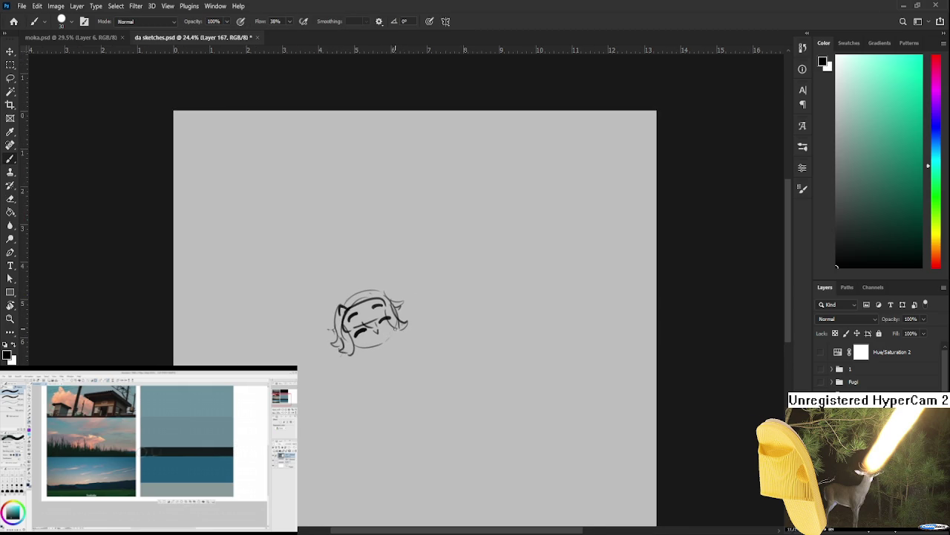
left_click_drag(411, 314, 412, 324)
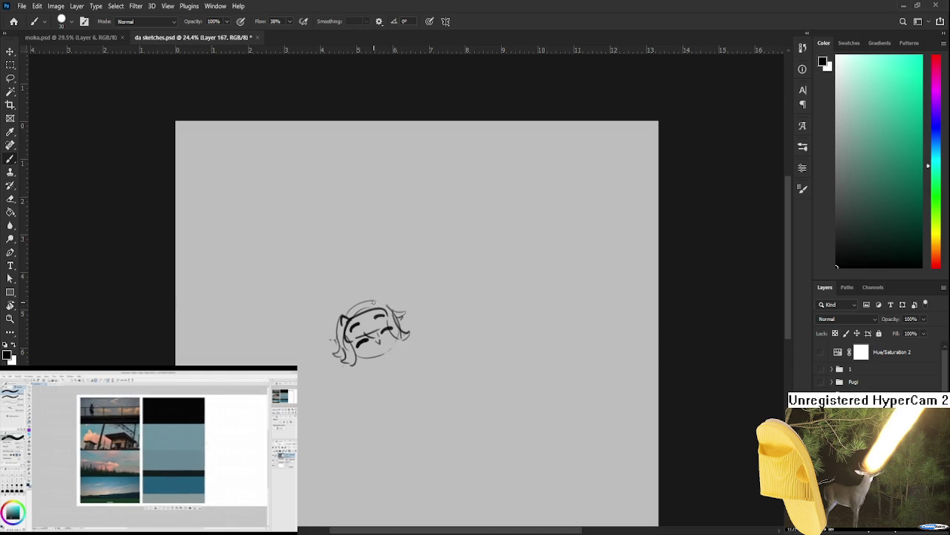
mouse_move(385, 355)
left_mouse_down()
mouse_move(386, 307)
mouse_move(396, 301)
left_mouse_up()
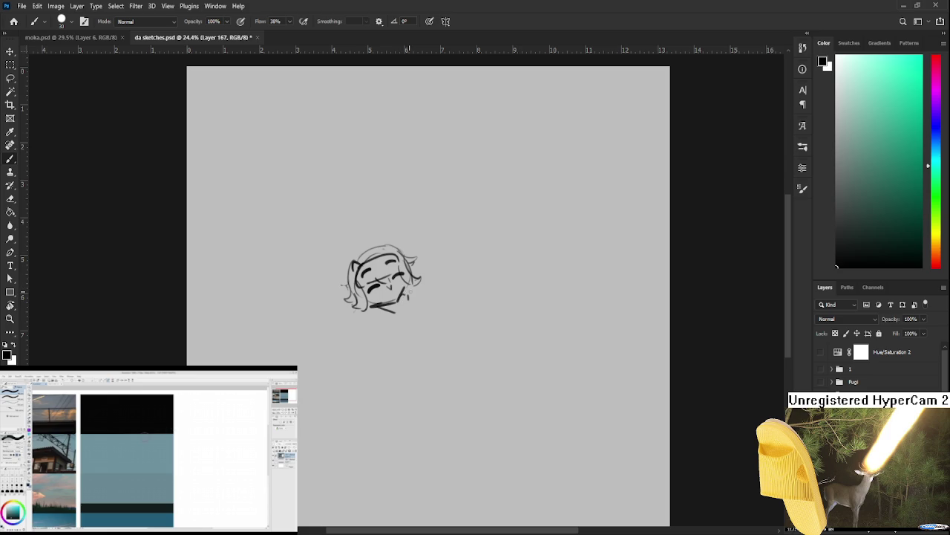
mouse_move(406, 282)
left_mouse_down()
mouse_move(420, 276)
mouse_move(438, 286)
left_mouse_up()
key("ctrl+z")
left_click_drag(424, 288, 418, 298)
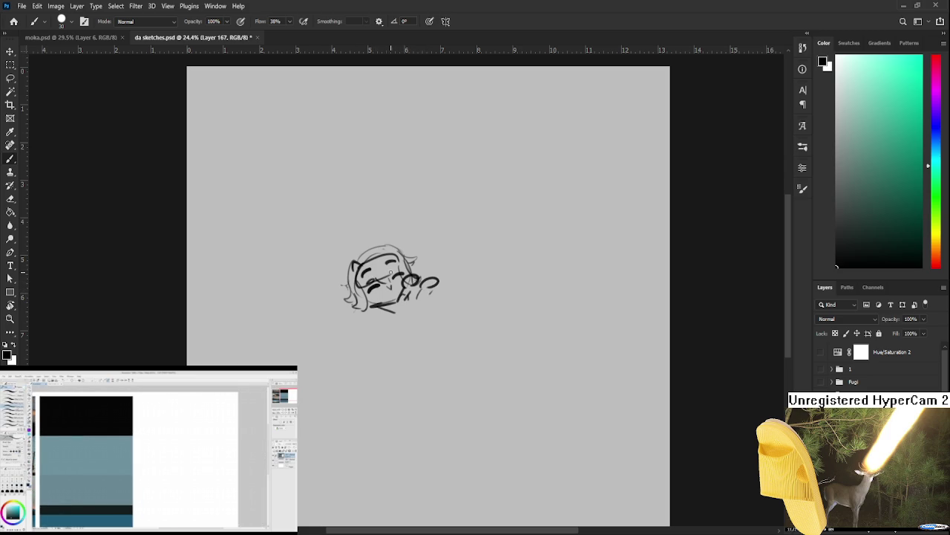
mouse_move(375, 292)
left_mouse_down()
mouse_move(363, 316)
mouse_move(372, 307)
left_mouse_up()
Step: Draw dark glasses lenses over the eyes
key("e")
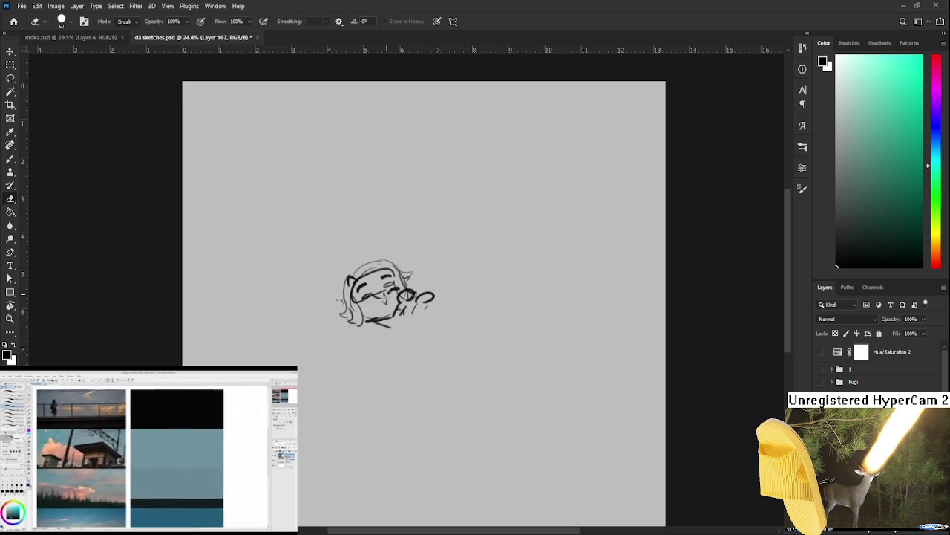
key("b")
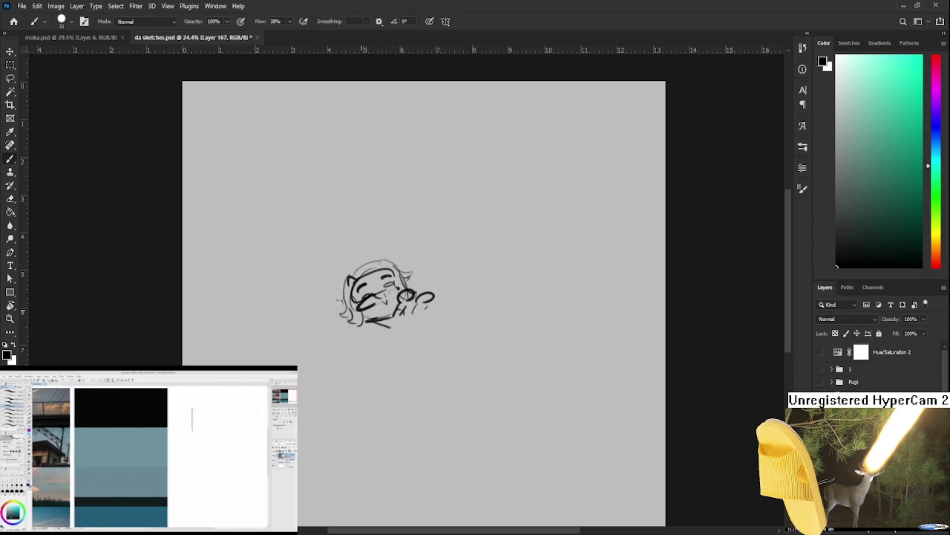
mouse_move(370, 294)
left_mouse_down()
mouse_move(369, 304)
mouse_move(398, 291)
left_mouse_up()
key("ctrl+z")
left_click_drag(394, 285, 399, 291)
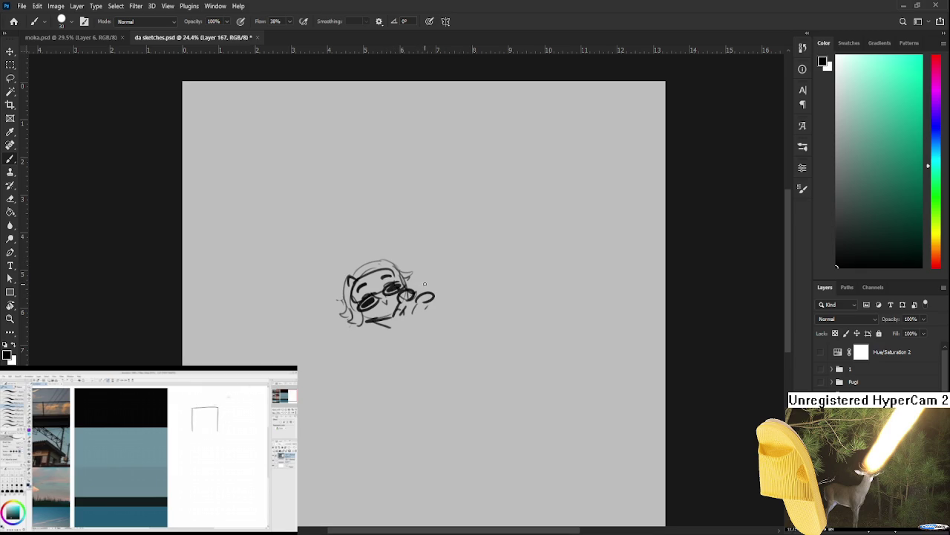
Step: Letter 'MEEK' with 'CAM' beneath it to the right of the sketch
mouse_move(444, 278)
left_mouse_down()
mouse_move(451, 284)
mouse_move(414, 291)
mouse_move(447, 305)
mouse_move(466, 279)
mouse_move(455, 303)
mouse_move(502, 290)
left_mouse_up()
key("ctrl+z")
left_click_drag(490, 298, 506, 289)
mouse_move(506, 288)
left_mouse_down()
mouse_move(517, 294)
mouse_move(504, 278)
mouse_move(467, 302)
mouse_move(489, 301)
mouse_move(503, 282)
left_mouse_up()
left_click_drag(503, 282, 502, 302)
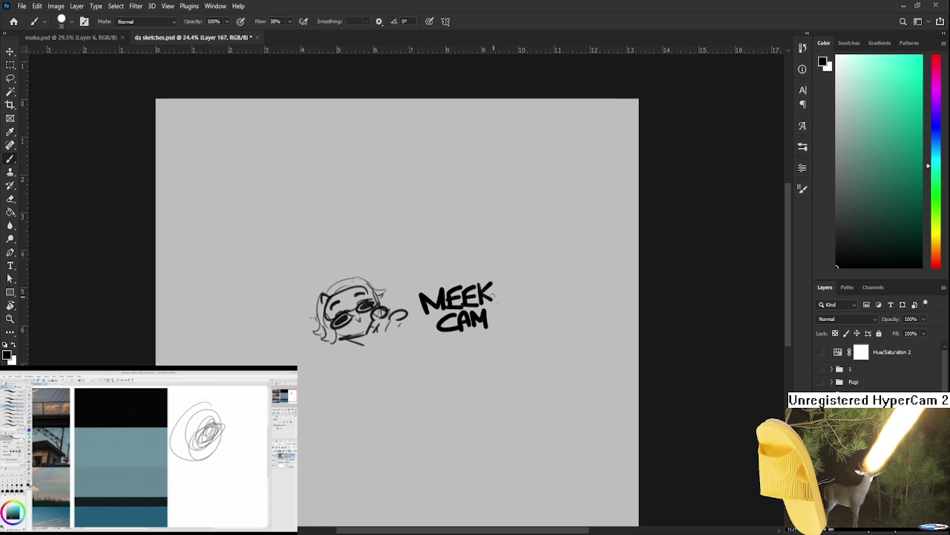
Step: Nudge the lettering up-left and lasso a spiky outline around sketch and text
key("l")
mouse_move(415, 297)
left_mouse_down()
mouse_move(442, 363)
mouse_move(413, 301)
left_mouse_up()
key("ctrl+t")
left_click_drag(476, 325, 458, 317)
key("Return")
key("ctrl+d")
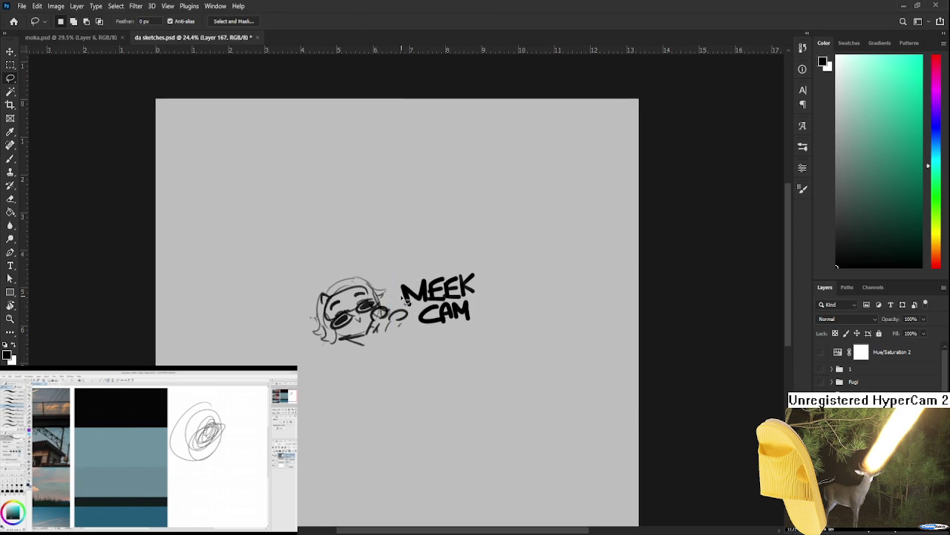
mouse_move(388, 309)
left_mouse_down()
mouse_move(420, 285)
mouse_move(480, 318)
mouse_move(369, 352)
mouse_move(316, 347)
mouse_move(300, 319)
mouse_move(319, 284)
mouse_move(334, 281)
mouse_move(371, 275)
mouse_move(401, 303)
left_mouse_up()
Step: Fill the spiky outline with white on a new backing layer
key("g")
key("x")
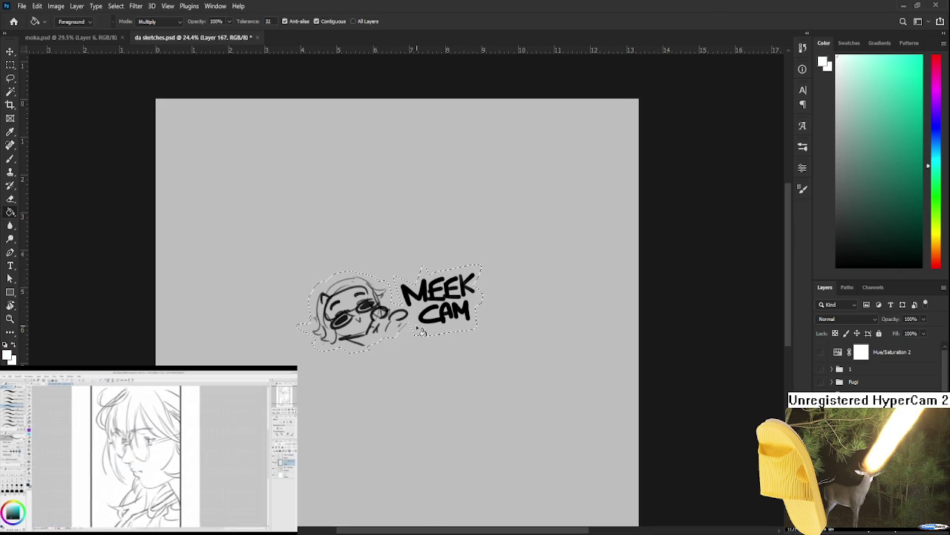
key("ctrl+shift+alt+n")
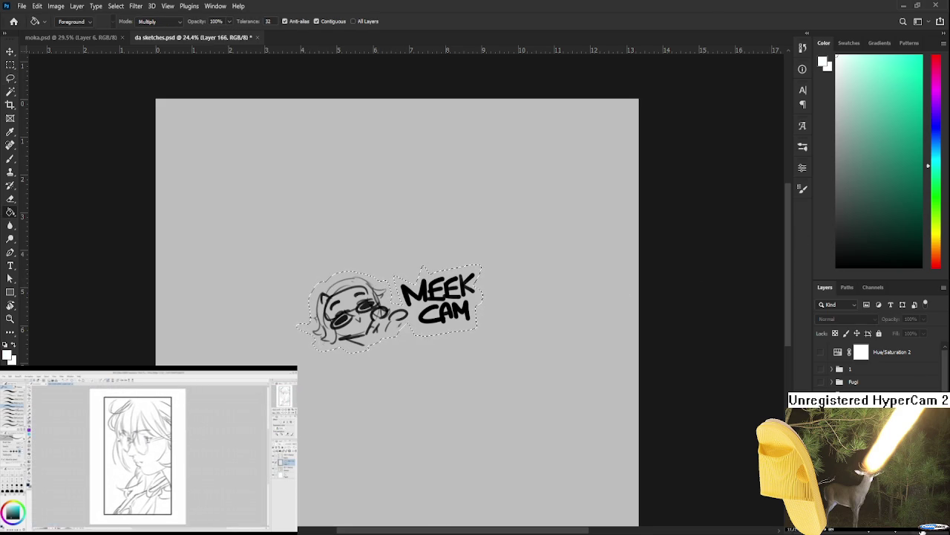
left_click(431, 321)
key("ctrl+d")
key("l")
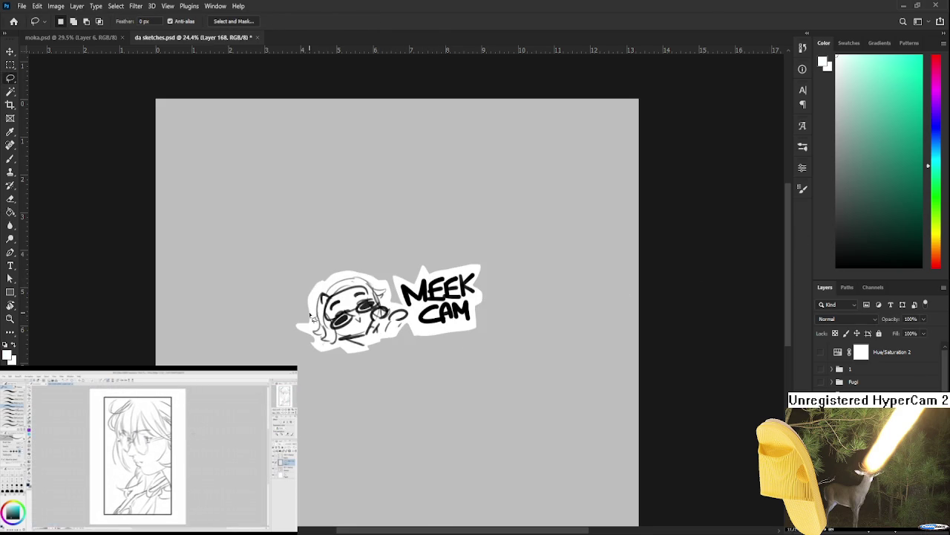
key("e")
Step: Reshape the white backing: extend it by the face, add a peak, trim edges
mouse_move(318, 279)
left_mouse_down()
mouse_move(299, 321)
mouse_move(317, 353)
mouse_move(331, 352)
left_mouse_up()
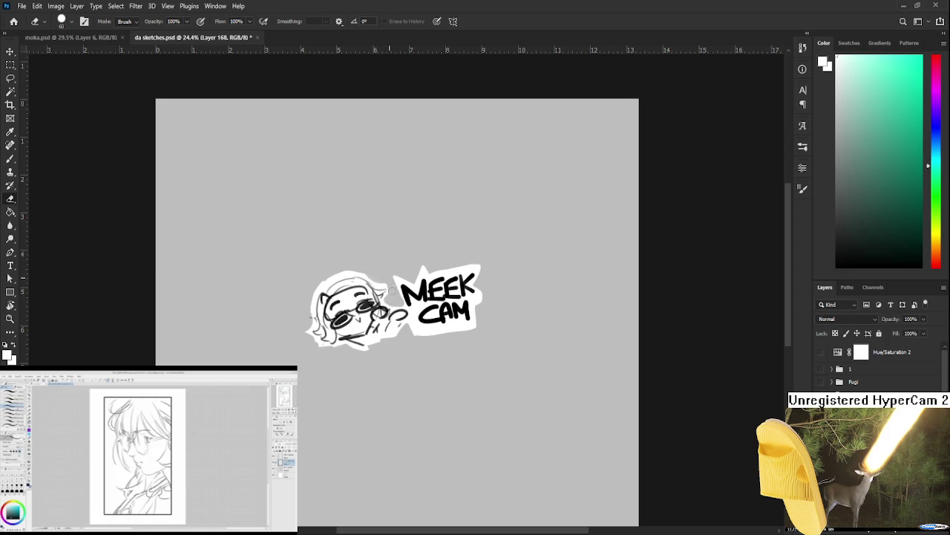
key("x")
left_click_drag(401, 301, 377, 274)
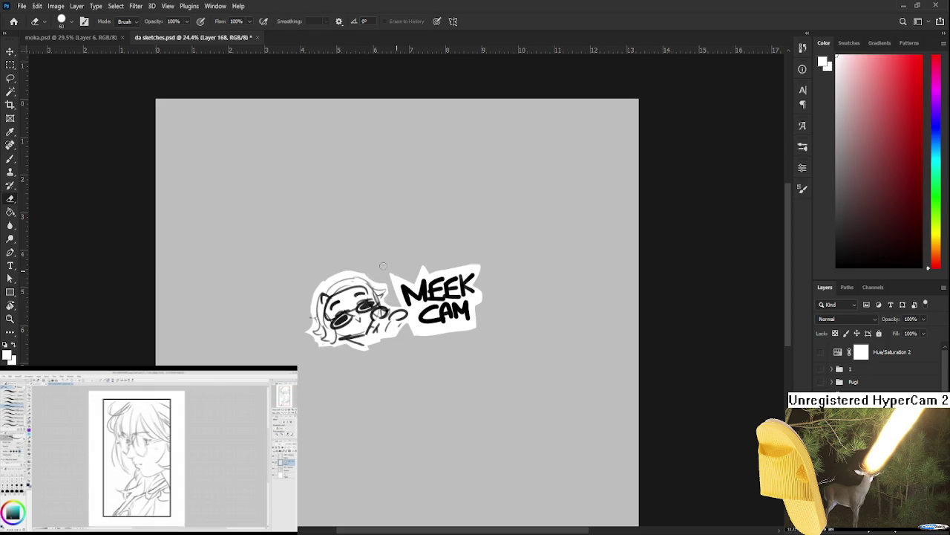
key("b")
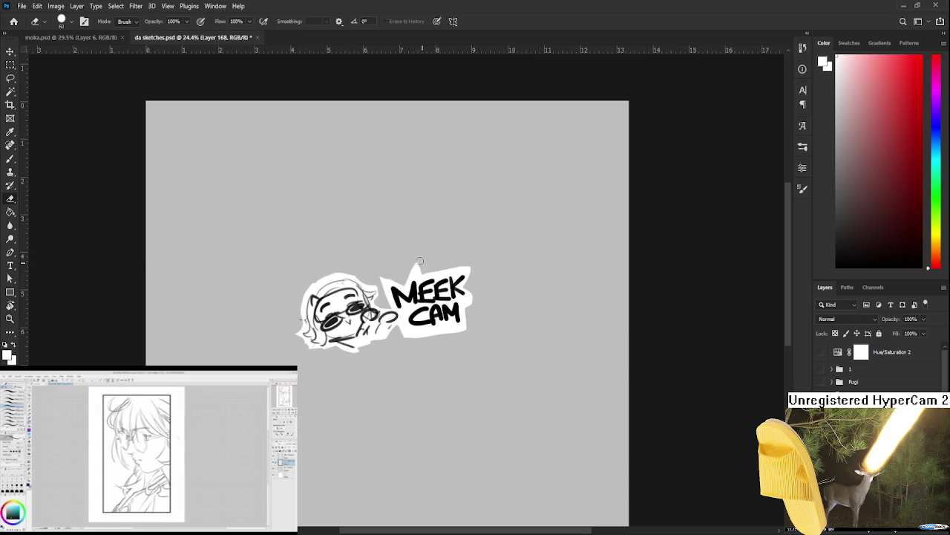
left_click_drag(415, 265, 437, 271)
key("e")
left_click_drag(473, 290, 467, 322)
left_click_drag(398, 334, 417, 335)
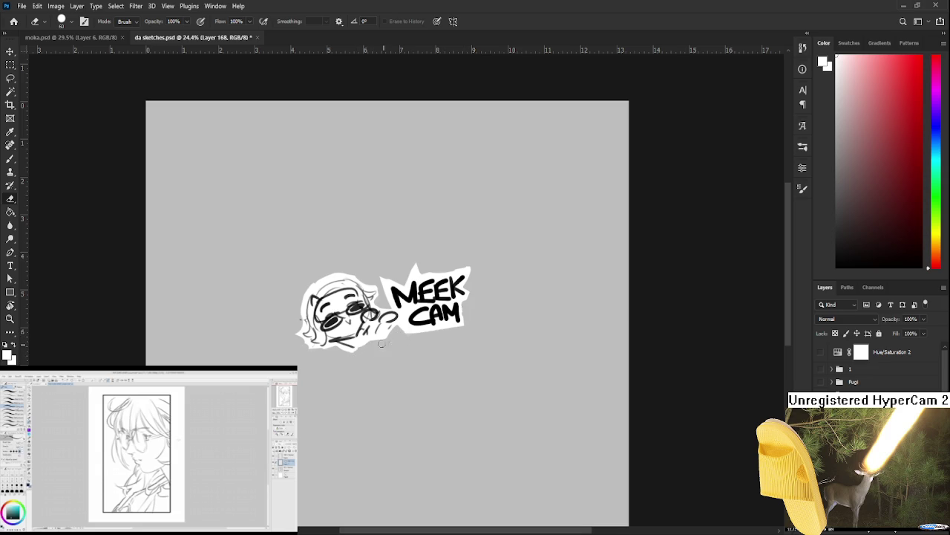
Step: Recentre the sticker in view, ending with the Eraser tool active
left_click_drag(382, 344, 373, 389)
key("b")
key("e")
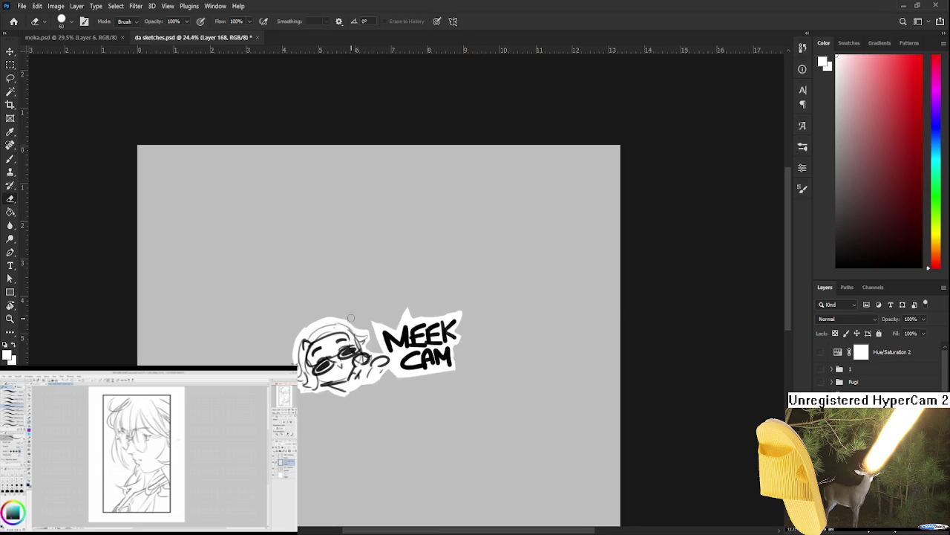
key("b")
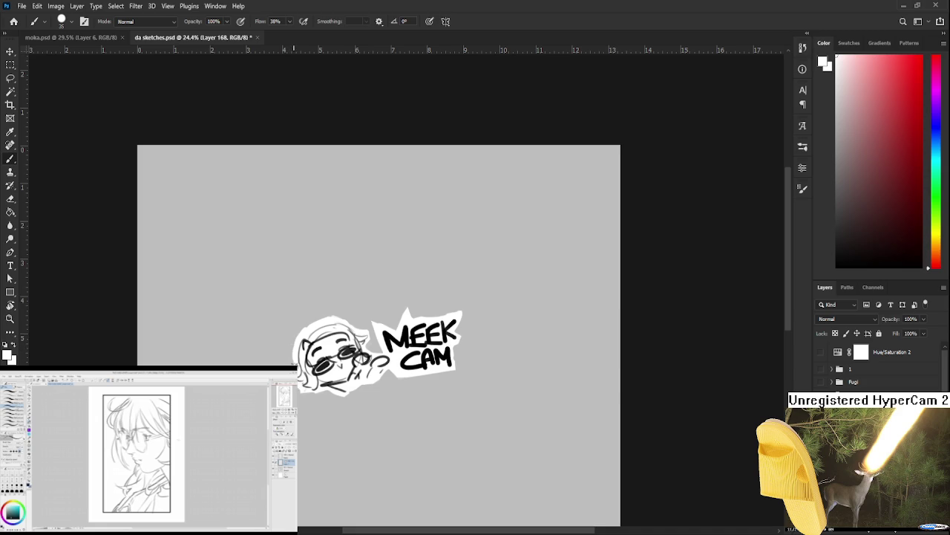
key("e")
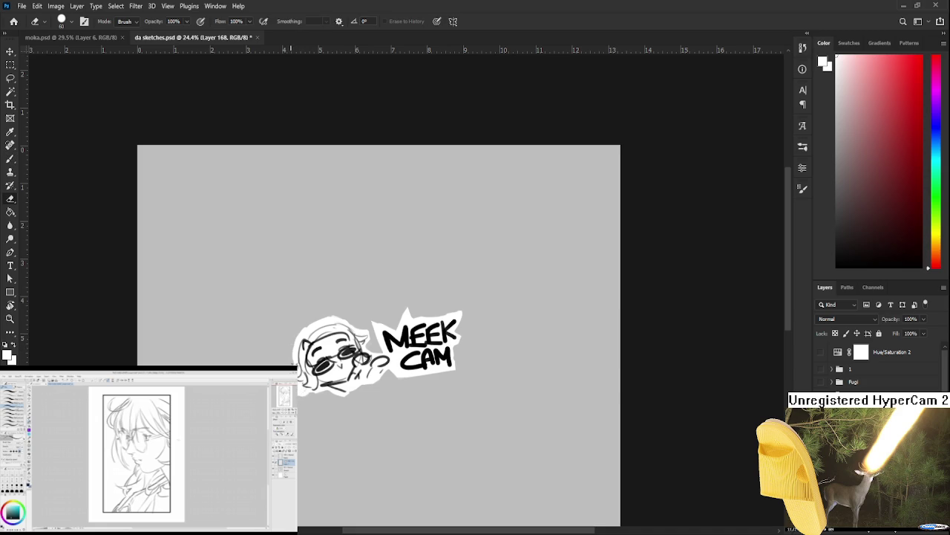
left_click_drag(392, 345, 455, 308)
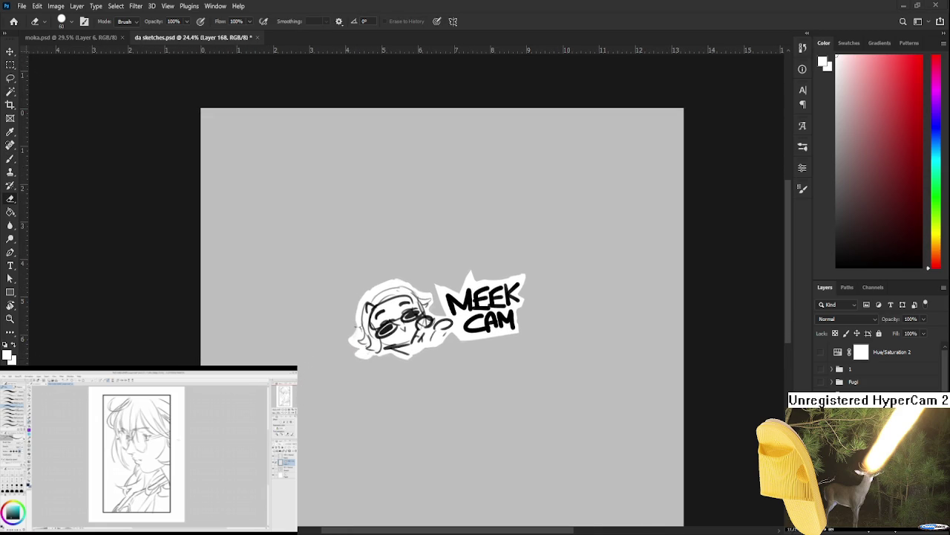
scroll(876, 364, "down", 5)
Step: Hide the background, trial-crop to the sticker and undo, then save and close da sketches.psd
key("ctrl+comma")
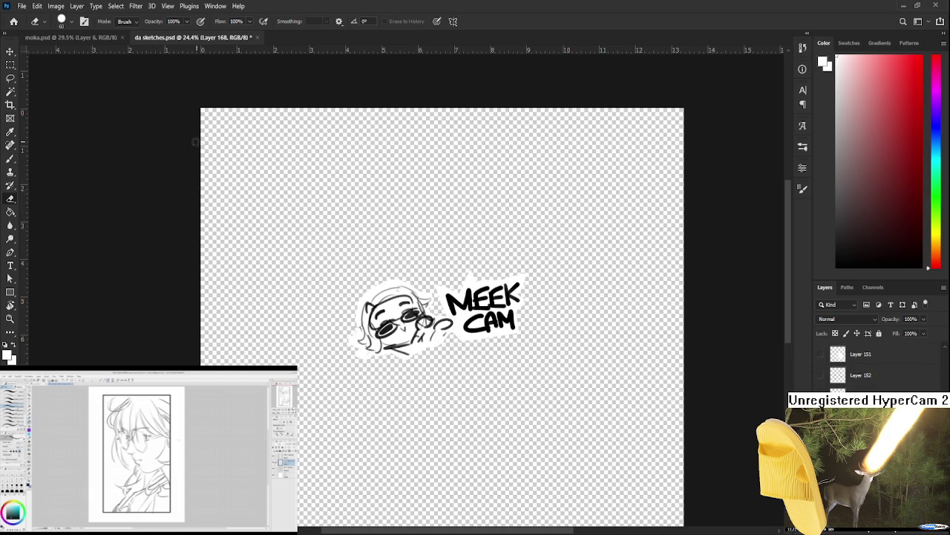
left_click(10, 105)
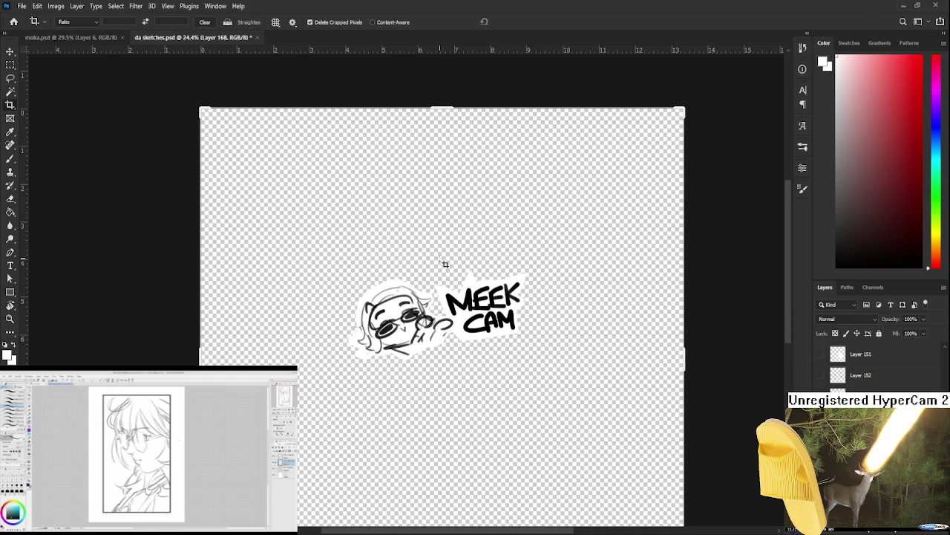
left_click_drag(322, 221, 564, 406)
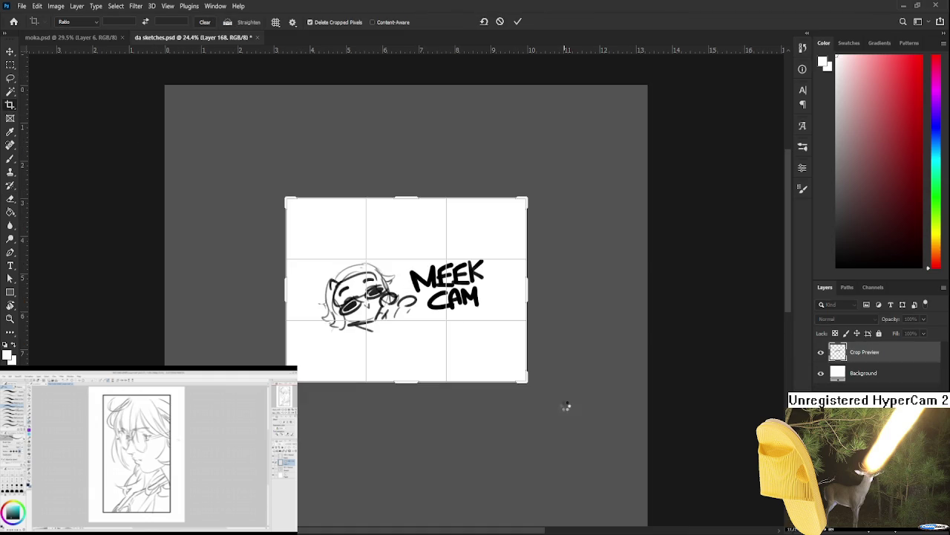
key("Return")
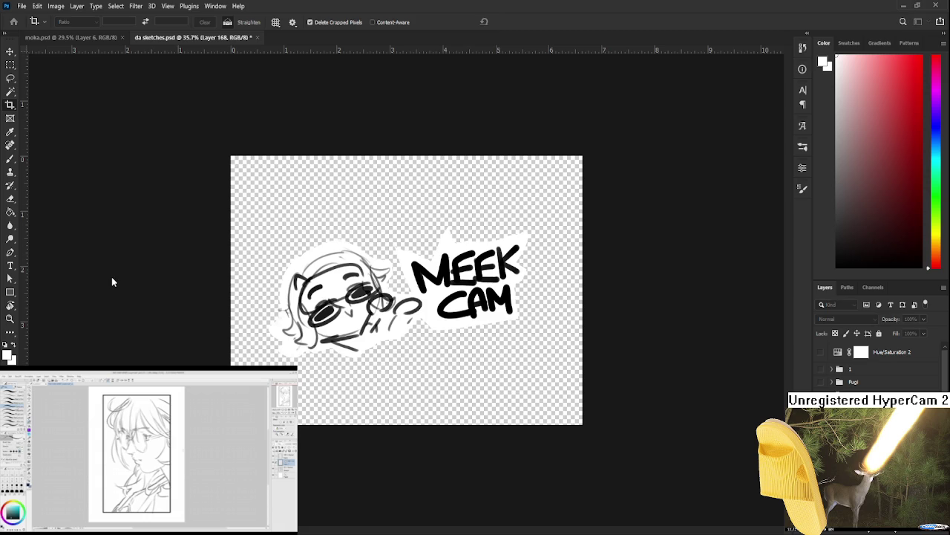
key("ctrl+z")
key("ctrl+s")
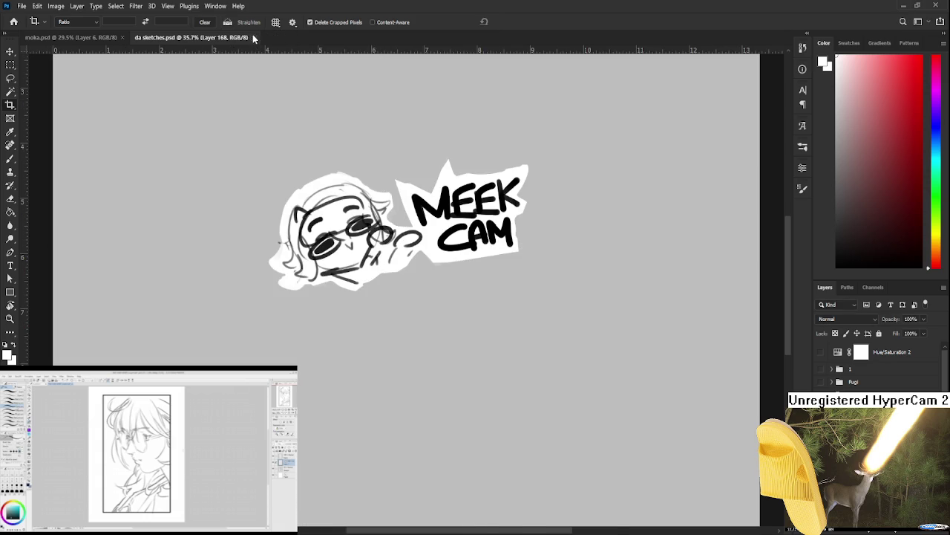
left_click(253, 37)
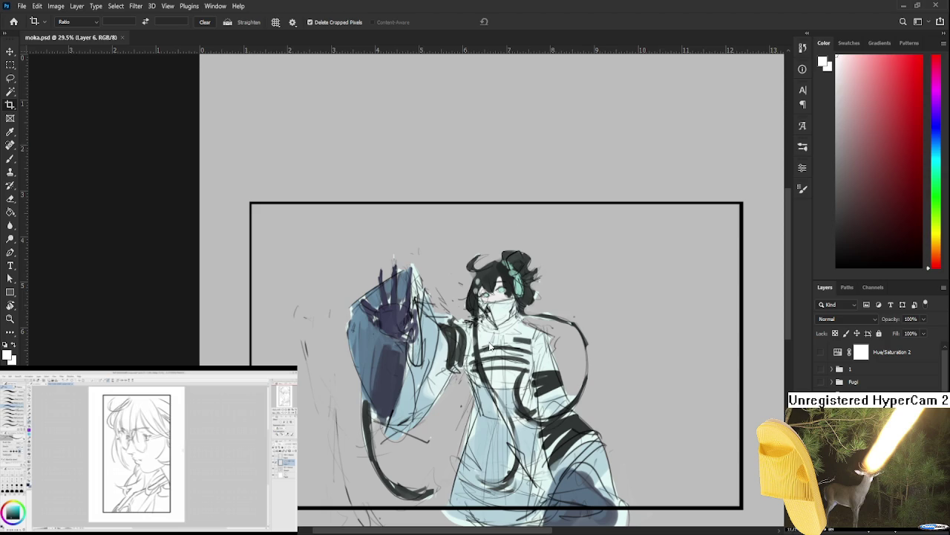
scroll(521, 233, "down", 1)
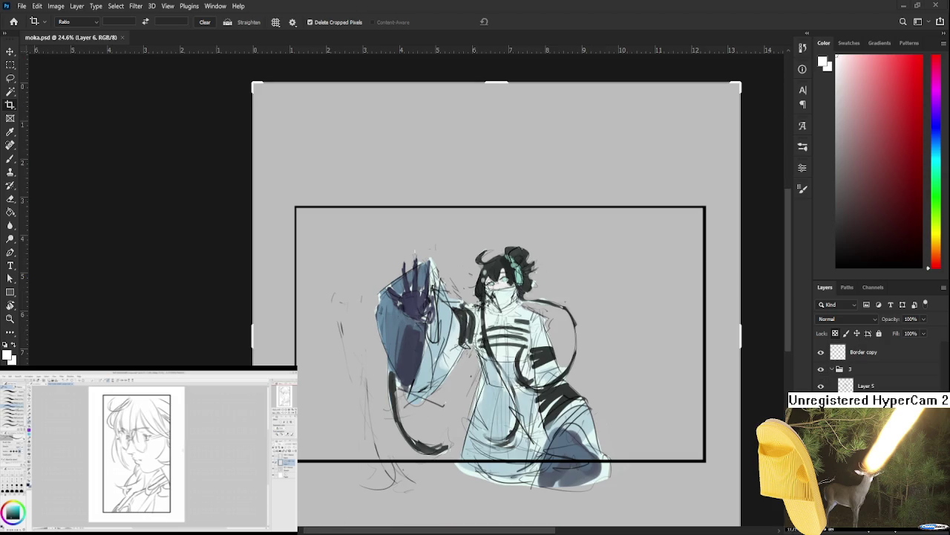
scroll(438, 309, "up", 1)
key("l")
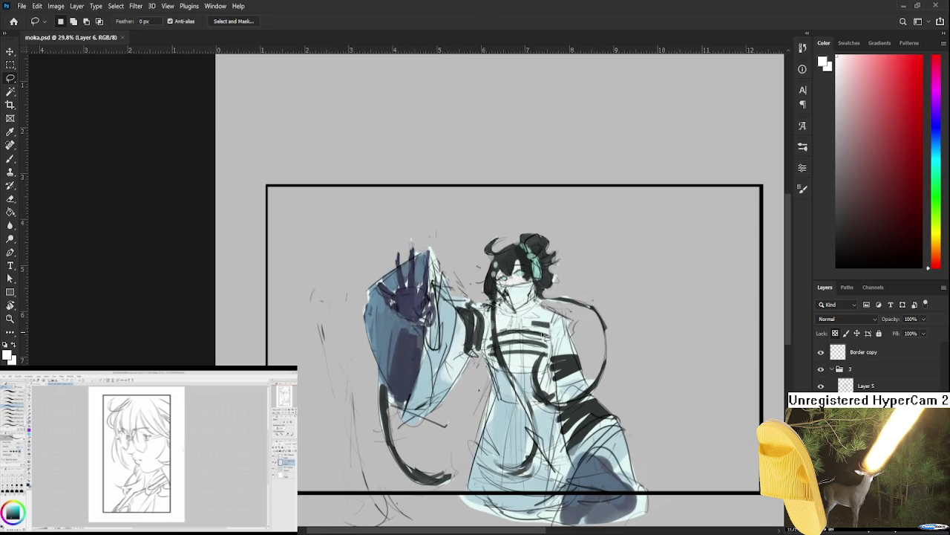
scroll(564, 346, "up", 1)
left_click_drag(533, 333, 504, 325)
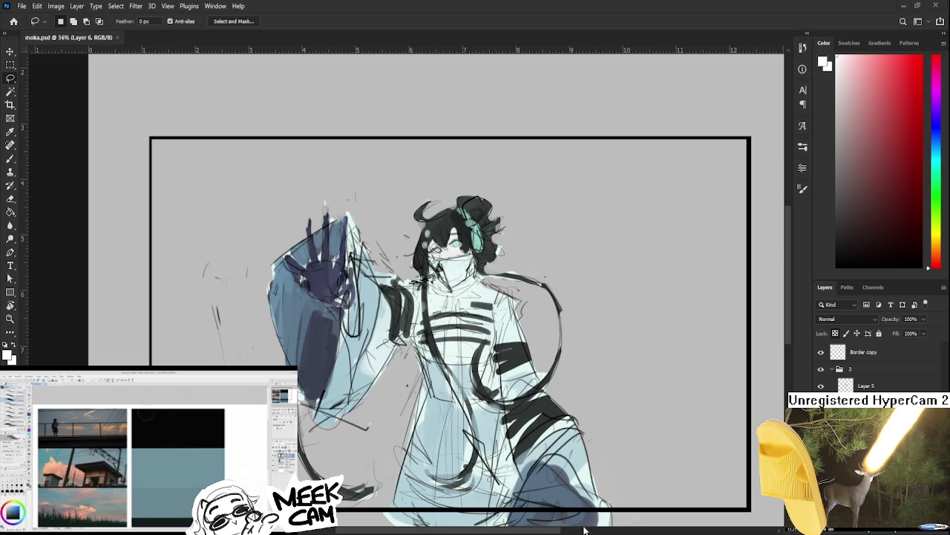
Step: Float the gears.psd 'INTO TRANSIT' poster window and make it active
key("ctrl+Tab")
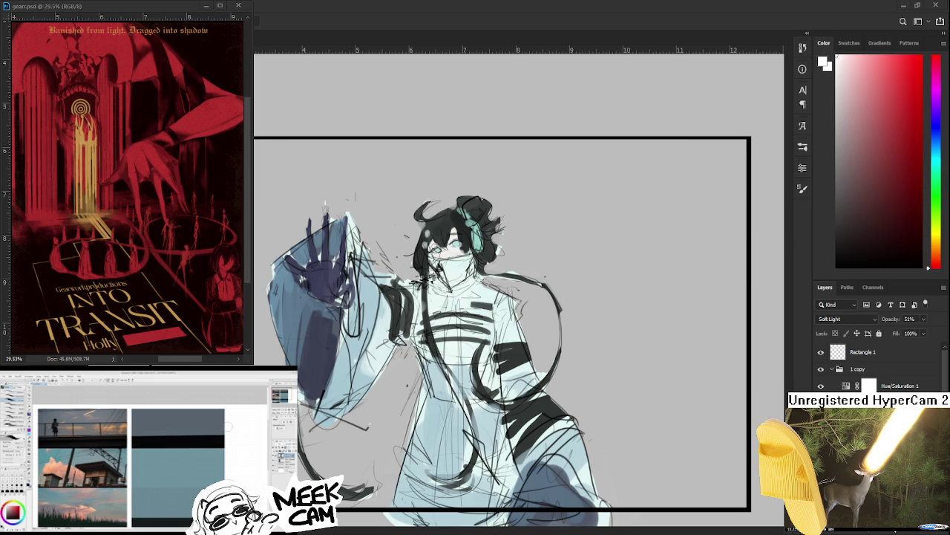
left_click(97, 13)
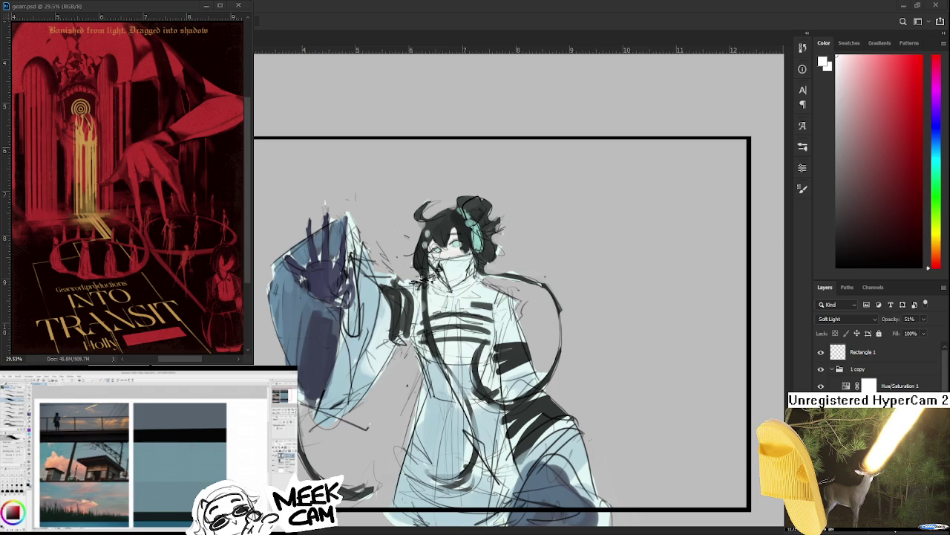
Step: Zoom in and pan the canvas to bring the character's head into view
scroll(454, 241, "up", 2)
scroll(454, 242, "up", 2)
scroll(454, 241, "up", 2)
scroll(455, 241, "up", 2)
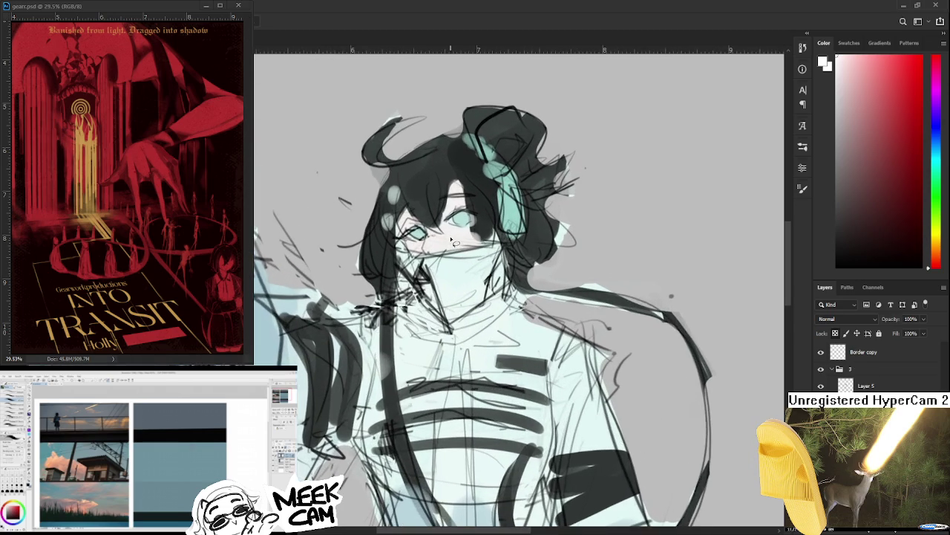
left_click_drag(454, 241, 448, 321)
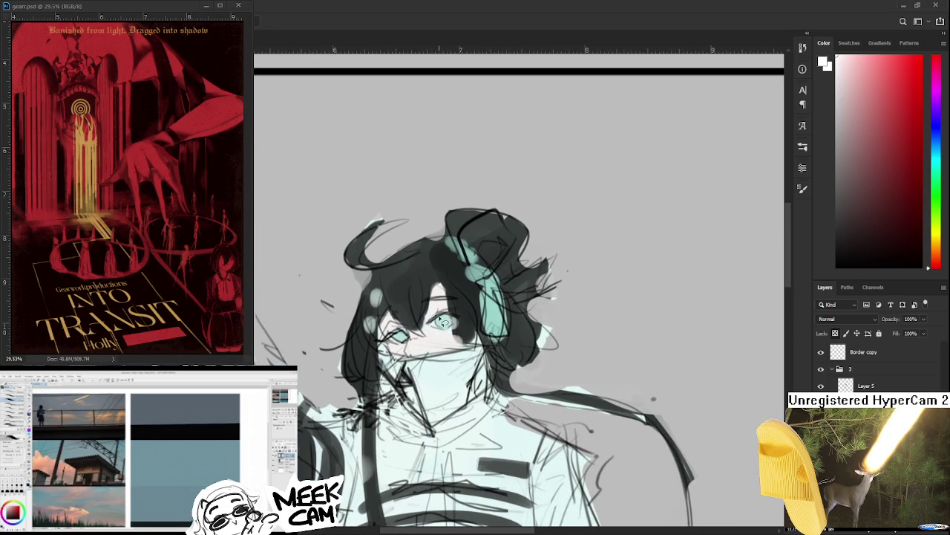
scroll(448, 321, "up", 2)
scroll(448, 321, "up", 2)
scroll(448, 321, "up", 2)
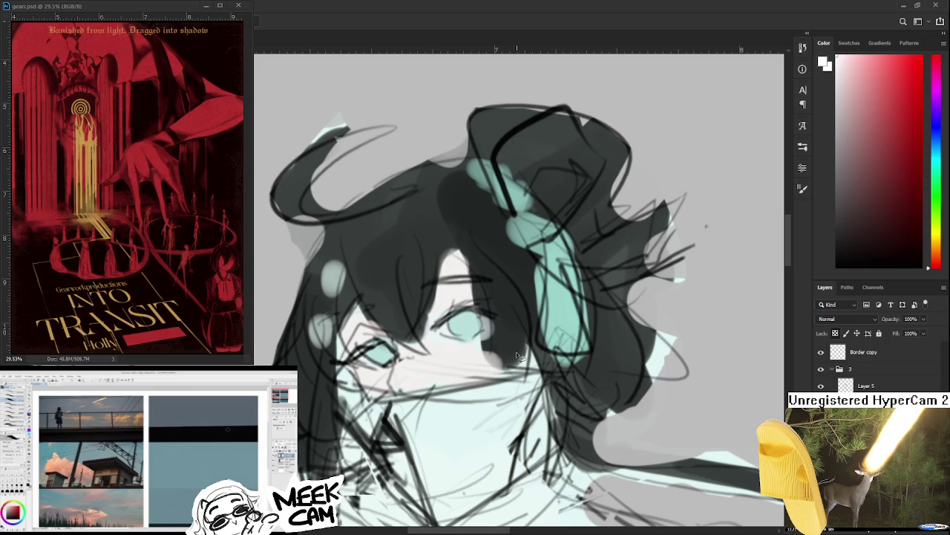
scroll(517, 355, "down", 1)
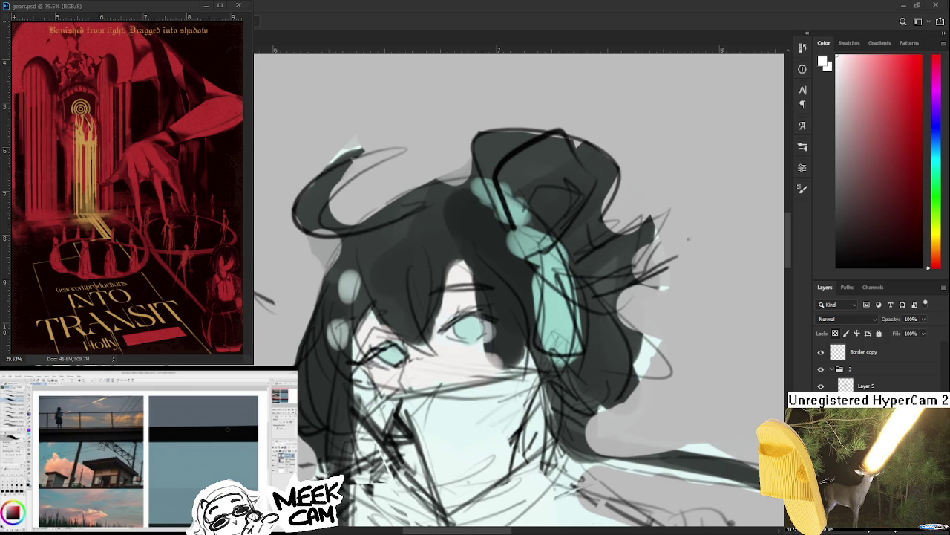
Step: Toggle the colour and line-art layers on and off to compare the face
left_click(820, 385)
left_click(820, 386)
left_click(821, 385)
left_click(821, 385)
left_click(821, 385)
left_click(820, 385)
left_click(820, 385)
left_click(821, 387)
left_click(821, 386)
Step: Select Layer 5 and set up a small black brush for fine hair detail
left_click(843, 384)
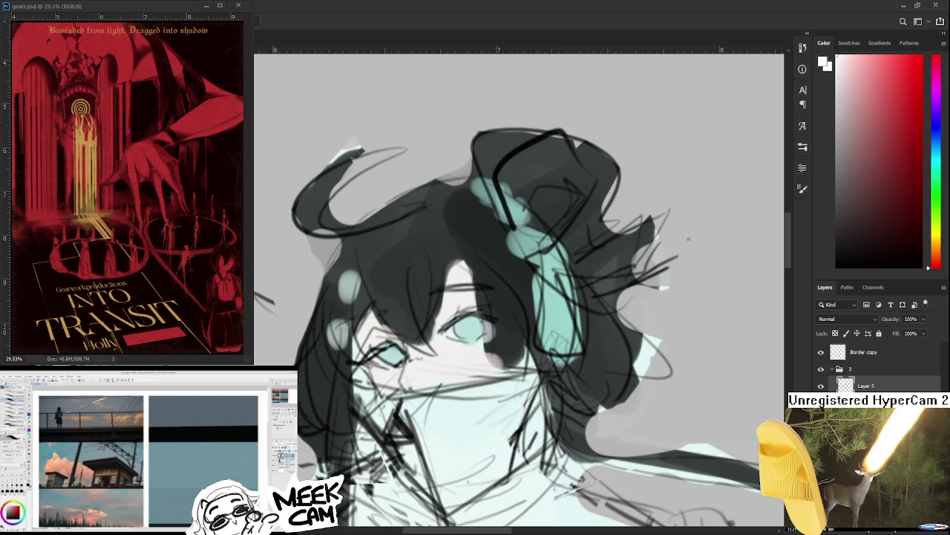
scroll(508, 382, "down", 1)
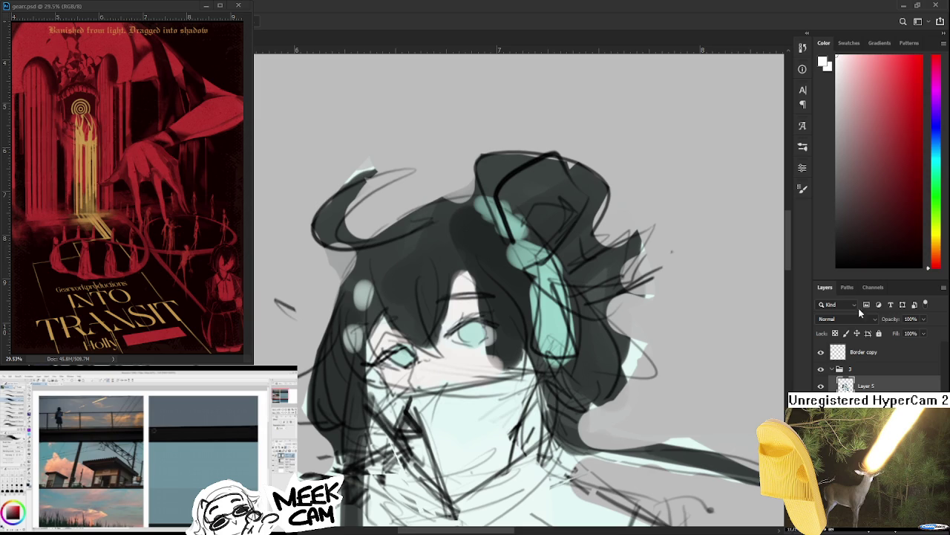
key("x")
left_click_drag(386, 306, 365, 303)
key("[")
key("[")
key("[")
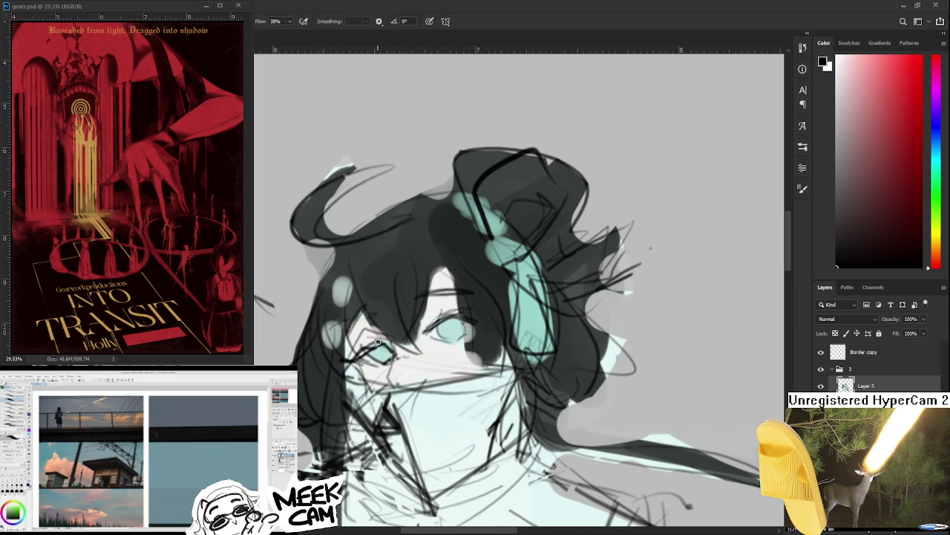
Step: Sample dark teal from the hair and paint a strand down past the eye
scroll(377, 342, "up", 1)
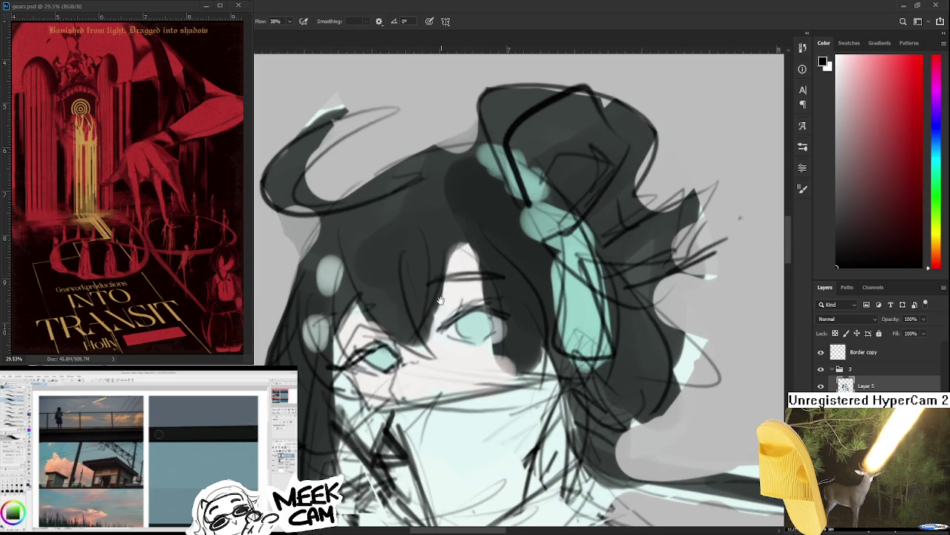
scroll(439, 306, "down", 3)
left_click(322, 286, "alt")
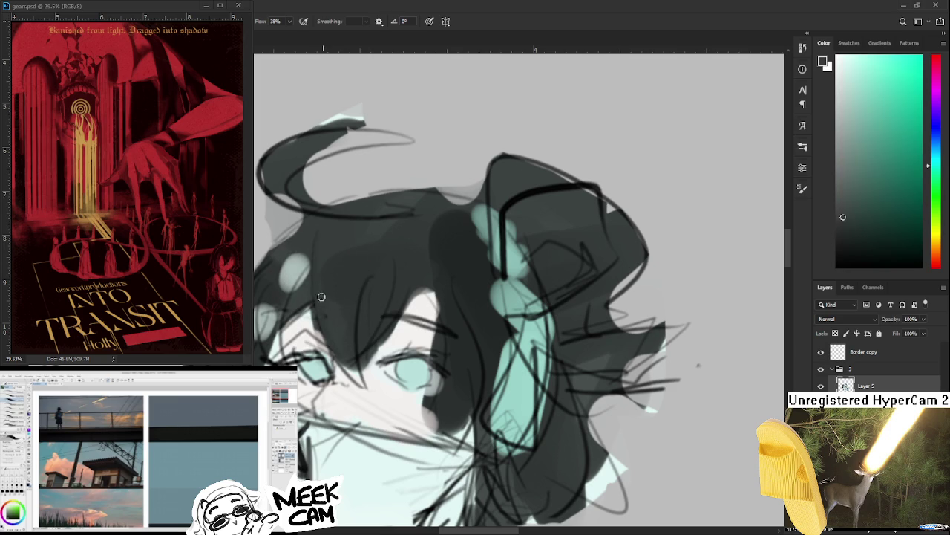
left_click(356, 322, "alt")
left_click_drag(324, 297, 331, 303)
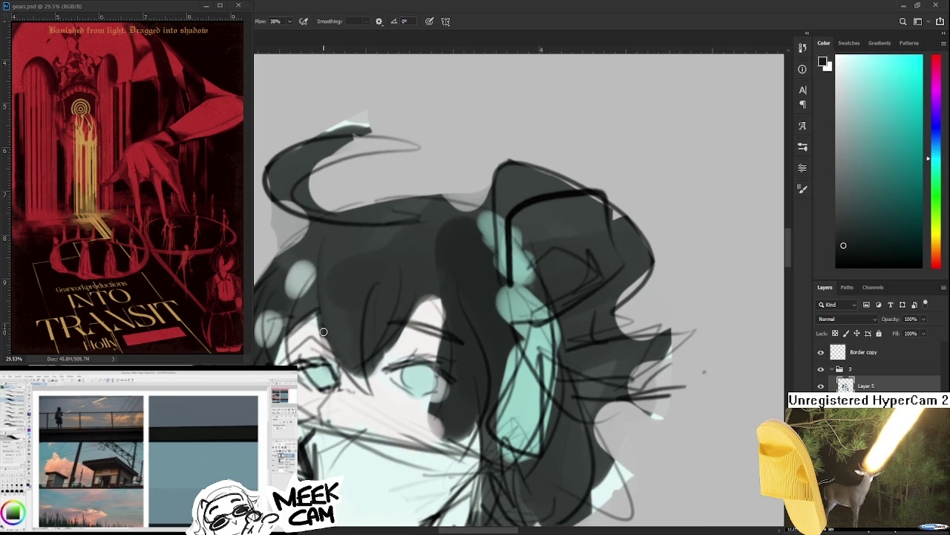
left_click_drag(343, 362, 369, 399)
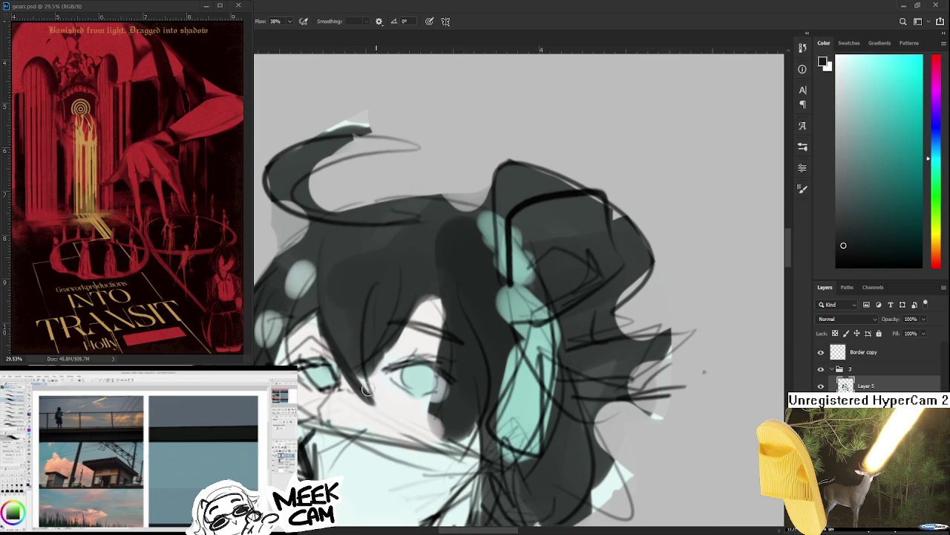
Step: Rotate the view level and clip Layer 6 to the layer beneath it
scroll(371, 408, "down", 1)
scroll(375, 424, "down", 2)
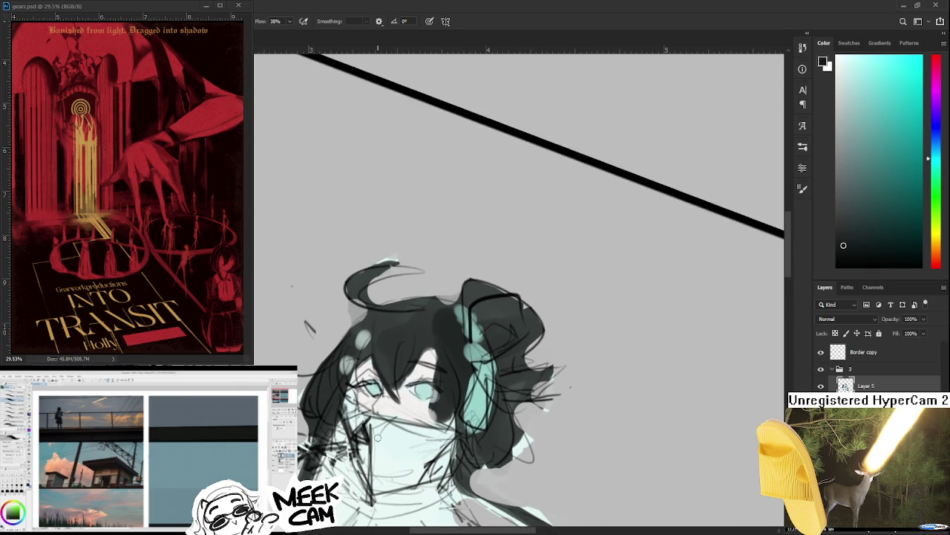
mouse_move(377, 438)
left_mouse_down()
mouse_move(416, 386)
mouse_move(526, 362)
left_mouse_up()
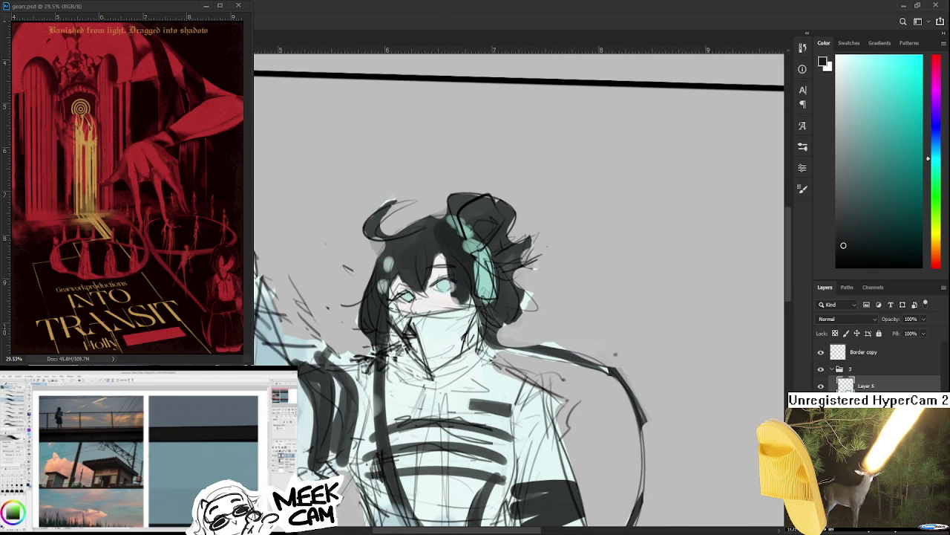
key("ctrl+alt+g")
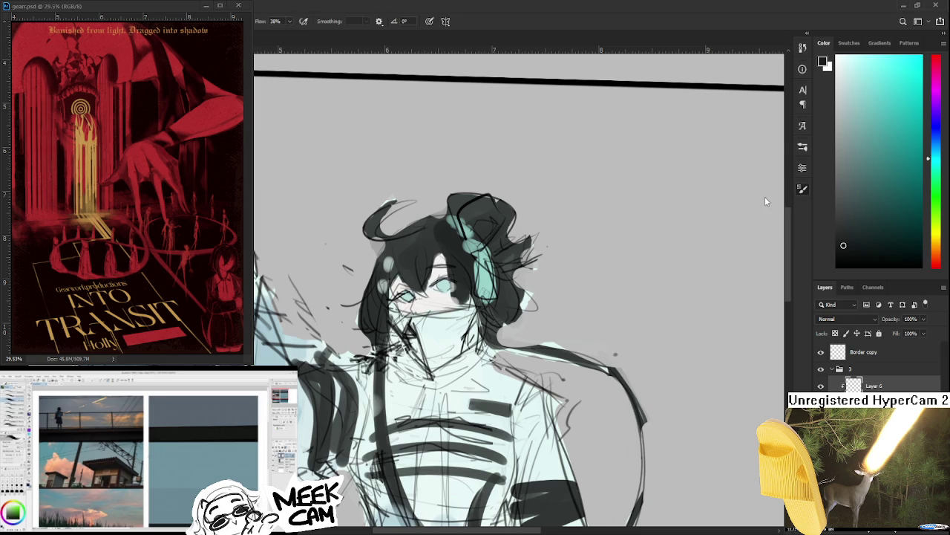
key("ctrl+minus")
key("ctrl+minus")
key("ctrl+minus")
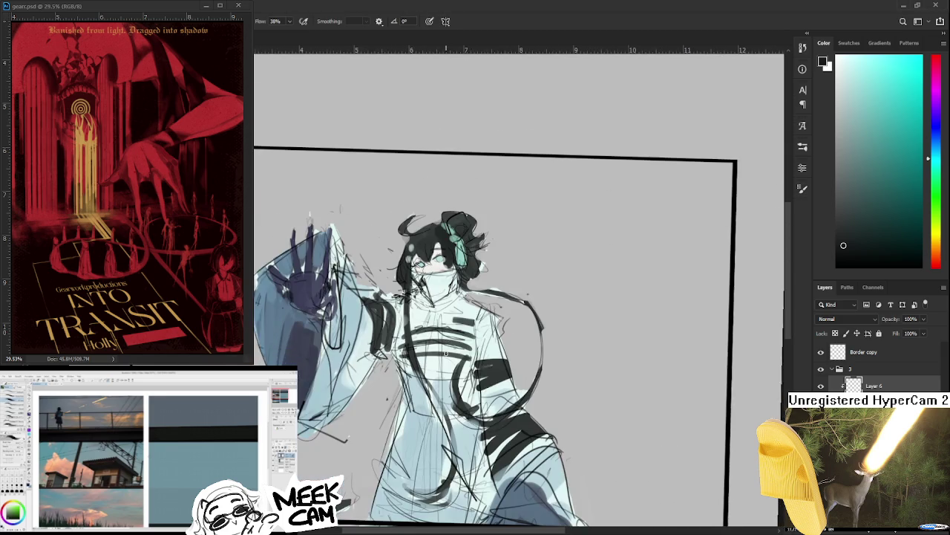
Step: Sample colours from the figure and paint black stripes across the chest
scroll(446, 354, "up", 1)
left_click(442, 402, "alt")
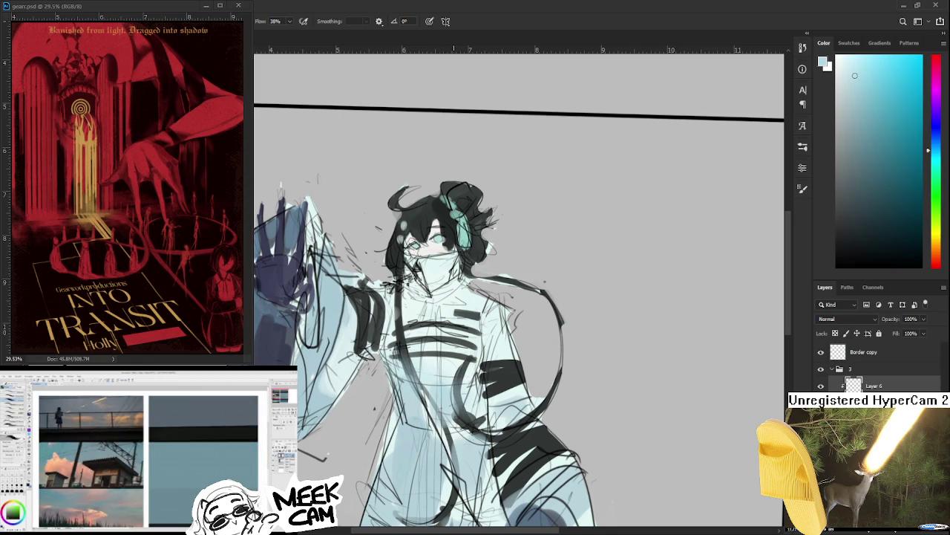
scroll(492, 330, "down", 1)
left_click_drag(492, 331, 482, 279)
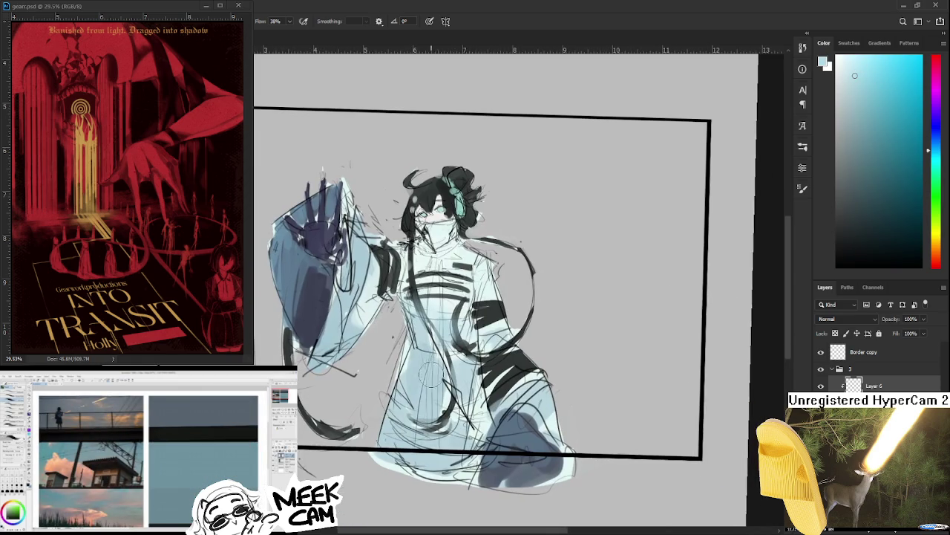
left_click(454, 406, "alt")
left_click_drag(469, 338, 475, 397)
left_click(442, 359, "alt")
left_click(381, 339, "alt")
mouse_move(390, 311)
left_mouse_down()
mouse_move(399, 358)
mouse_move(475, 336)
left_mouse_up()
Step: Brush pale teal shading over the chest and torso
left_click(339, 350, "alt")
left_click(302, 319, "alt")
left_click(297, 314, "alt")
left_click_drag(311, 307, 280, 363)
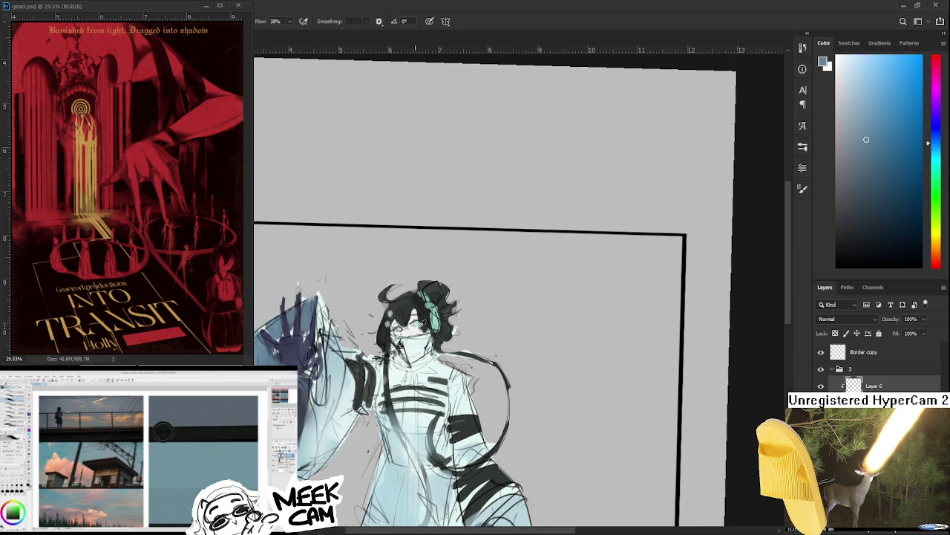
left_click(439, 315, "alt")
left_click_drag(871, 76, 874, 74)
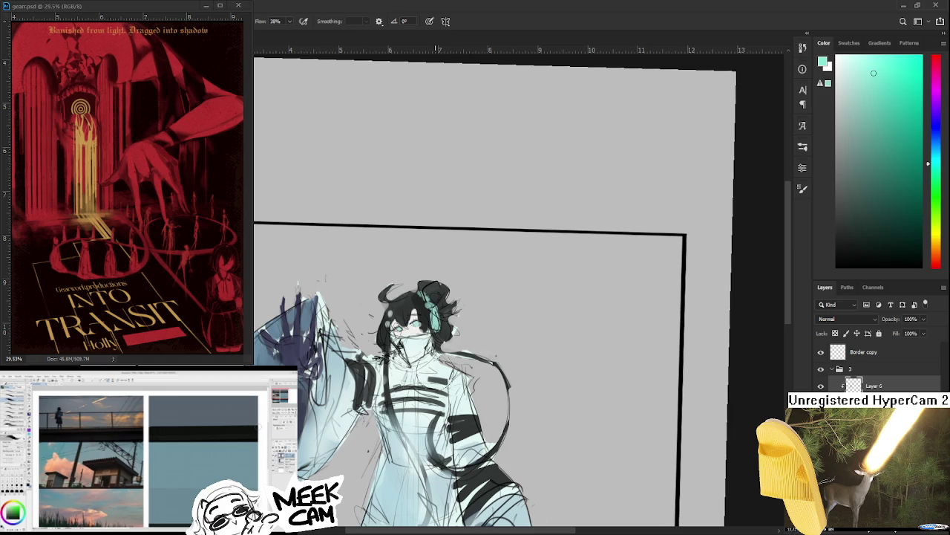
left_click_drag(390, 386, 435, 449)
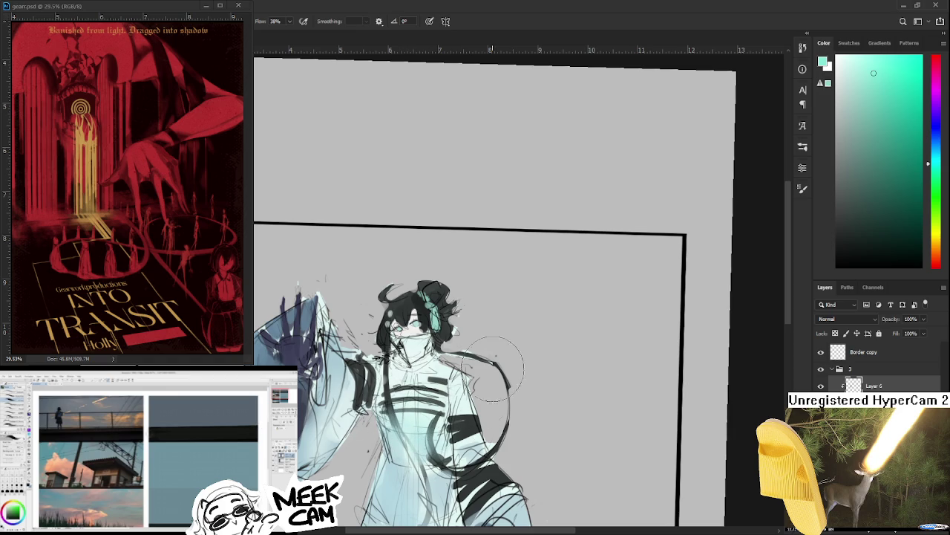
left_click_drag(322, 444, 388, 403)
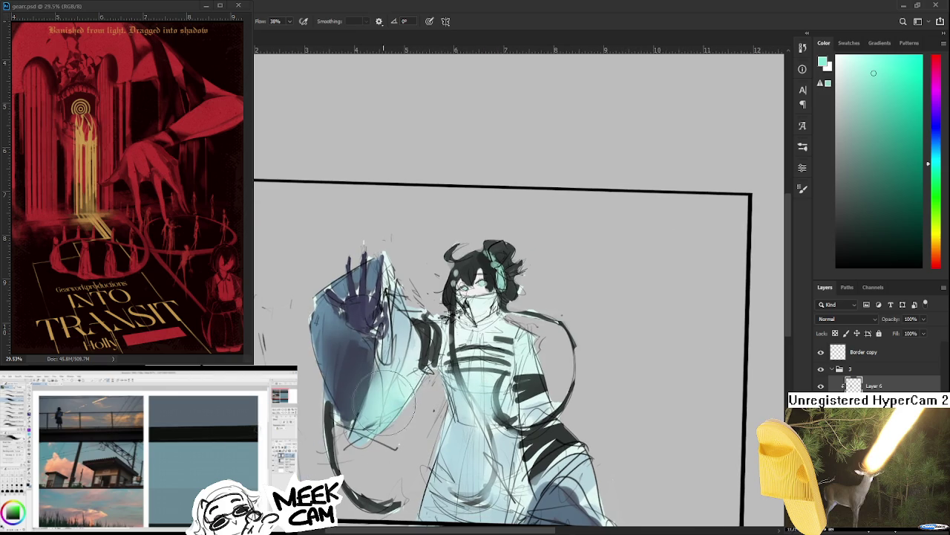
left_click_drag(412, 360, 397, 400)
left_click_drag(505, 368, 509, 374)
Step: Mix a light pink and add blush to both cheeks
left_click(467, 333, "alt")
scroll(484, 335, "up", 3)
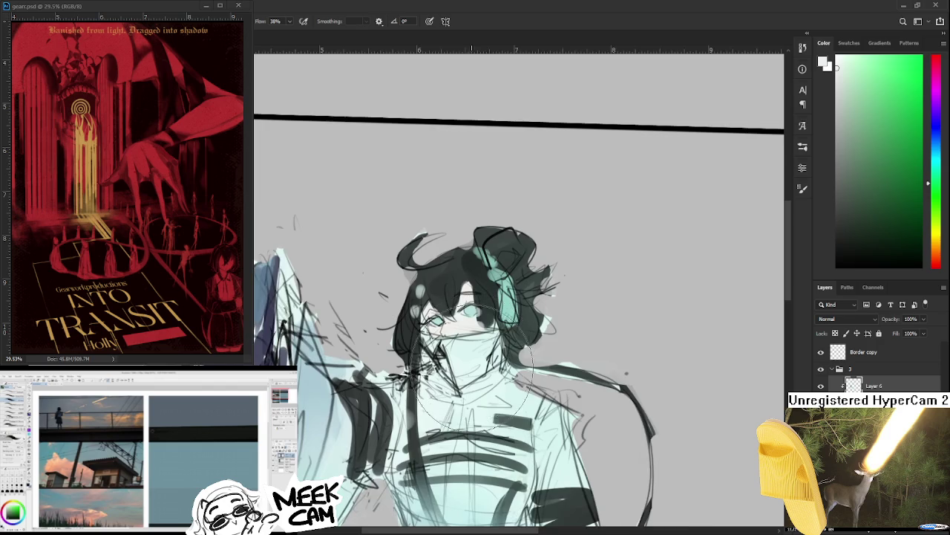
scroll(484, 335, "up", 2)
left_click_drag(937, 256, 939, 281)
left_click_drag(871, 118, 850, 61)
left_click_drag(414, 318, 487, 307)
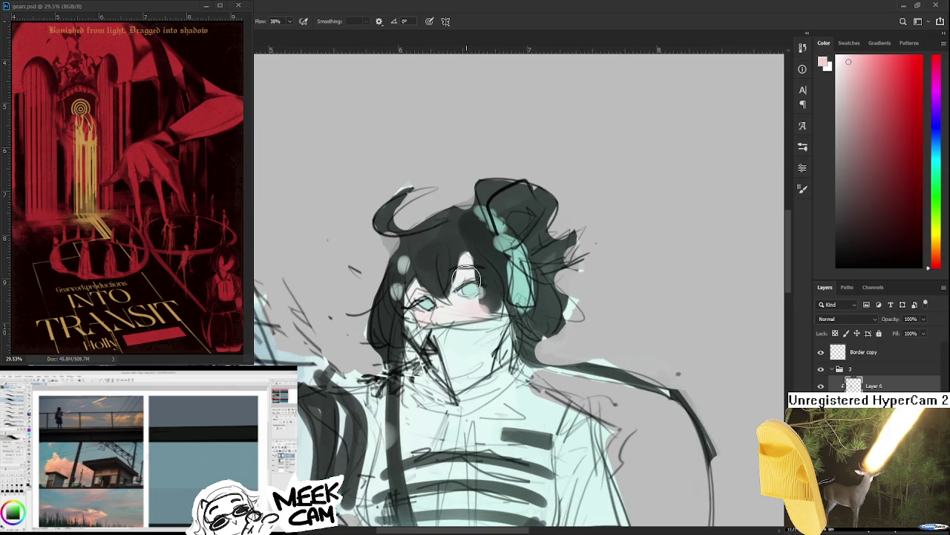
left_click_drag(476, 263, 458, 225)
Step: Draw dark curves along the right arm and chest
scroll(510, 371, "down", 2)
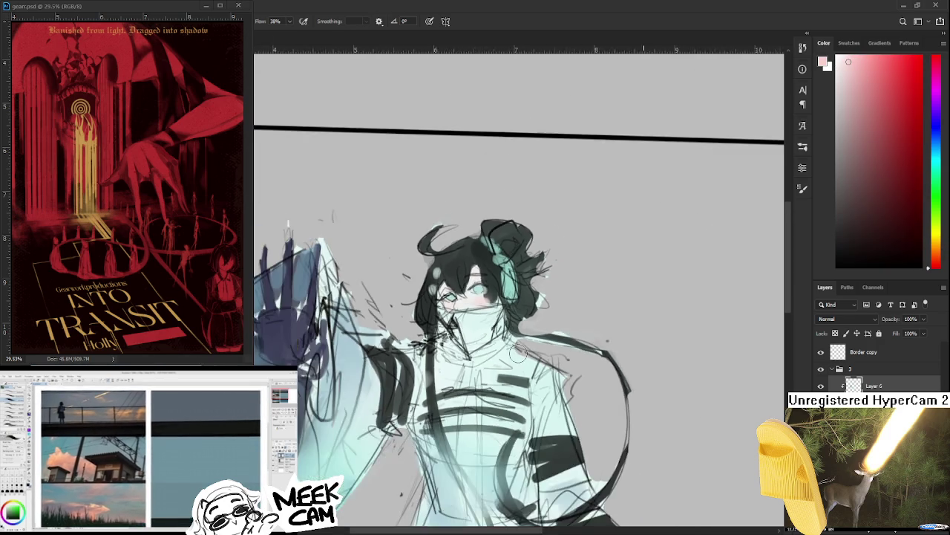
scroll(510, 371, "down", 2)
scroll(509, 371, "down", 1)
left_click(475, 360, "alt")
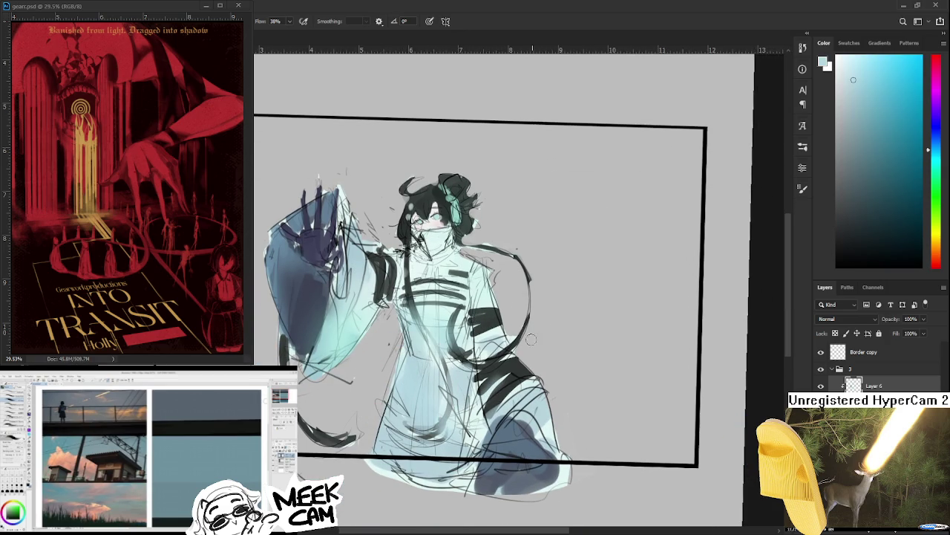
left_click(495, 327, "alt")
left_click(498, 320, "alt")
left_click_drag(516, 254, 481, 361)
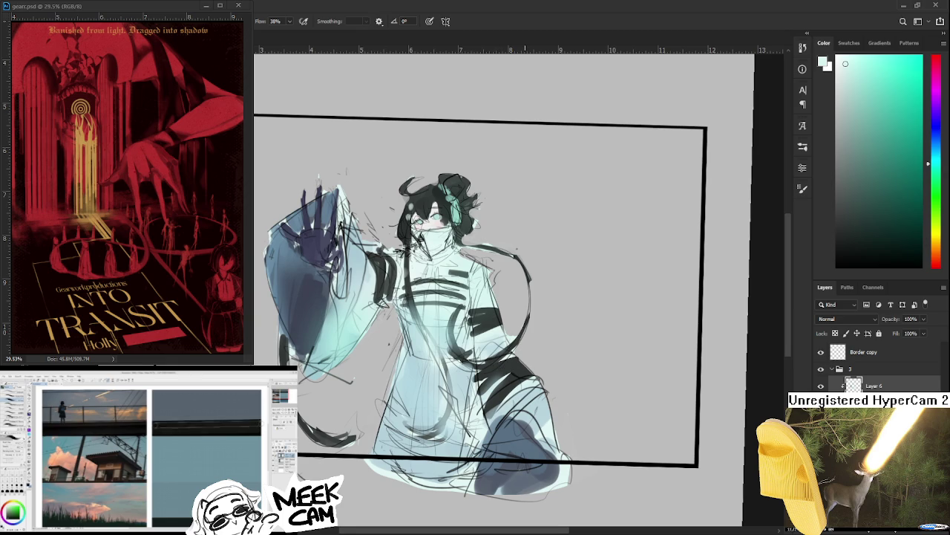
Step: Zoom around to check the new strokes, then switch to the Eraser
scroll(507, 316, "up", 1)
scroll(509, 318, "down", 2)
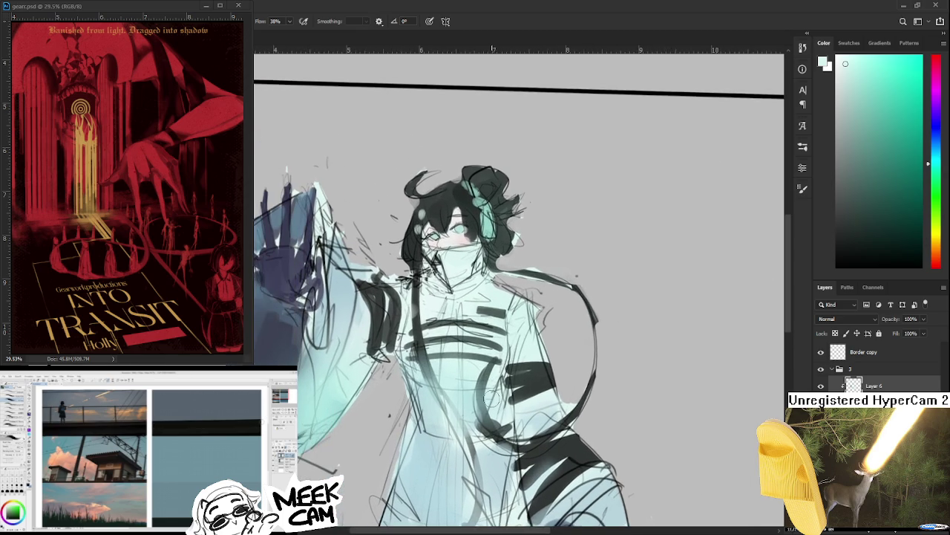
scroll(469, 351, "up", 1)
scroll(445, 346, "up", 1)
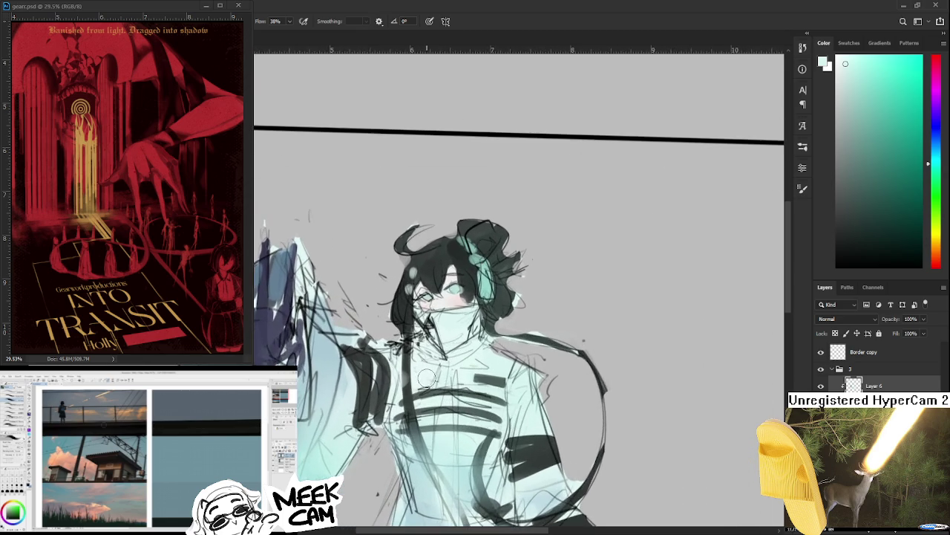
scroll(424, 342, "up", 1)
scroll(403, 336, "up", 1)
scroll(403, 339, "down", 1)
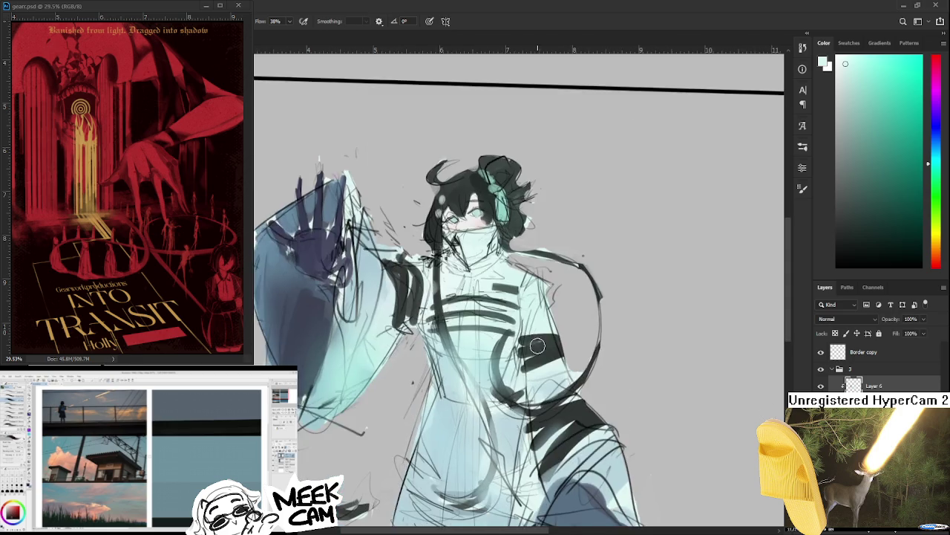
key("e")
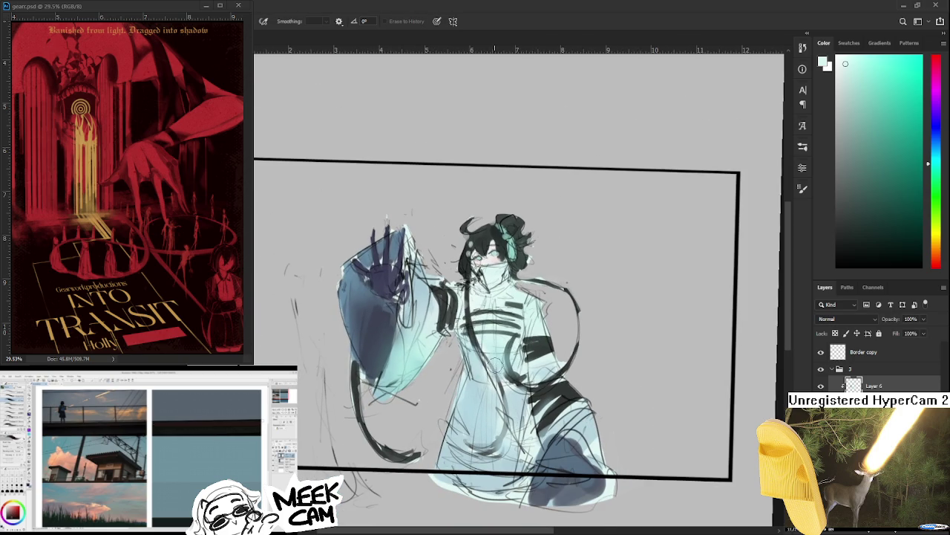
Step: Zoom in on the head and paint a short dark stroke along the hair edge
left_click_drag(493, 364, 505, 395)
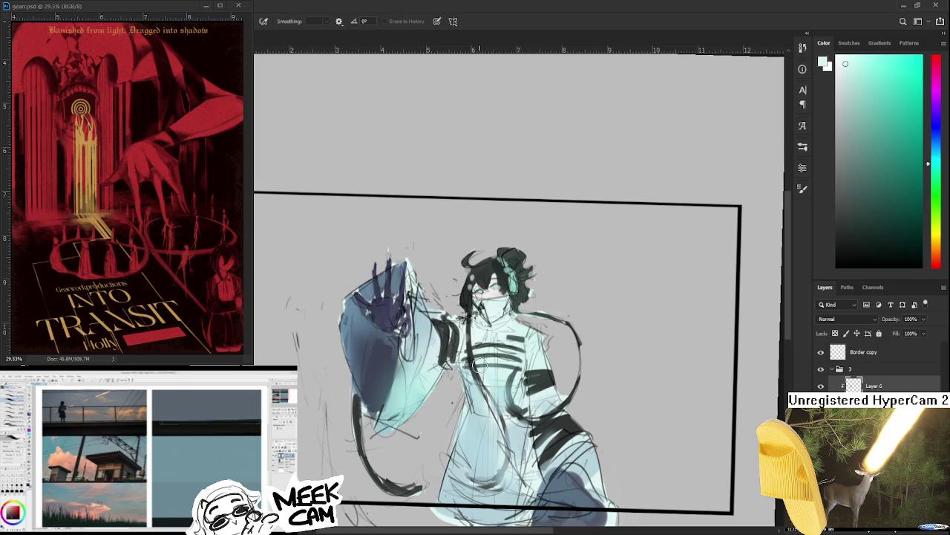
scroll(480, 366, "up", 2)
scroll(475, 375, "up", 2)
scroll(471, 382, "down", 2)
scroll(472, 379, "down", 1)
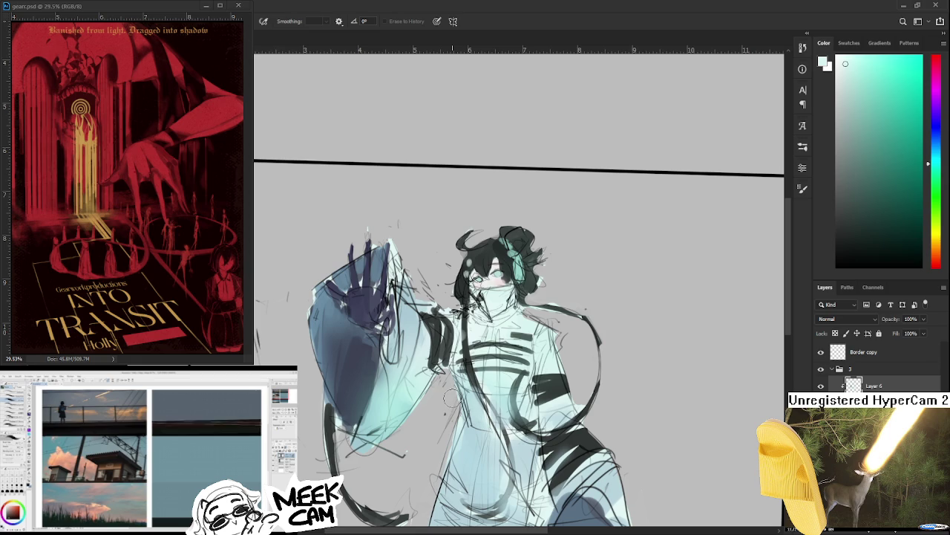
scroll(451, 398, "up", 1)
scroll(452, 401, "up", 1)
scroll(451, 401, "down", 1)
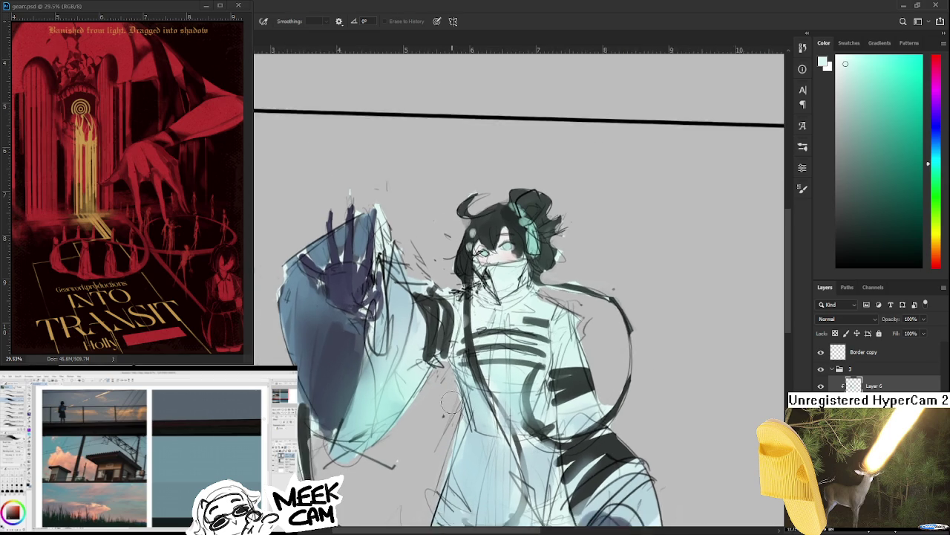
scroll(453, 393, "down", 1)
scroll(456, 382, "down", 1)
scroll(459, 371, "down", 1)
scroll(460, 367, "up", 1)
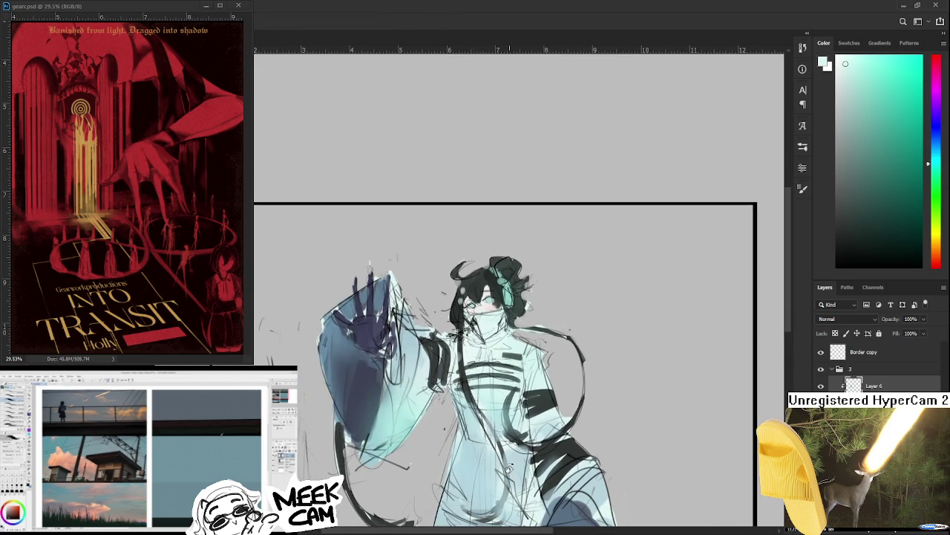
scroll(502, 456, "up", 1)
scroll(492, 371, "up", 1)
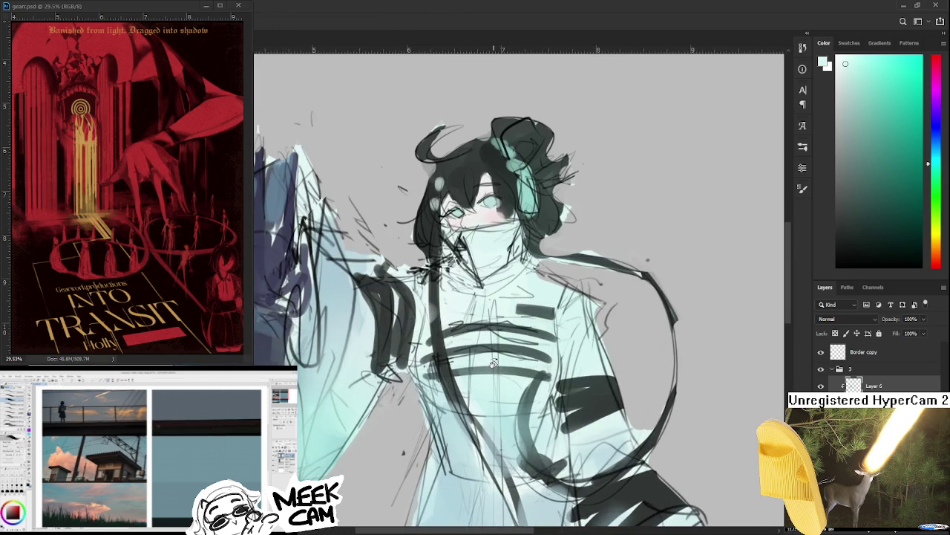
scroll(468, 356, "up", 1)
scroll(449, 349, "up", 1)
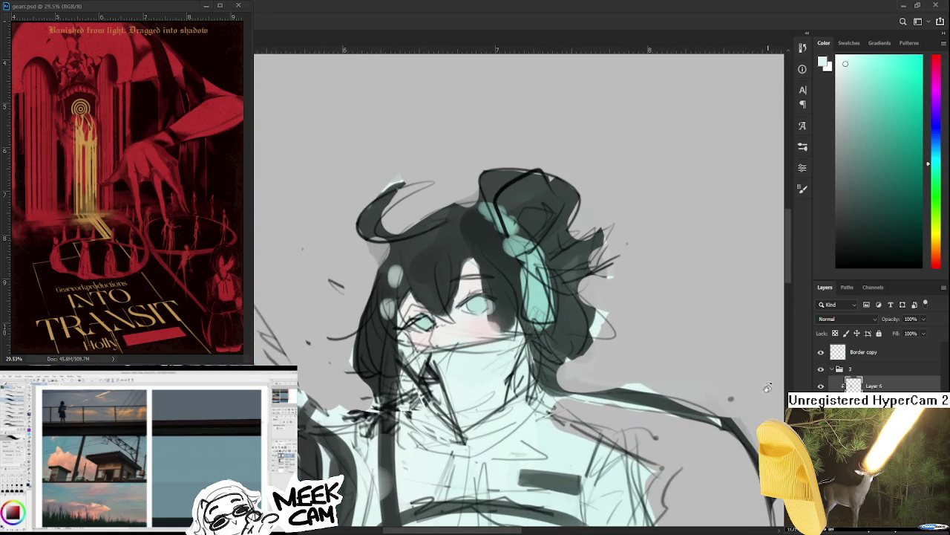
left_click_drag(586, 342, 583, 360)
Step: Make Layer 5 the active layer in the Layers panel
left_click_drag(852, 384, 850, 392)
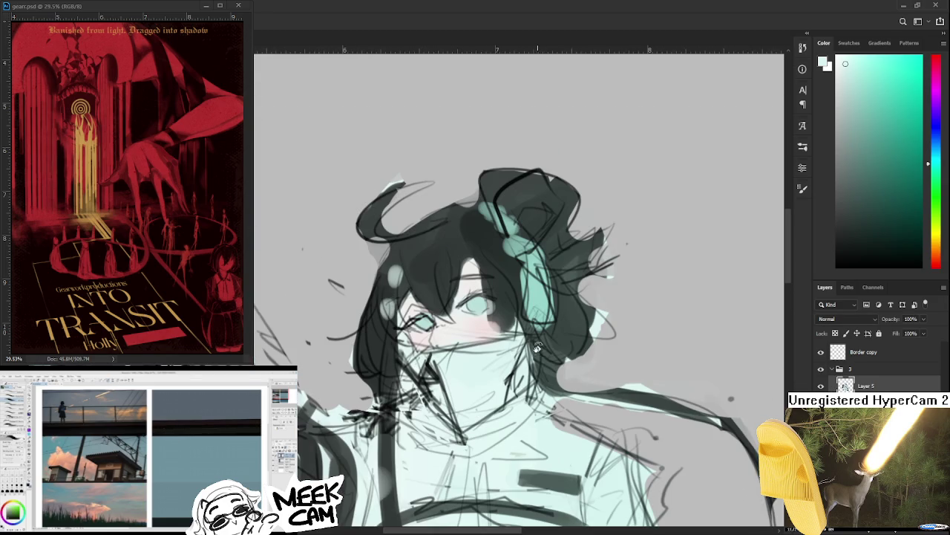
scroll(463, 351, "down", 2)
scroll(463, 351, "down", 2)
scroll(463, 350, "down", 1)
scroll(464, 350, "up", 1)
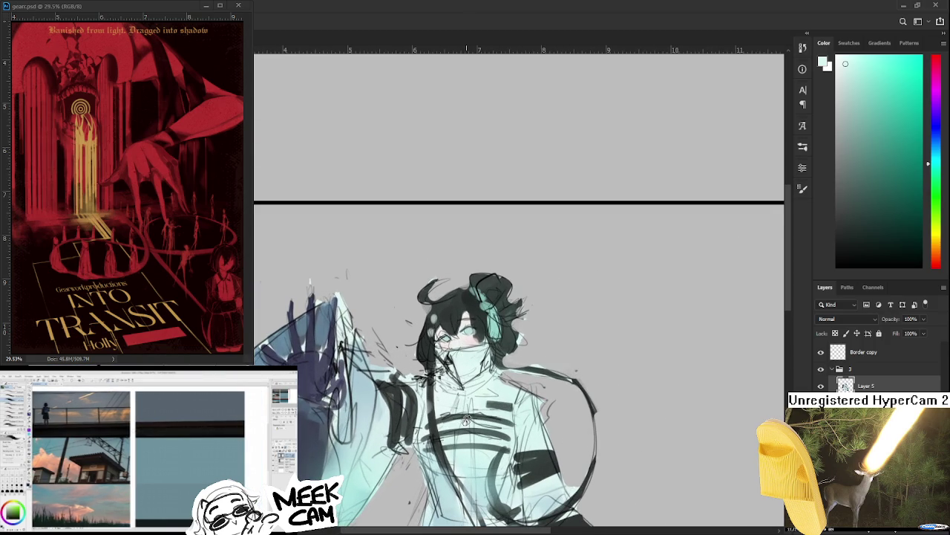
Step: Zoom and pan the canvas to bring the masked face up close
scroll(466, 416, "up", 1)
scroll(466, 394, "up", 2)
scroll(468, 371, "up", 1)
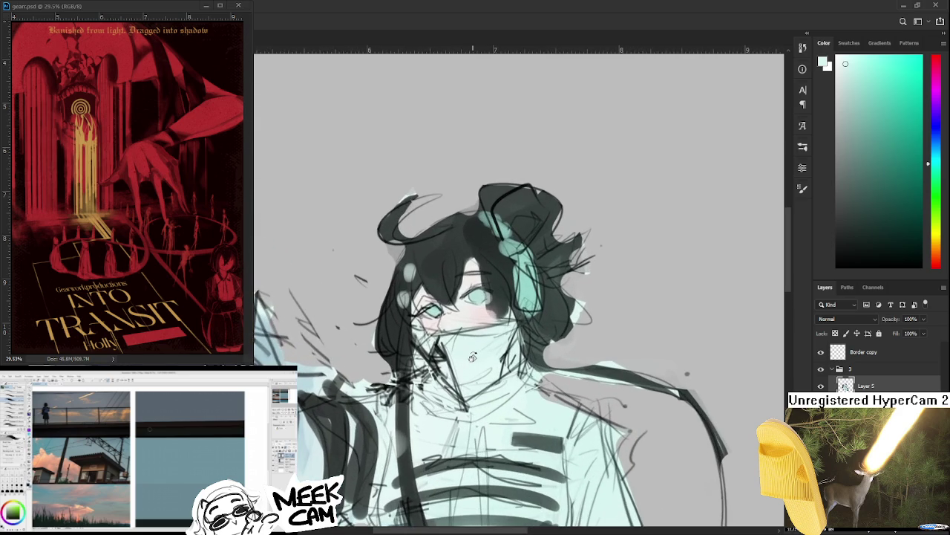
scroll(469, 357, "up", 1)
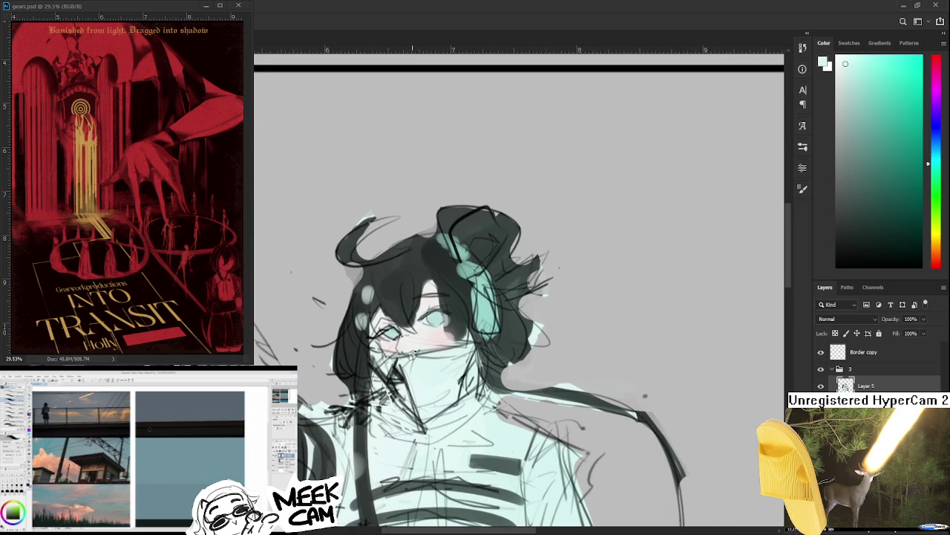
scroll(412, 355, "up", 1)
left_click_drag(423, 338, 431, 393)
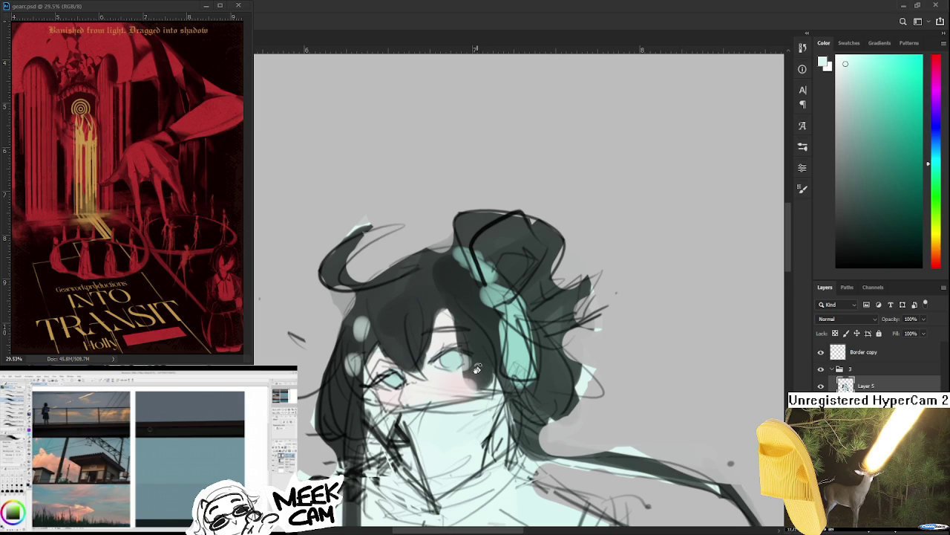
scroll(474, 374, "down", 1)
scroll(474, 374, "down", 2)
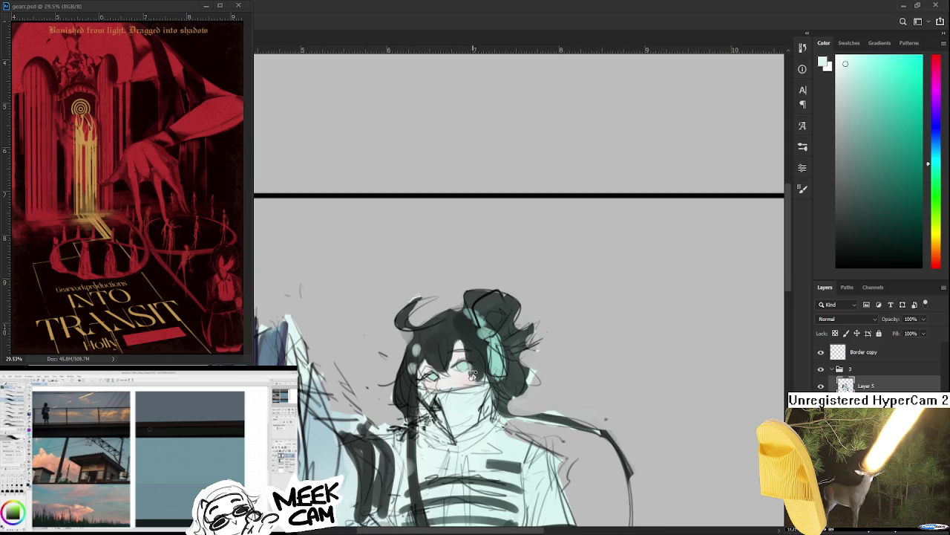
scroll(473, 373, "up", 1)
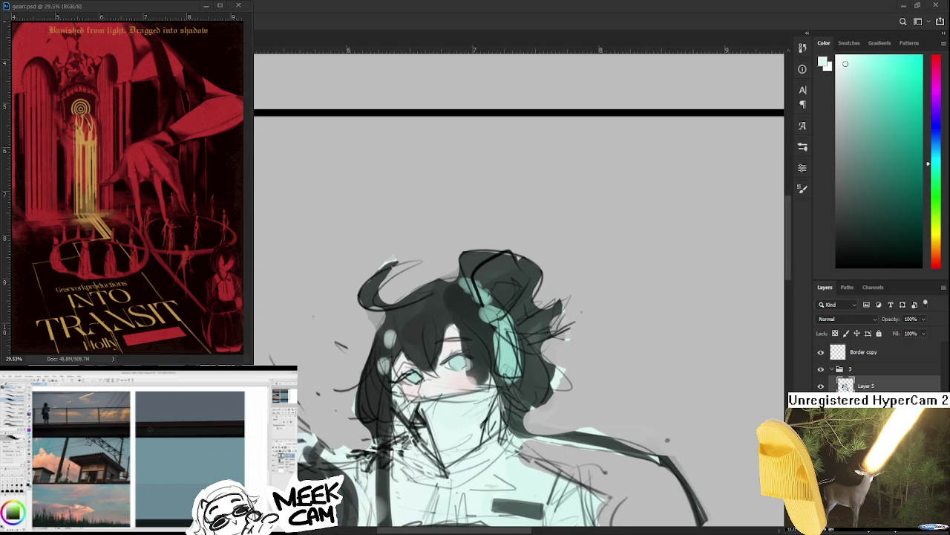
scroll(429, 371, "up", 1)
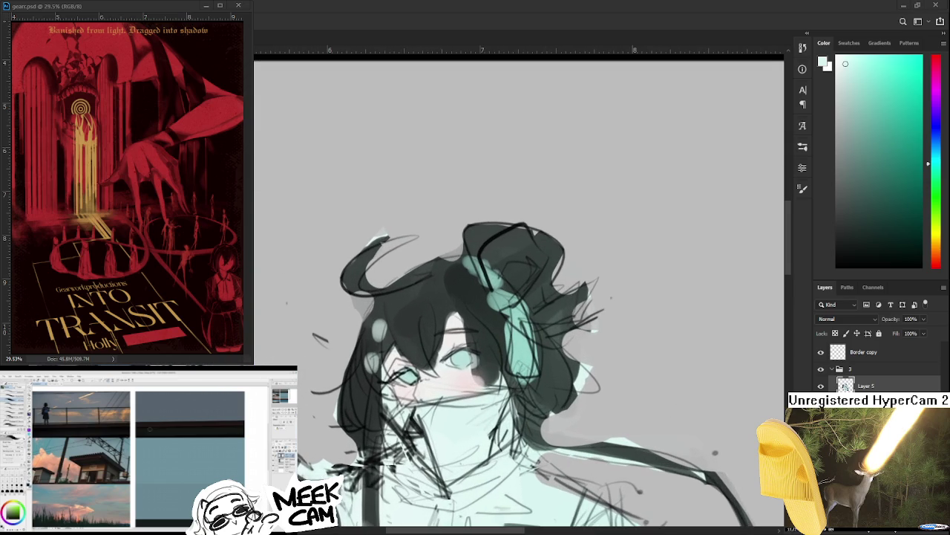
scroll(428, 371, "up", 1)
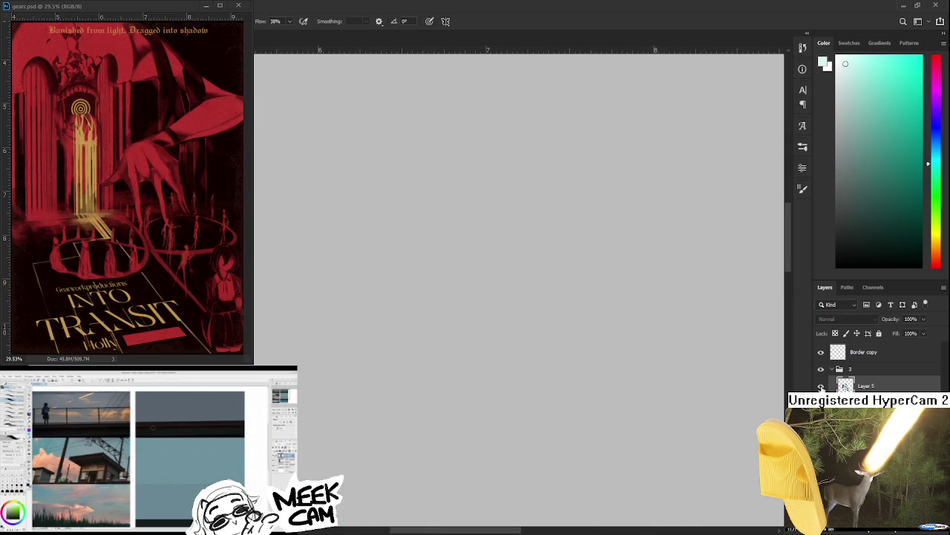
scroll(414, 357, "up", 1)
scroll(414, 357, "up", 1)
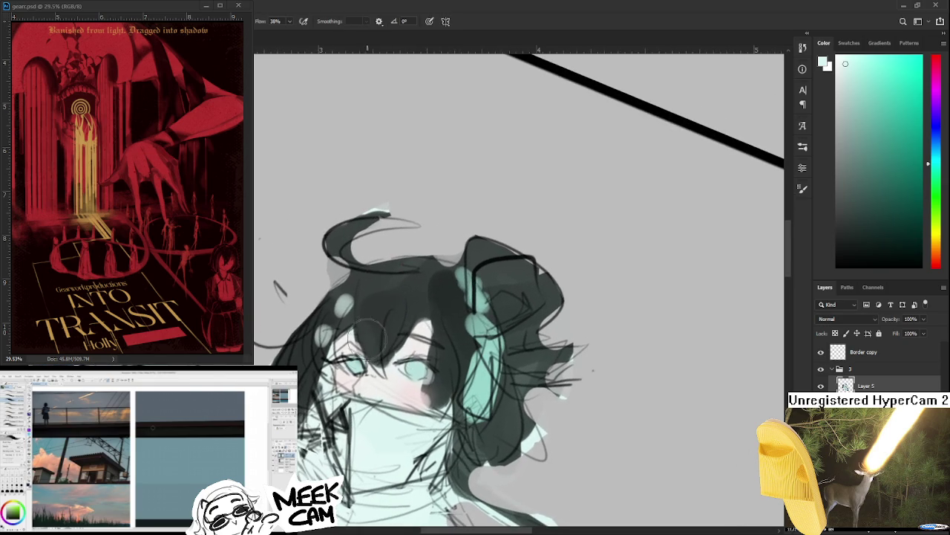
Step: Sample the dark hair colour, rotate the head upright and brush in extra hair strands
left_click(371, 348, "alt")
scroll(350, 364, "up", 1)
left_click_drag(366, 284, 323, 299)
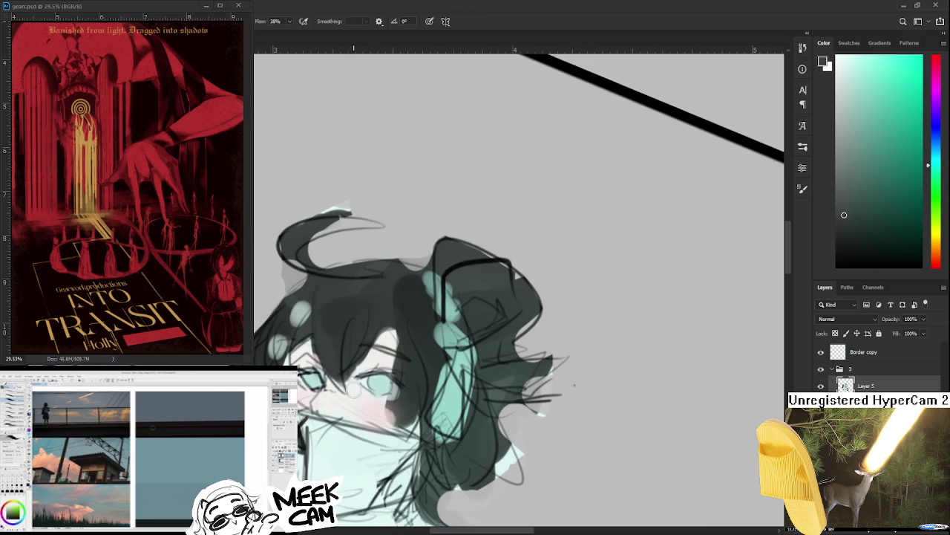
key("r")
left_click_drag(329, 357, 386, 320)
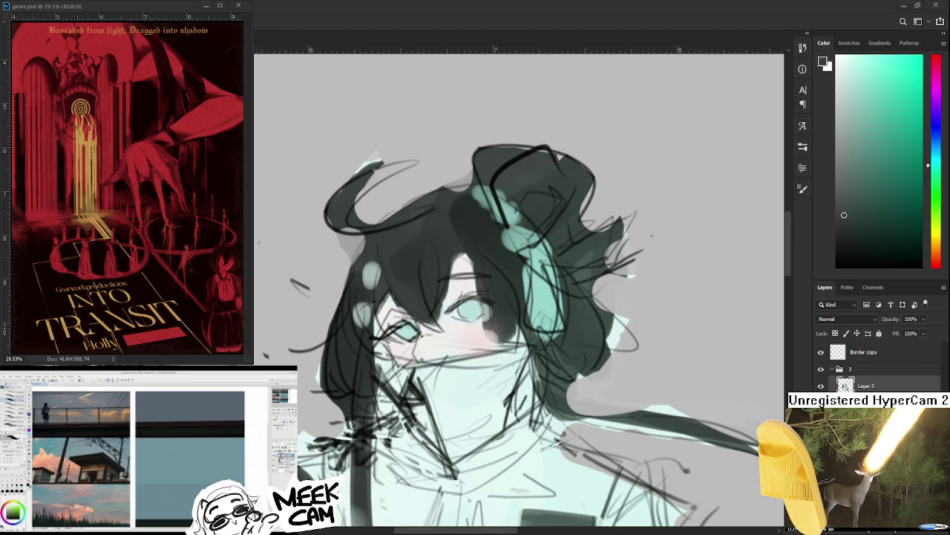
left_click(210, 425)
scroll(411, 329, "up", 3)
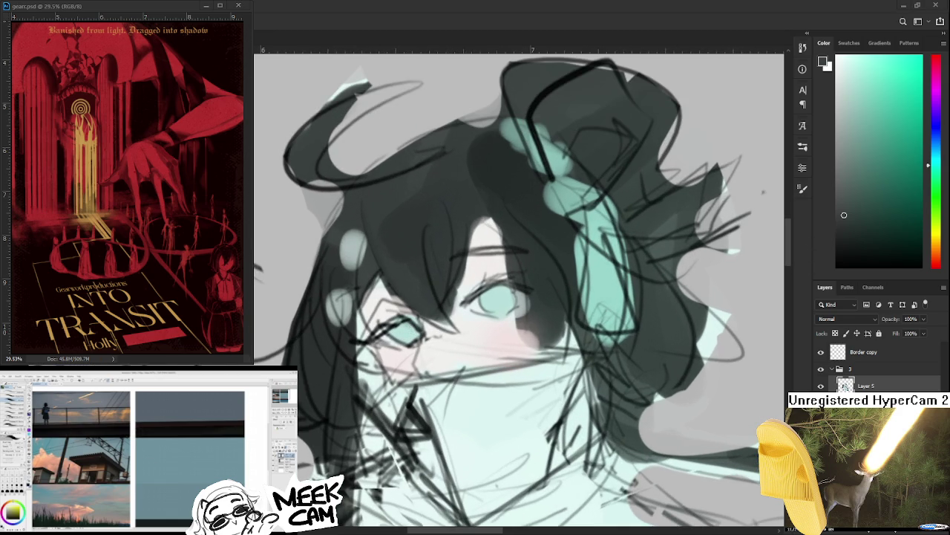
key("d")
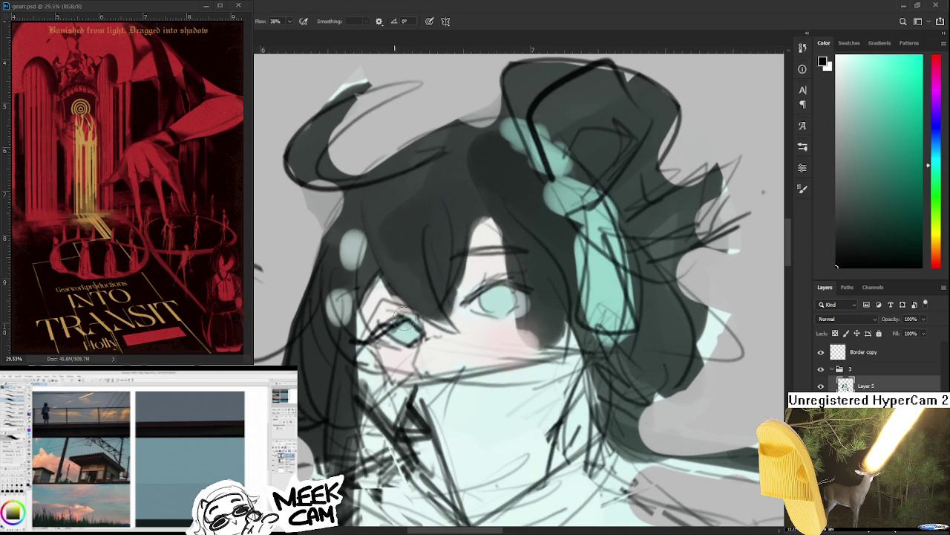
Step: Ink a dark line along the left eye's upper lid, then sample nearby skin and cyan tones
mouse_move(389, 338)
left_mouse_down()
mouse_move(367, 322)
mouse_move(372, 298)
left_mouse_up()
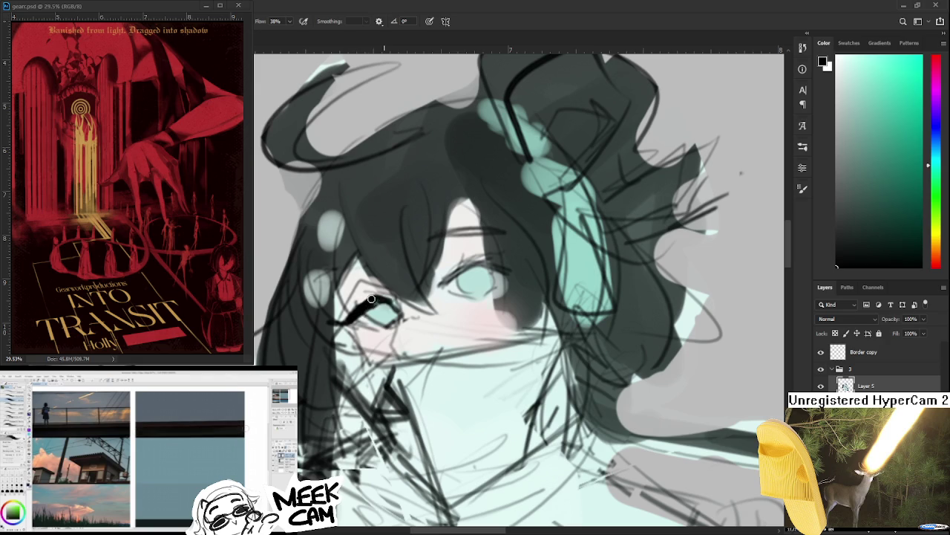
left_click(372, 300, "alt")
left_click(364, 304, "alt")
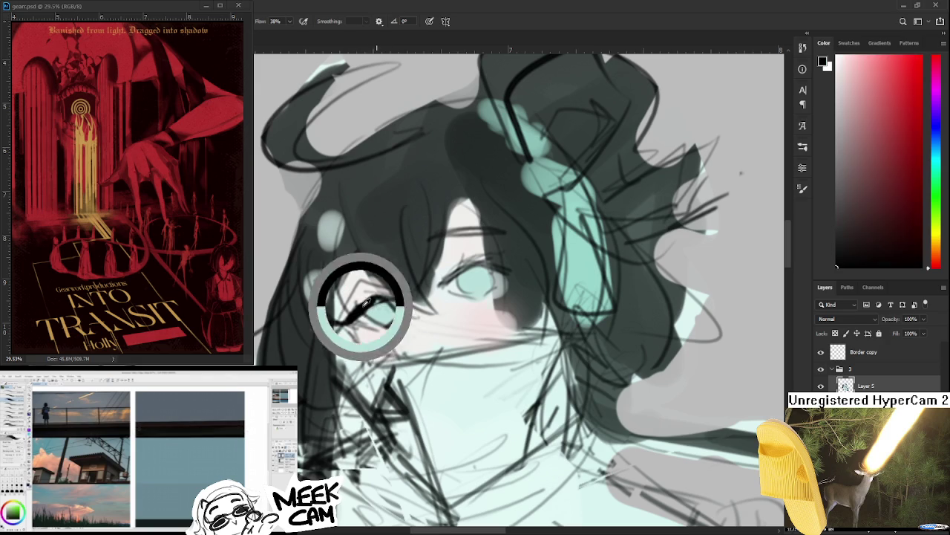
left_click(362, 302, "alt")
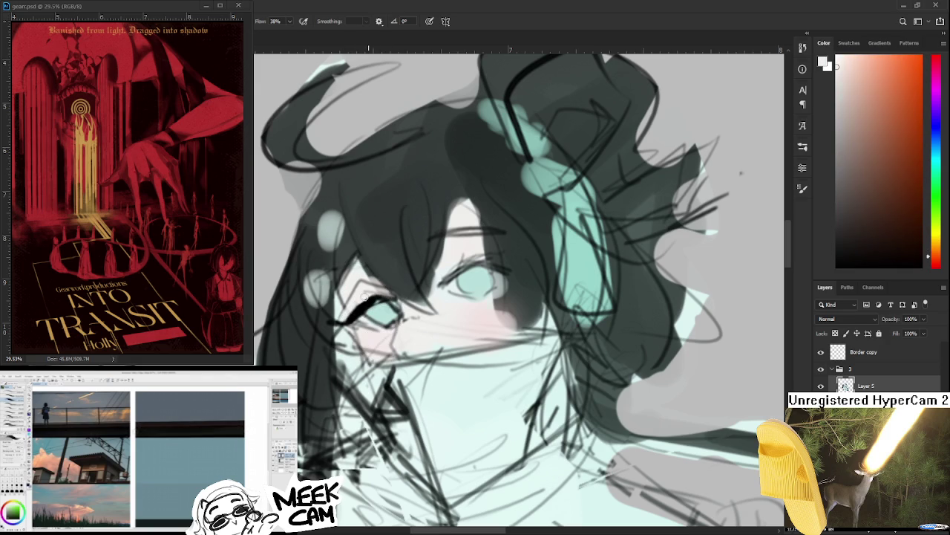
left_click(361, 307, "alt")
Step: Sample near-white highlight, eye cyan and eyelash black from around the eye
left_click_drag(374, 297, 357, 276)
left_click(350, 294, "alt")
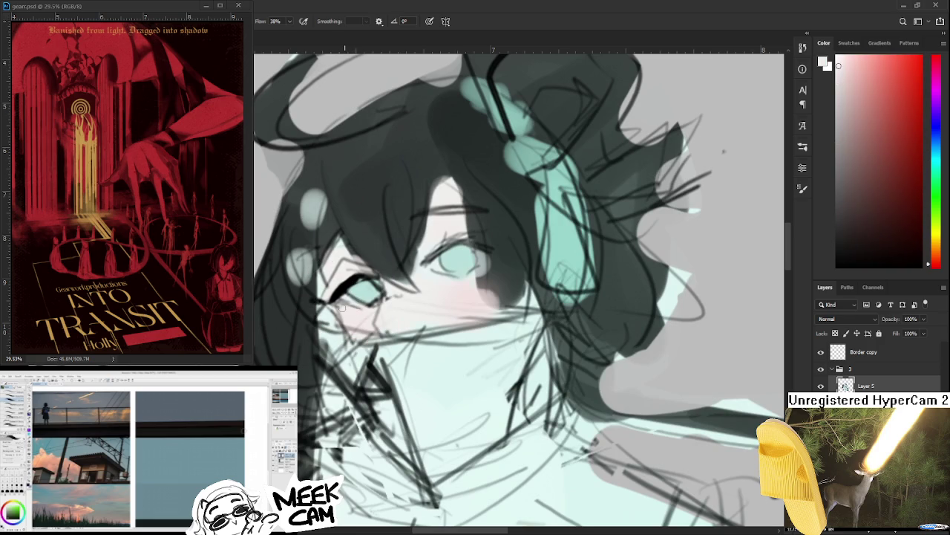
left_click(347, 293, "alt")
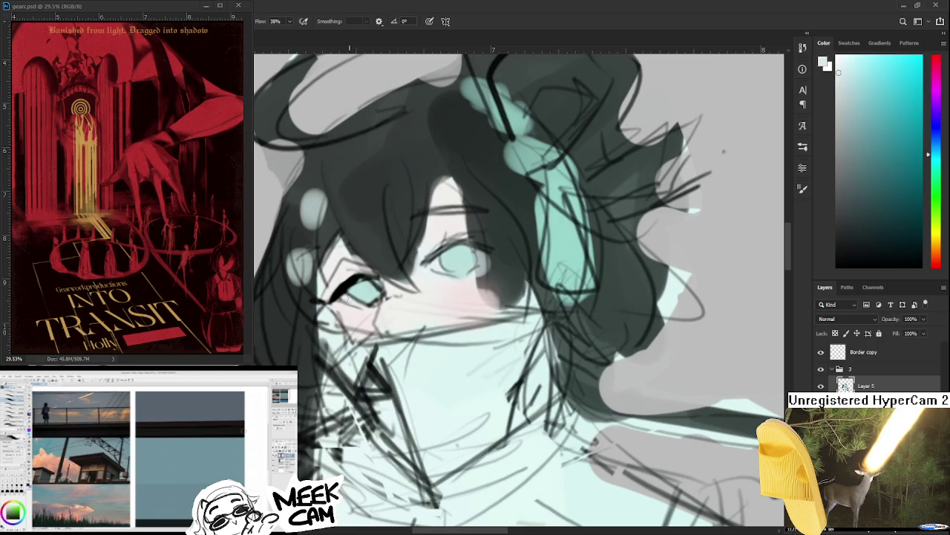
left_click(349, 289, "alt")
left_click(348, 287, "alt")
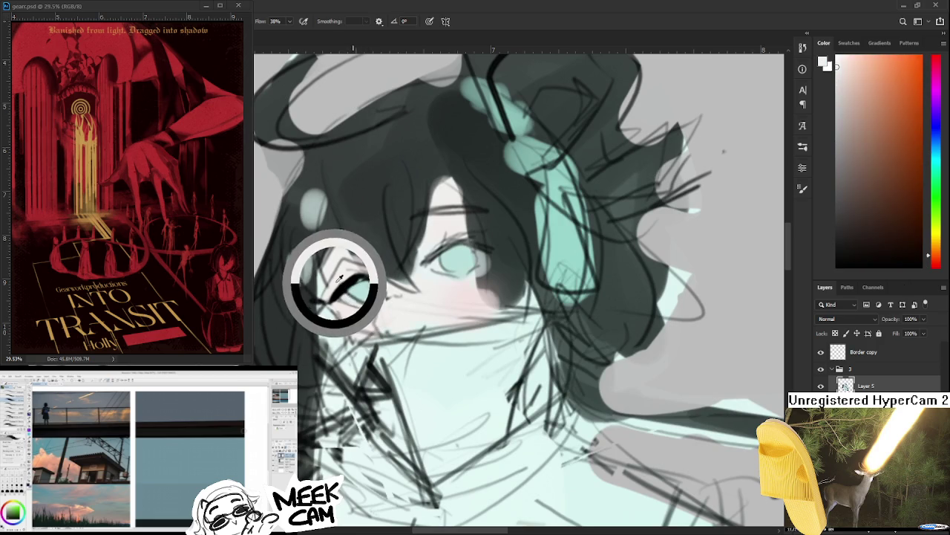
left_click(348, 285, "alt")
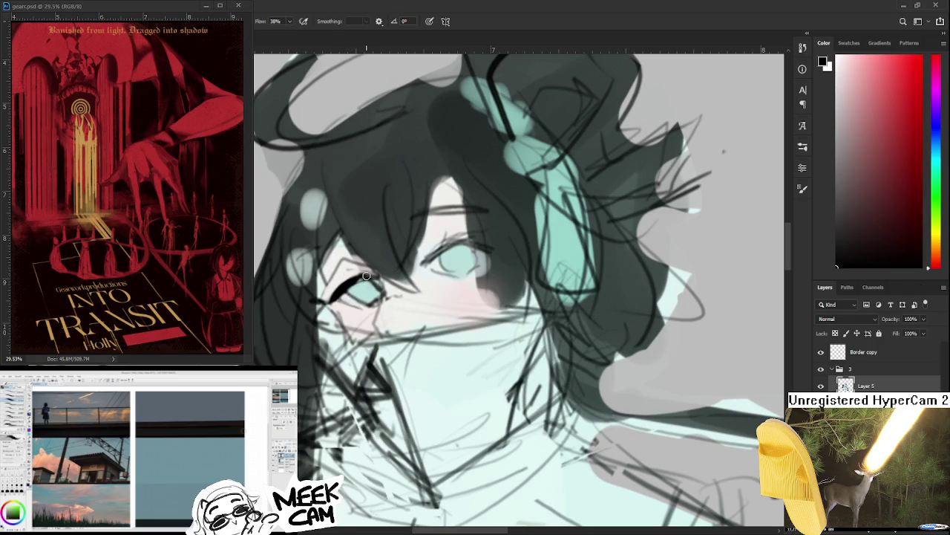
left_click(364, 275, "alt")
left_click(338, 286, "alt")
left_click(364, 288, "alt")
Step: Recentre on the eye and sample near-white, black and light teal from beside it
mouse_move(413, 277)
left_mouse_down()
mouse_move(399, 273)
mouse_move(411, 303)
mouse_move(376, 317)
left_mouse_up()
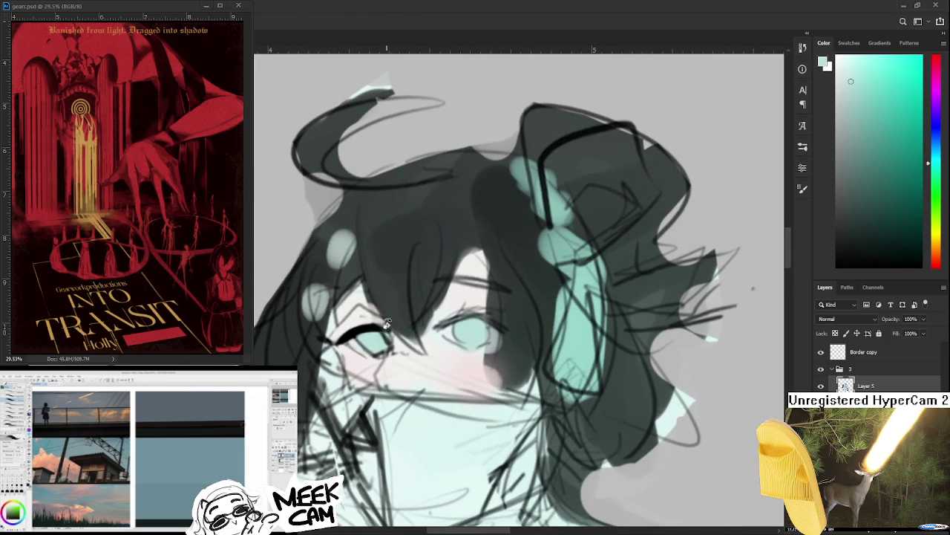
left_click(364, 310, "alt")
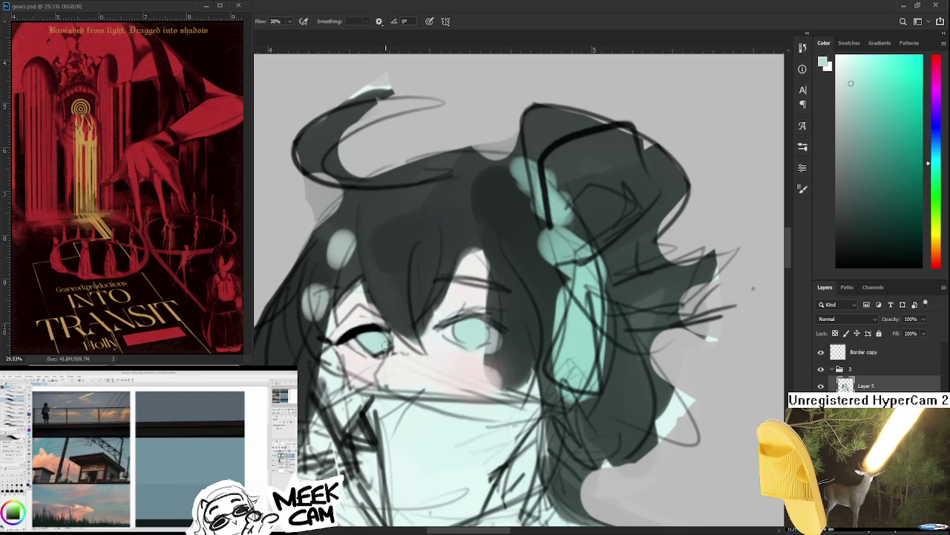
left_click_drag(379, 338, 370, 333)
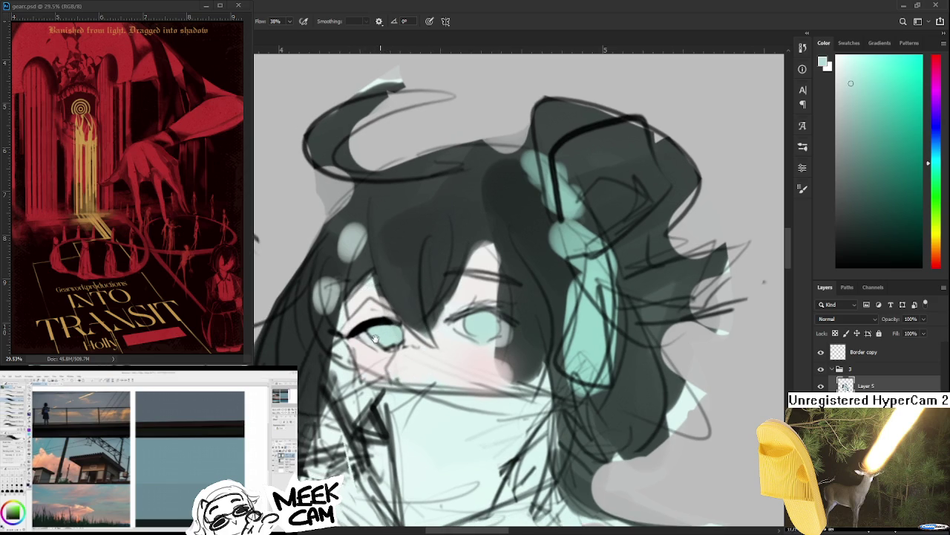
left_click(371, 333, "alt")
left_click(377, 336, "alt")
left_click(372, 331, "alt")
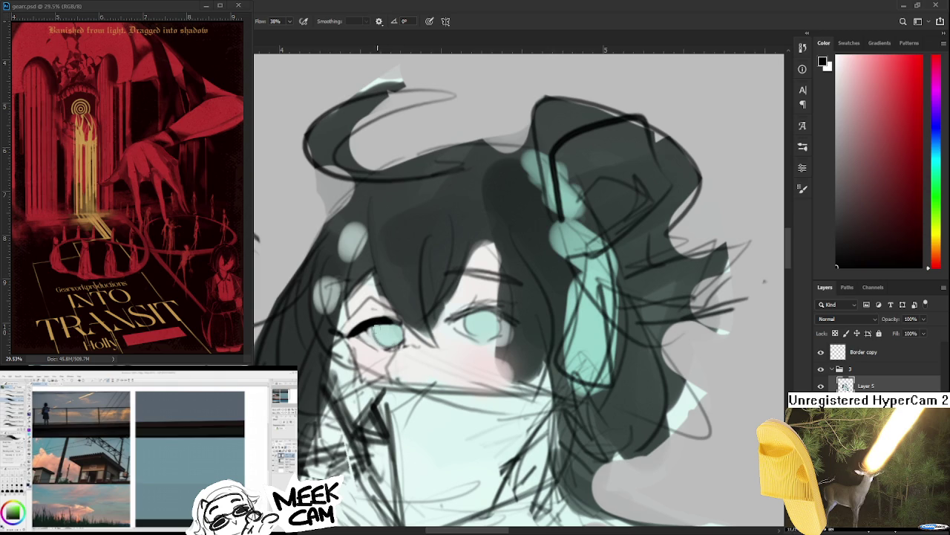
left_click(382, 328, "alt")
left_click(364, 321, "alt")
left_click(364, 321, "alt")
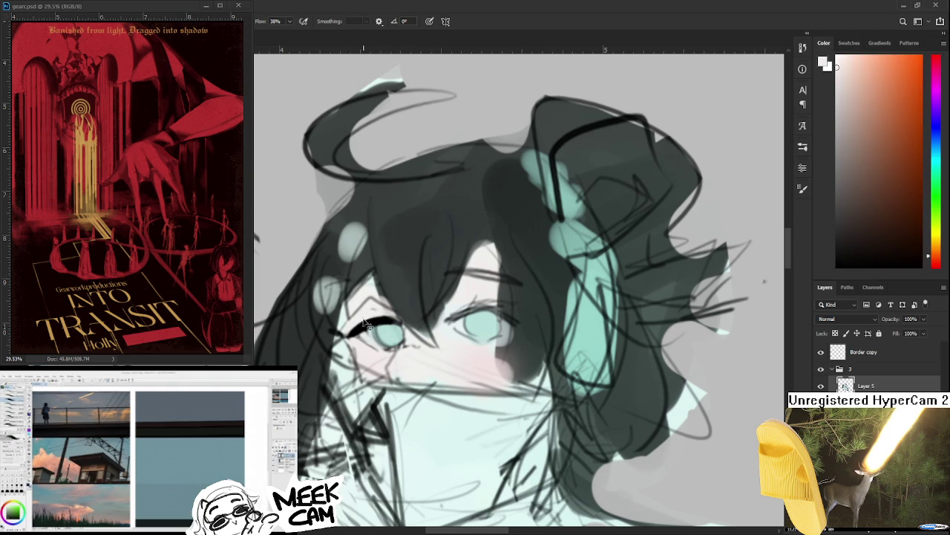
Step: Alternate the painting colour between lash black and near-white skin, also sampling hair teal-grey
left_click(384, 319, "alt")
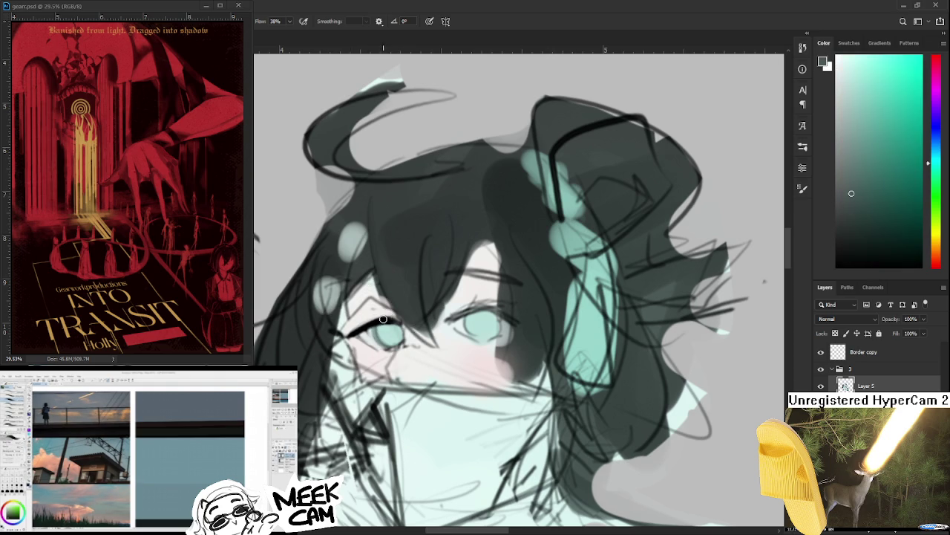
left_click(369, 321, "alt")
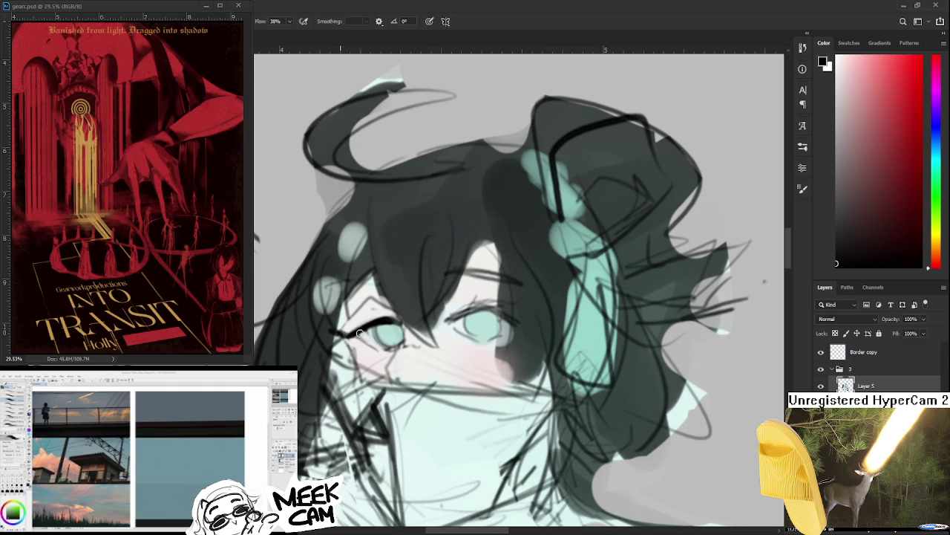
left_click(352, 329, "alt")
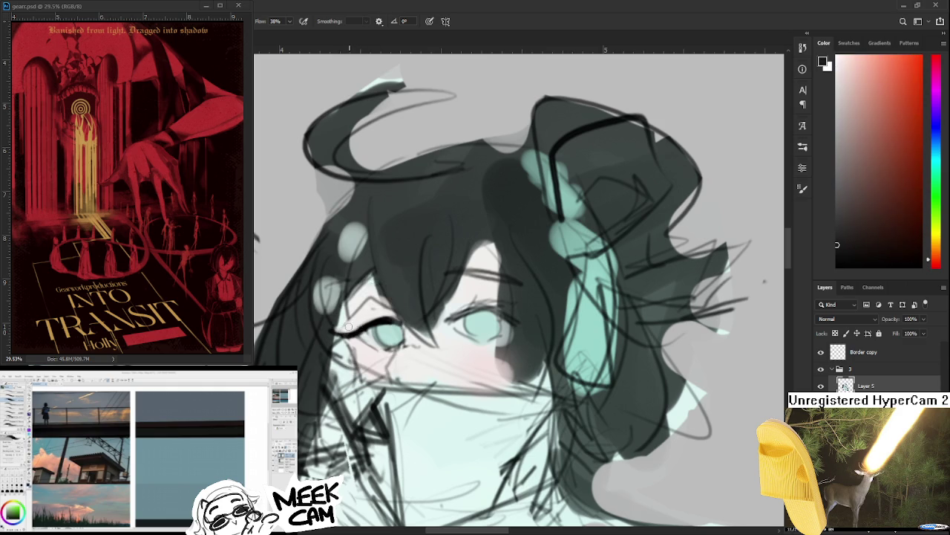
left_click(359, 330, "alt")
left_click(367, 328, "alt")
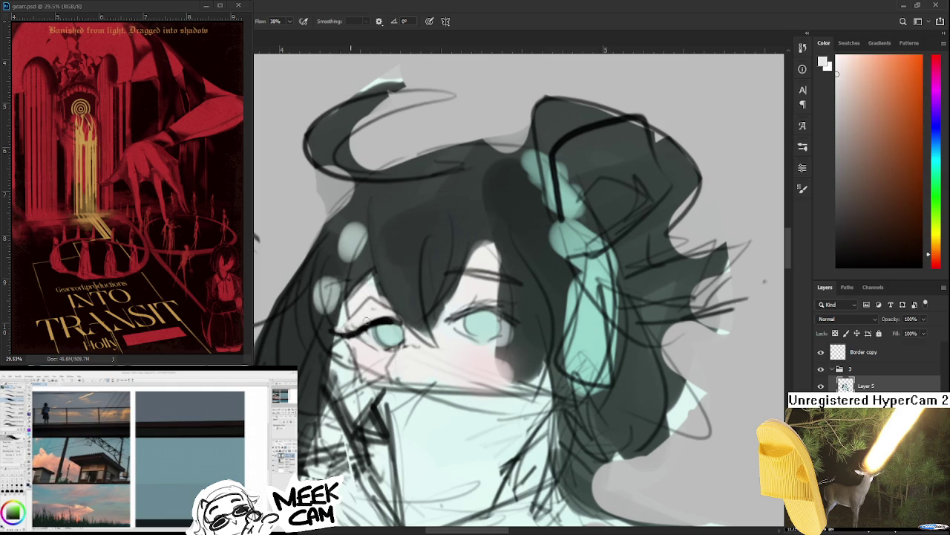
scroll(367, 332, "down", 1)
left_click(375, 316, "alt")
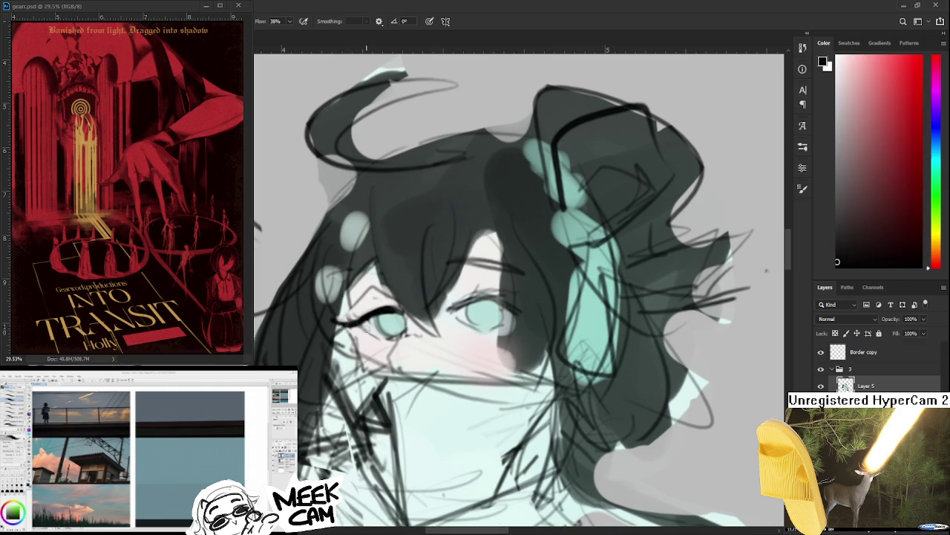
left_click(367, 338, "alt")
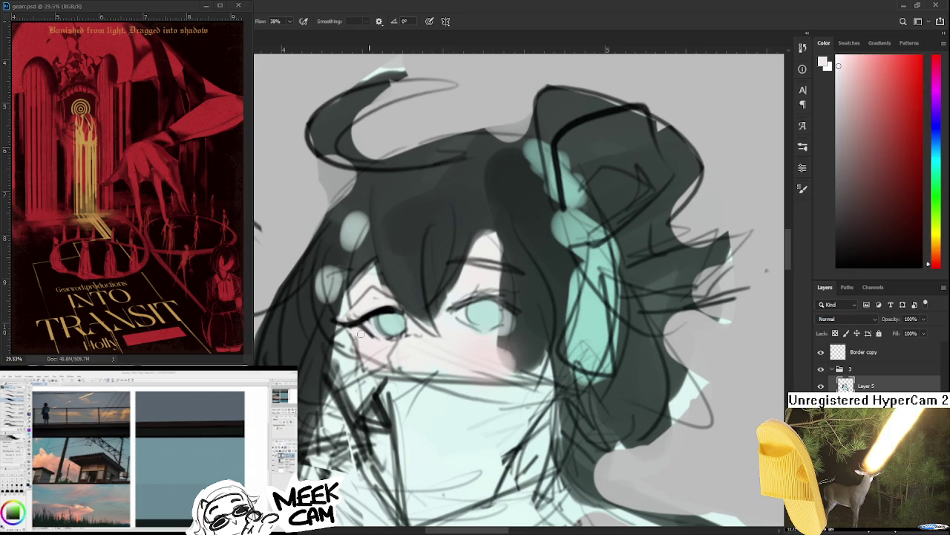
left_click(369, 335, "alt")
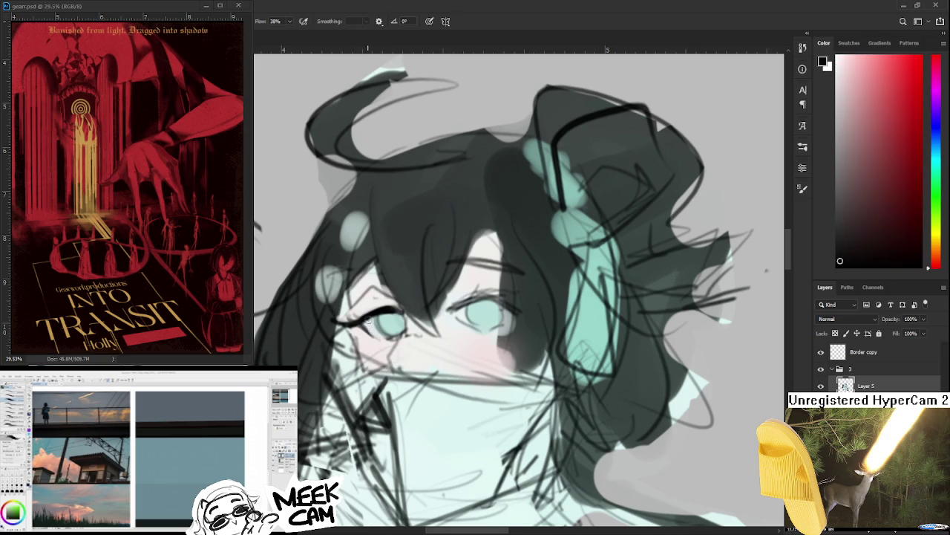
scroll(368, 330, "down", 1)
left_click(360, 329, "alt")
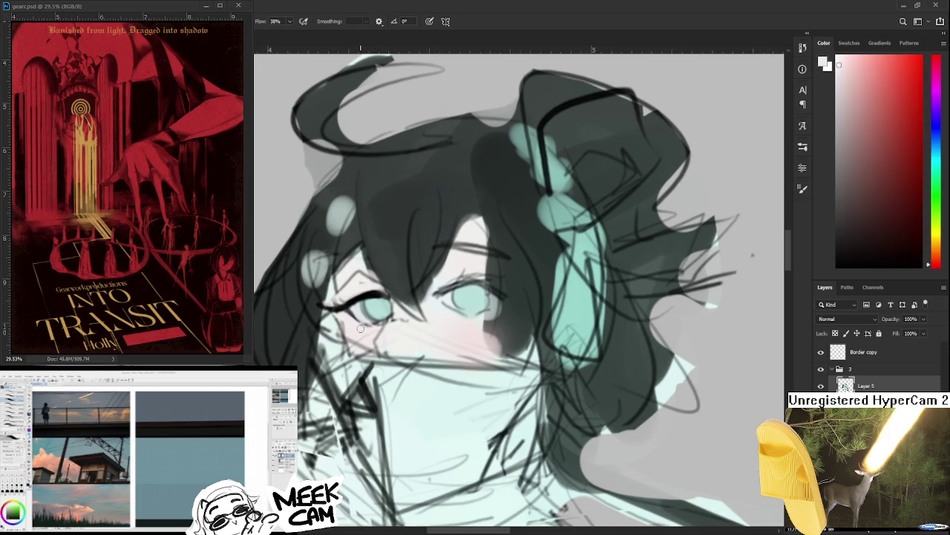
left_click(360, 297, "alt")
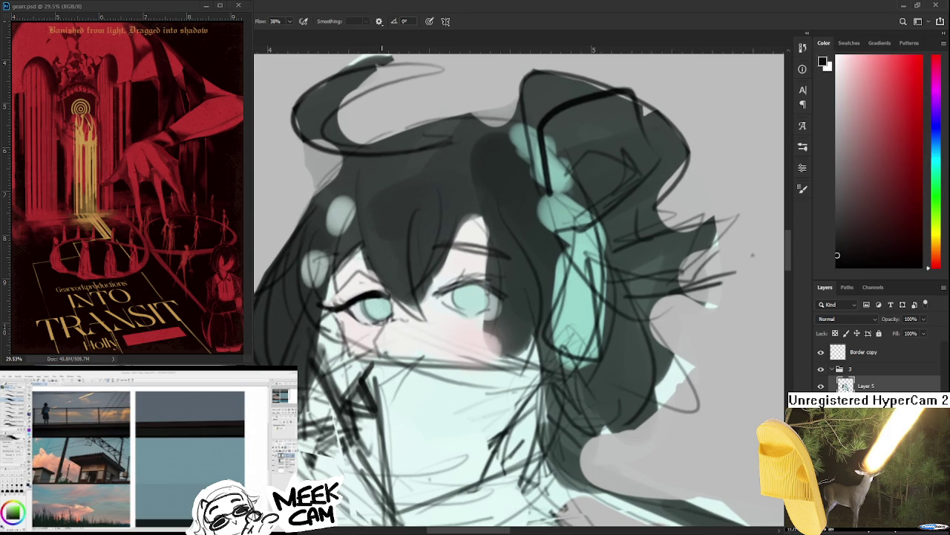
Step: Extend the black lash line past the eye's outer corner, then resample iris teal and lash black
left_click_drag(375, 321, 398, 320)
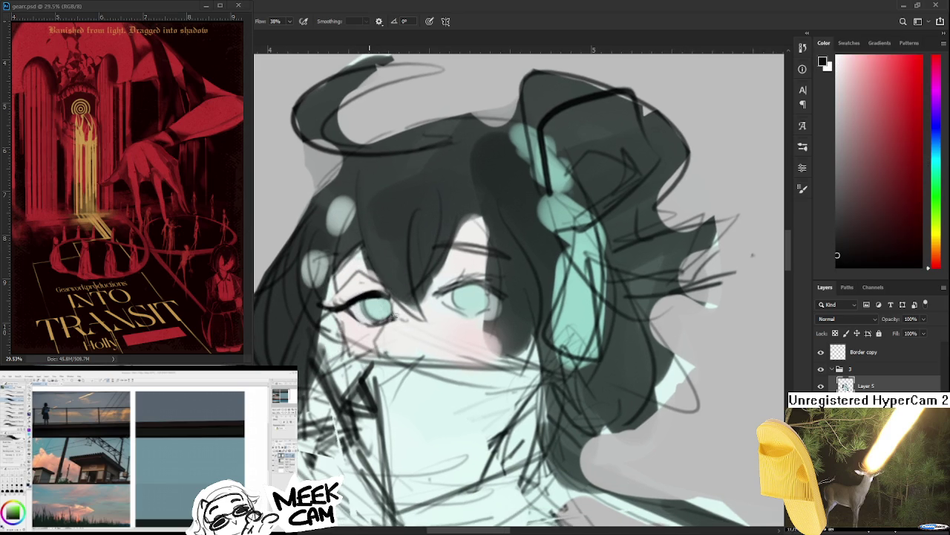
left_click(384, 315, "alt")
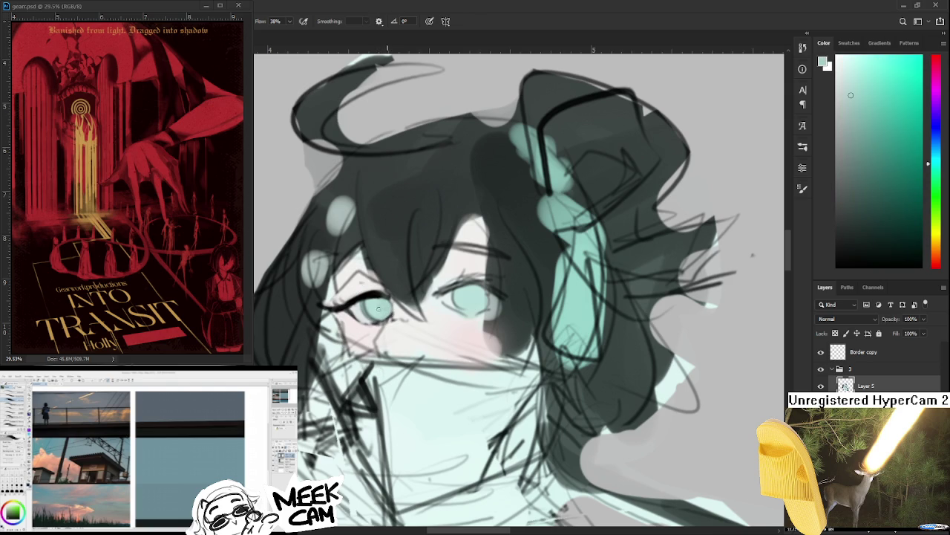
left_click(379, 304, "alt")
left_click(380, 297, "alt")
left_click(380, 296, "alt")
Step: Centre the eye and sample lash black, light iris teal and near-white around it
mouse_move(386, 295)
left_mouse_down()
mouse_move(439, 284)
mouse_move(391, 307)
left_mouse_up()
left_click(387, 300, "alt")
left_click(388, 302, "alt")
left_click(401, 292, "alt")
left_click(400, 298, "alt")
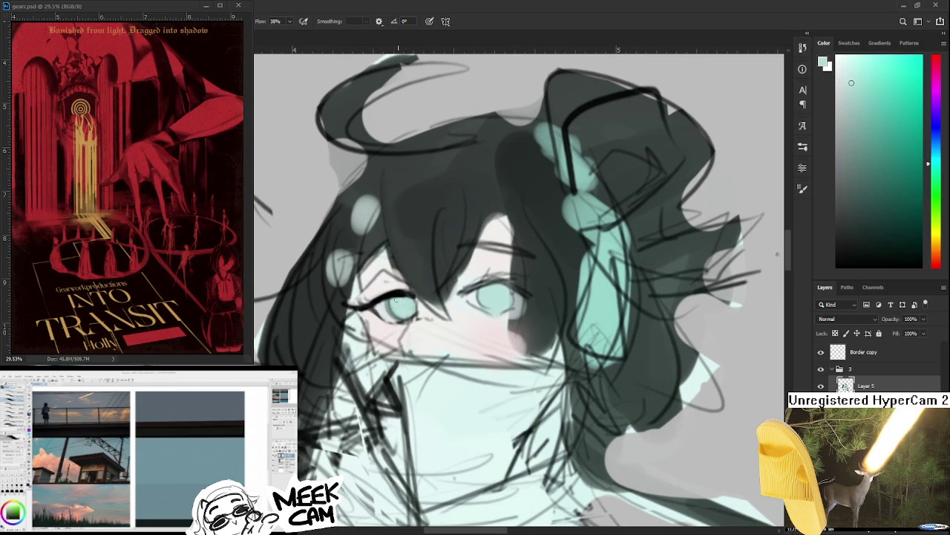
left_click_drag(402, 299, 376, 301)
left_click(392, 300, "alt")
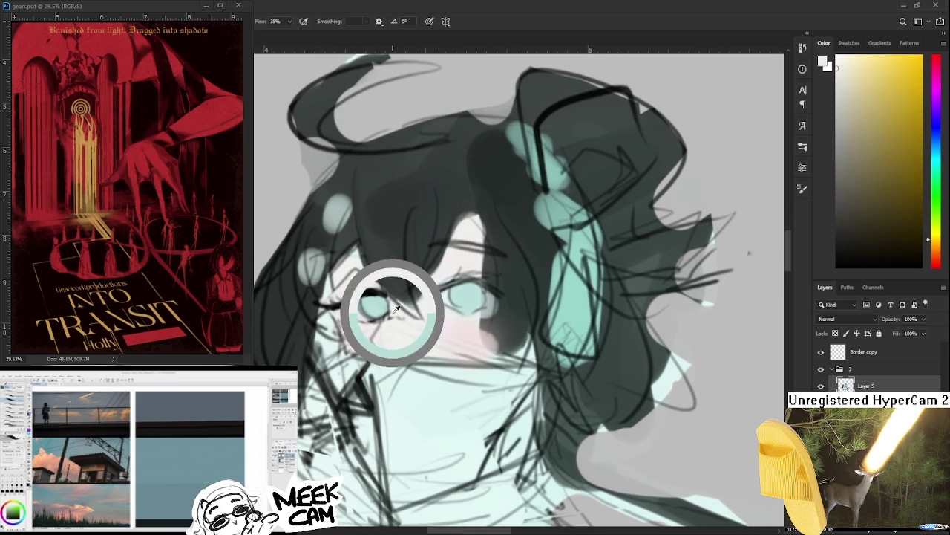
scroll(368, 310, "down", 1)
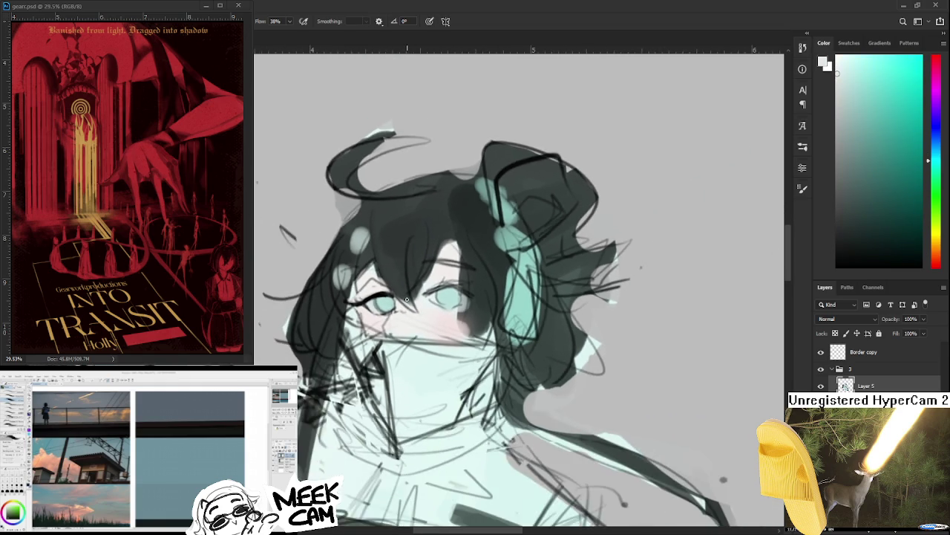
Step: Zoom around the left eye and sample the near-black lash and light iris teal
scroll(379, 308, "down", 1)
scroll(386, 305, "down", 1)
scroll(389, 304, "down", 1)
scroll(389, 304, "up", 1)
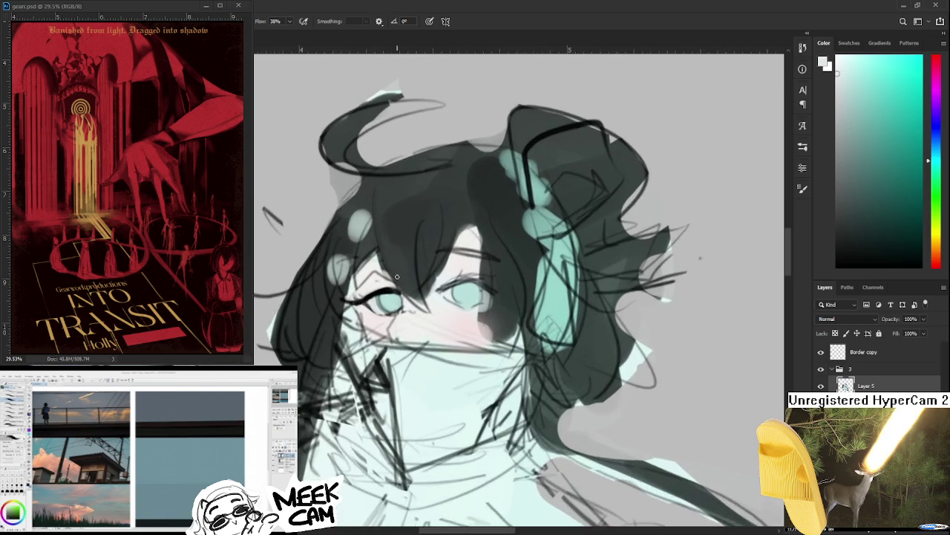
scroll(393, 297, "up", 1)
scroll(368, 325, "up", 1)
left_click(350, 317, "alt")
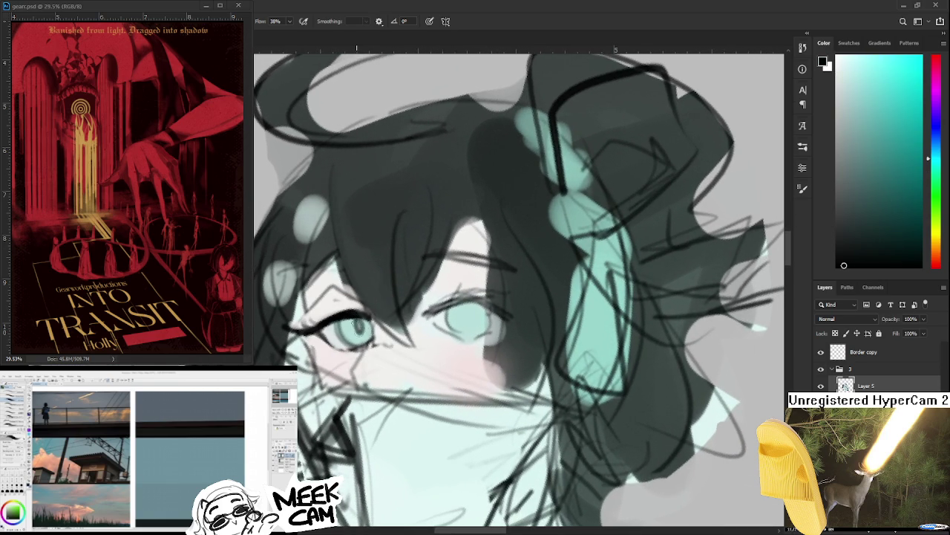
left_click(349, 332, "alt")
left_click(343, 330, "alt")
Step: Compare darker and lighter teals across the iris to settle on a shade
left_click(347, 330, "alt")
left_click(346, 331, "alt")
left_click(358, 323, "alt")
left_click(365, 325, "alt")
left_click(355, 326, "alt")
left_click(364, 331, "alt")
left_click(343, 336, "alt")
left_click(360, 329, "alt")
left_click(357, 325, "alt")
left_click(358, 334, "alt")
left_click(358, 324, "alt")
left_click(361, 323, "alt")
Step: Sample near-black lash, light teal and near-white tones from around the eye
left_click_drag(373, 344, 401, 355)
left_click(379, 338, "alt")
left_click(376, 328, "alt")
left_click(379, 343, "alt")
left_click(371, 322, "alt")
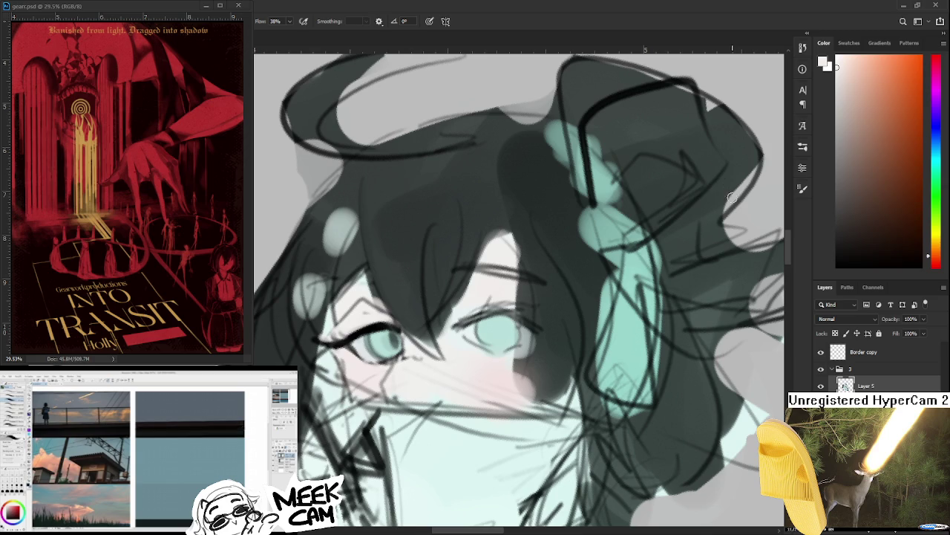
left_click(383, 353, "alt")
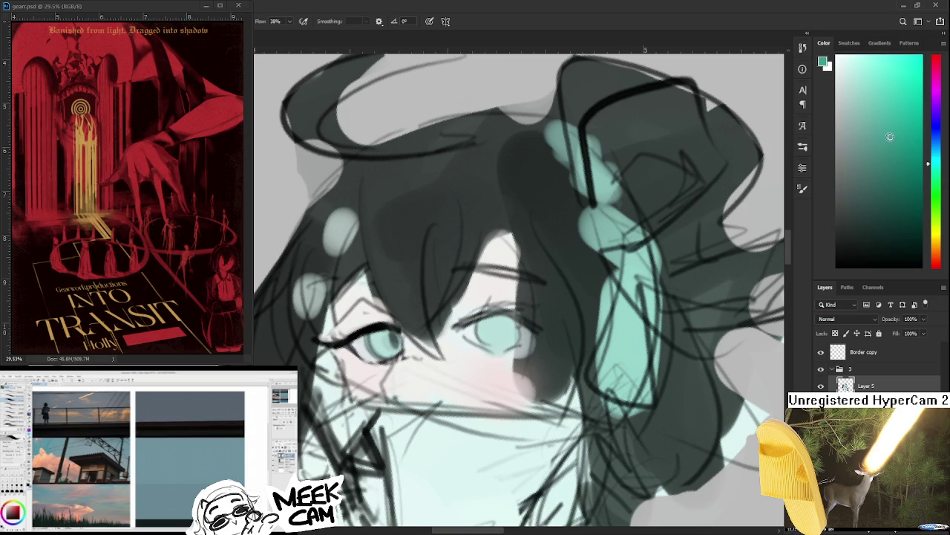
Step: Add small dark strokes to the upper lash line and paint teal over the dark pupil
left_click_drag(344, 370, 371, 345)
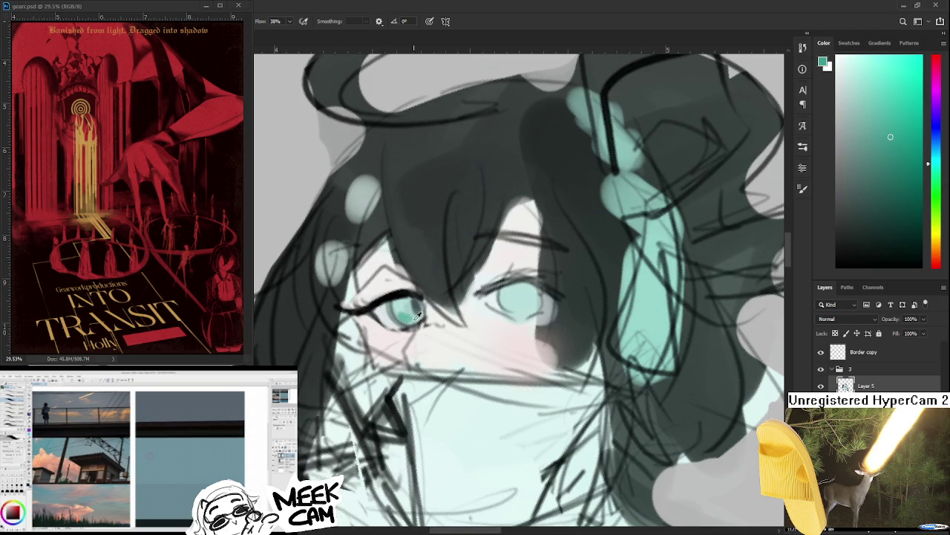
left_click(407, 314, "alt")
left_click_drag(392, 295, 408, 312)
left_click(407, 302, "alt")
left_click(405, 307, "alt")
left_click(406, 312, "alt")
left_click(410, 318, "alt")
left_click_drag(402, 307, 412, 291)
Step: Shift the paint colour from cyan to light blue and paint the iris lighter
scroll(413, 291, "down", 1)
scroll(427, 289, "down", 1)
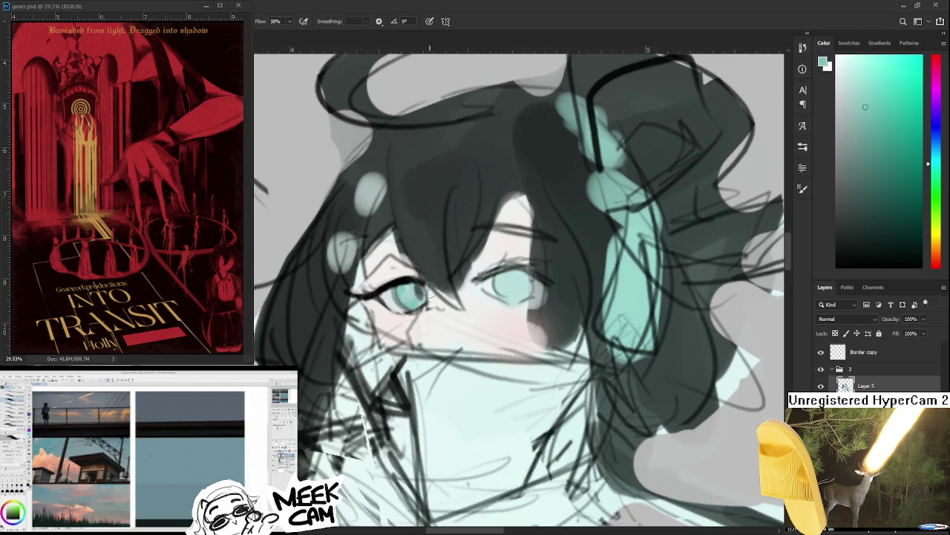
left_click_drag(934, 133, 934, 142)
left_click(868, 83)
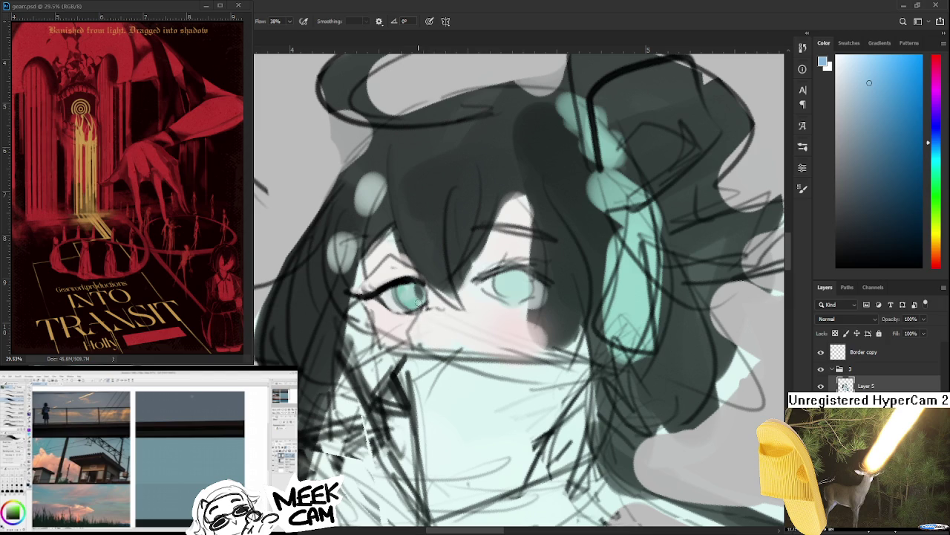
left_click_drag(415, 303, 385, 339)
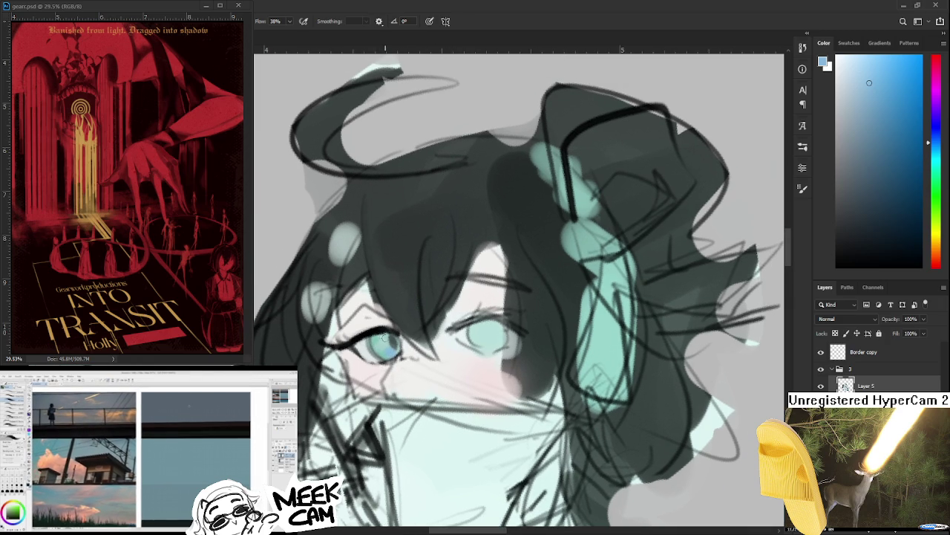
left_click(389, 349, "alt")
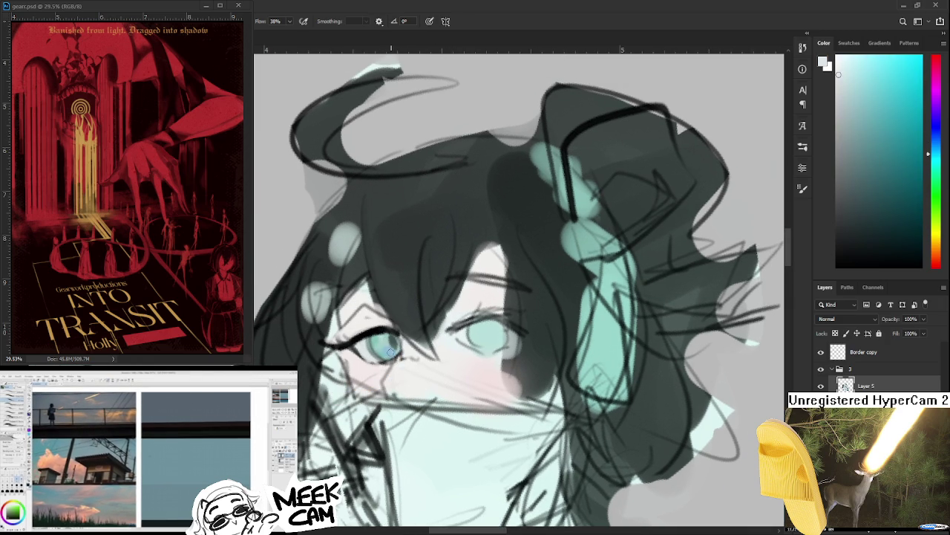
left_click_drag(390, 353, 386, 358)
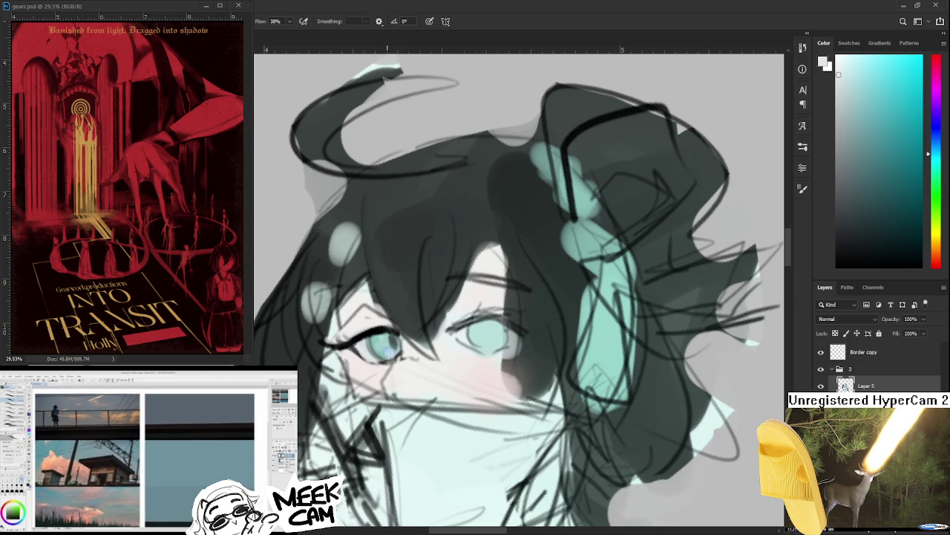
Step: Sample and fine-tune light cyan, cyan-white, eyeliner black and iris teal
left_click(108, 412)
scroll(396, 348, "up", 1)
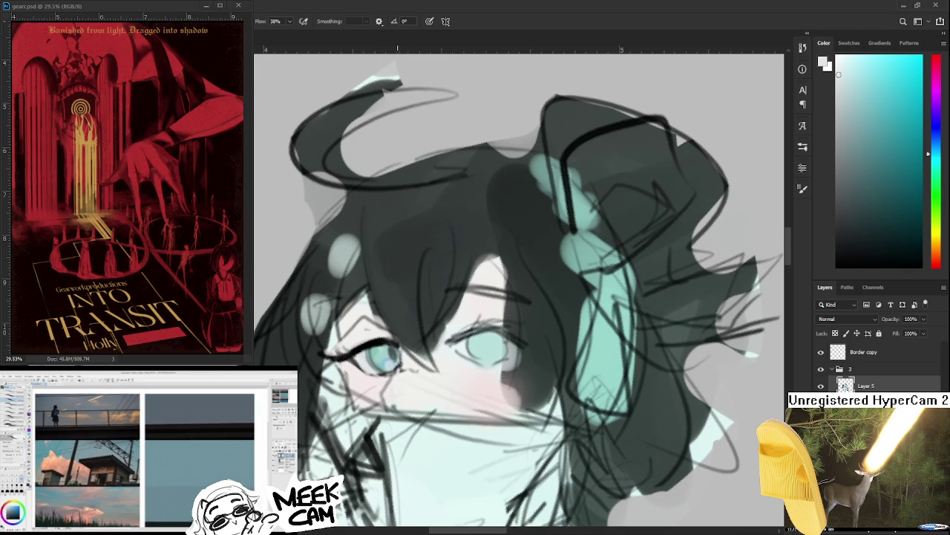
left_click(388, 347, "alt")
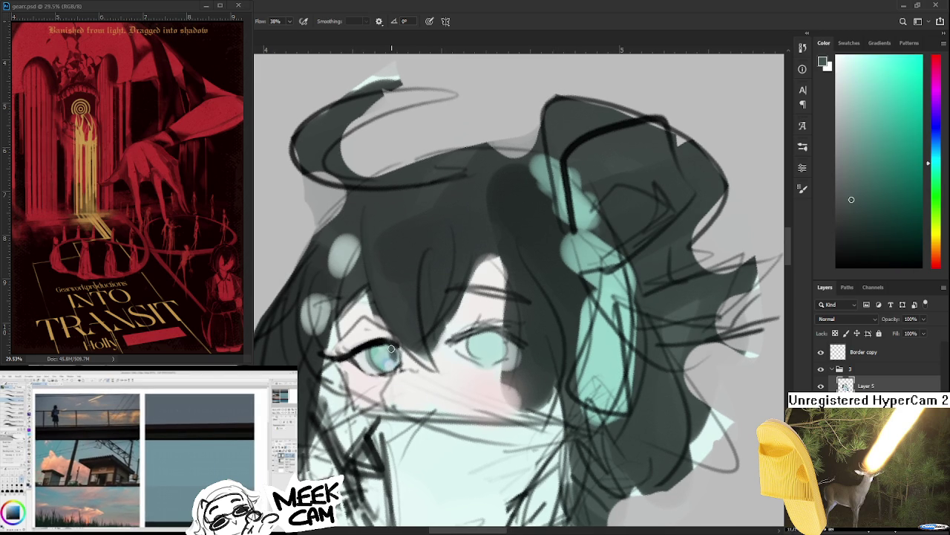
left_click(380, 349, "alt")
left_click_drag(380, 347, 377, 347)
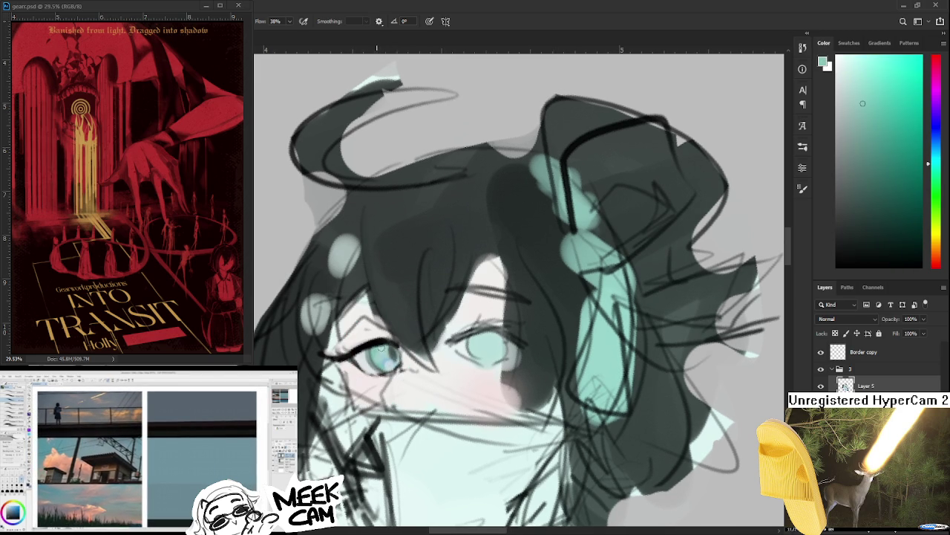
left_click(385, 342, "alt")
left_click(386, 343, "alt")
left_click(363, 351, "alt")
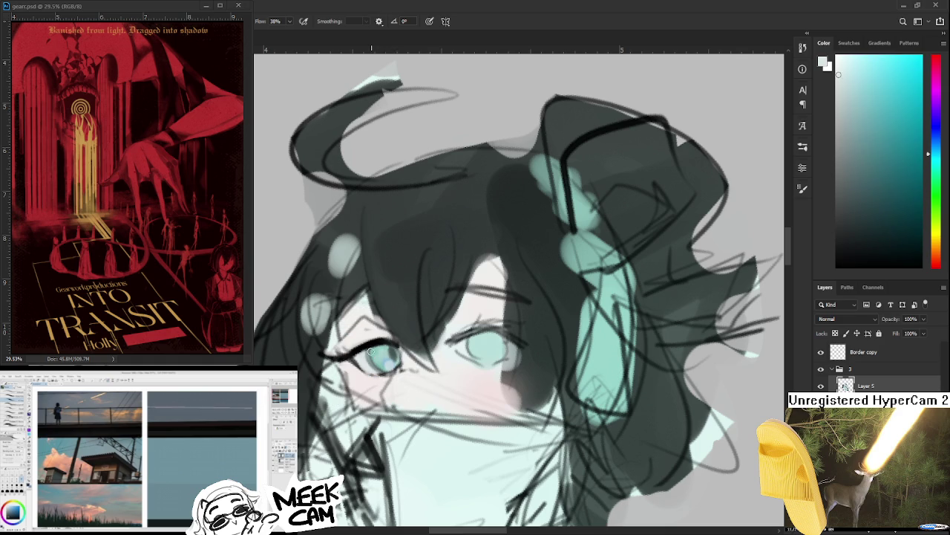
left_click(376, 352, "alt")
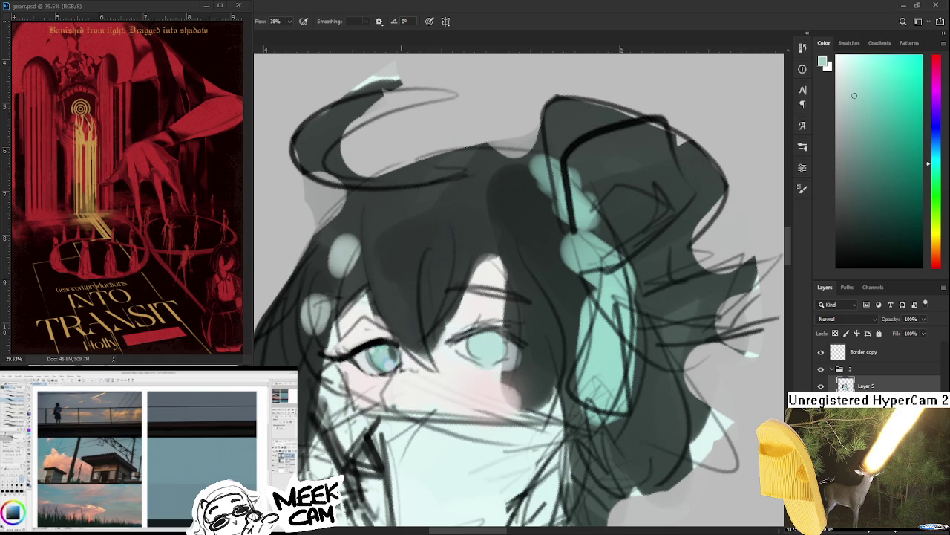
Step: Sample near-black, near-white and light cyan tones from the eye
left_click_drag(395, 332, 400, 310)
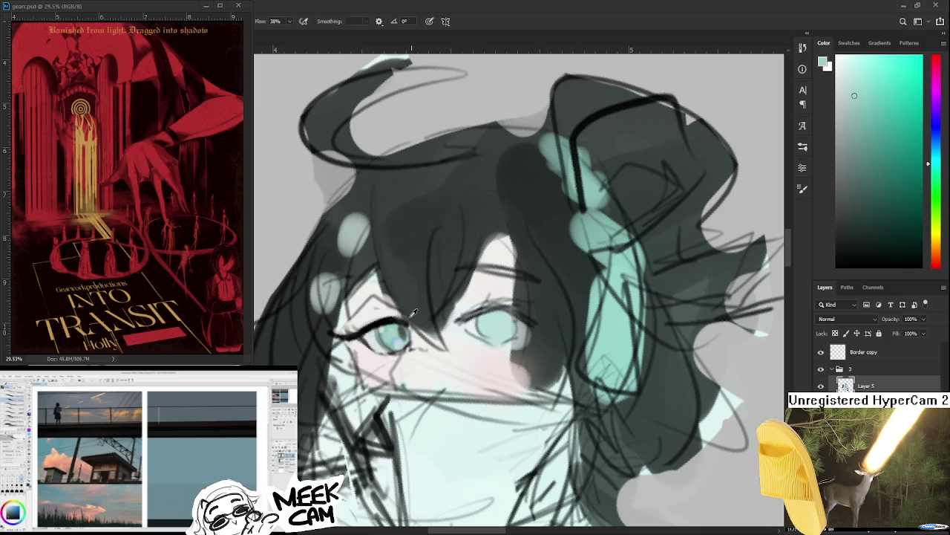
left_click(401, 316, "alt")
left_click_drag(403, 331, 427, 321)
left_click(388, 331, "alt")
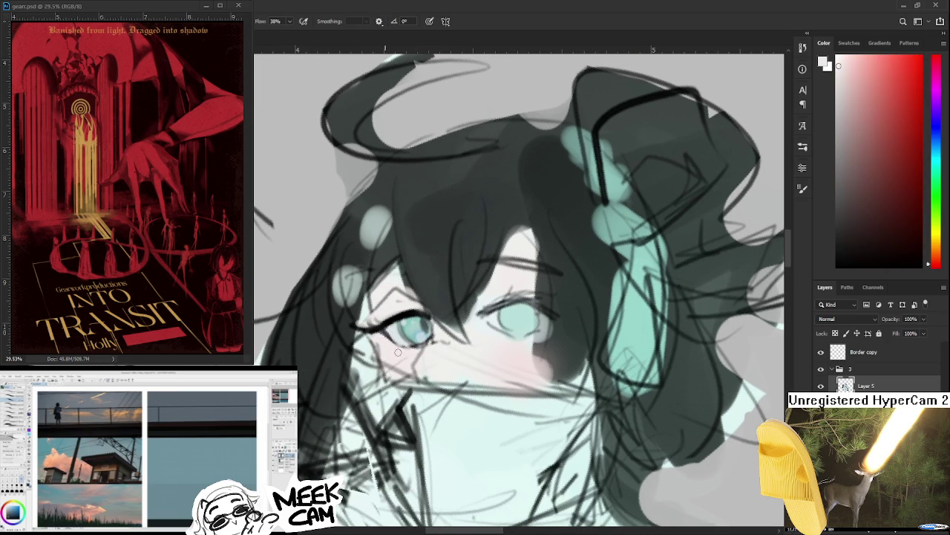
left_click(395, 335, "alt")
left_click(393, 325, "alt")
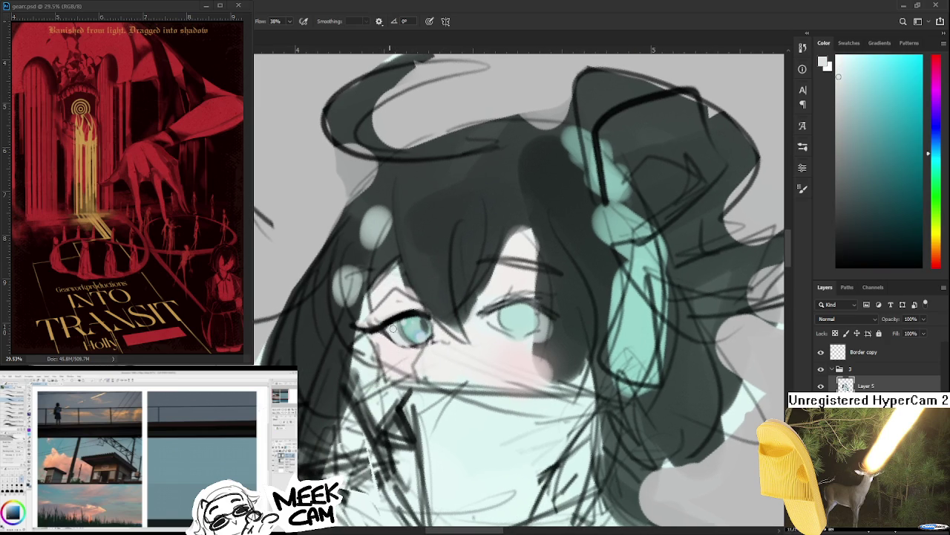
Step: Reset the colour to black and thicken the upper eyelid line
key("d")
left_click(392, 316, "alt")
left_click_drag(379, 330, 406, 316)
left_click(413, 304, "alt")
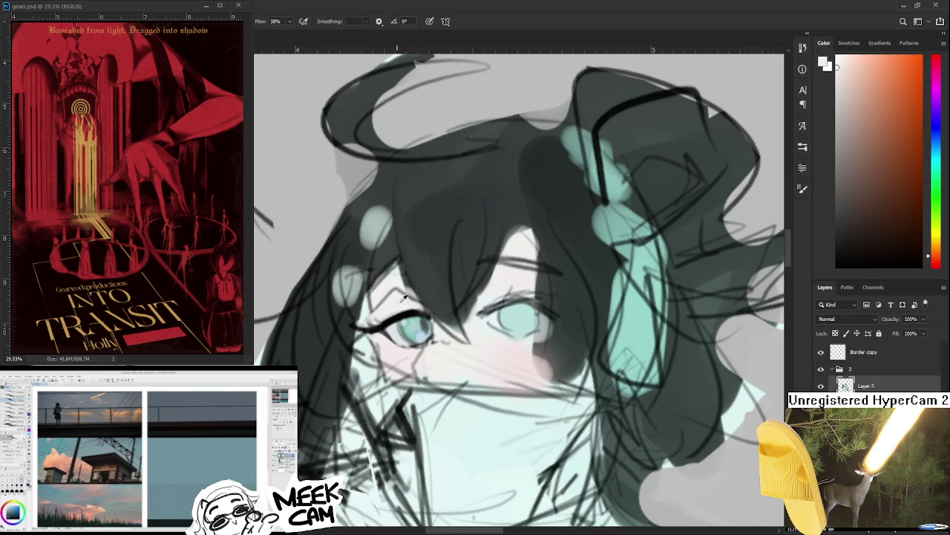
left_click(415, 316, "alt")
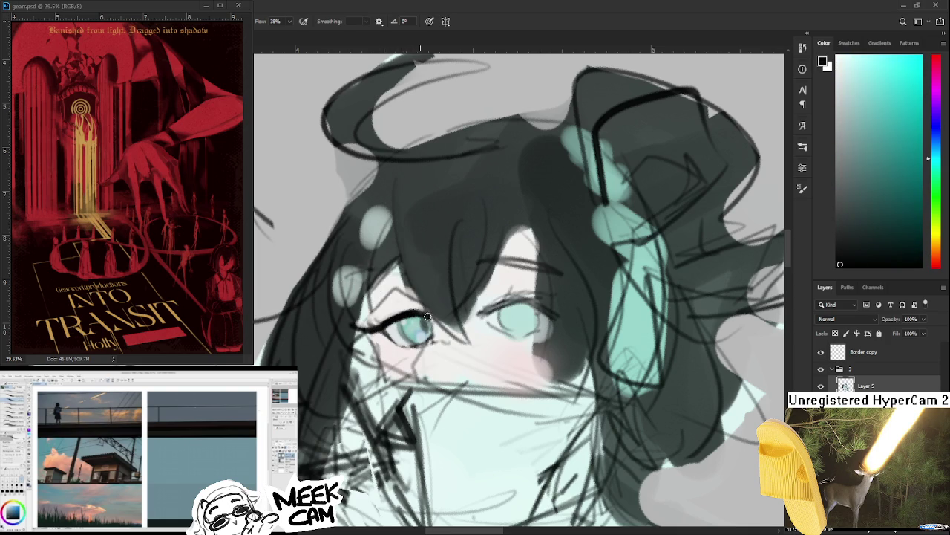
Step: Rotate the view of the face while sampling colours from the eye
left_click_drag(418, 314, 401, 245)
left_click(416, 332, "alt")
left_click_drag(415, 331, 438, 331)
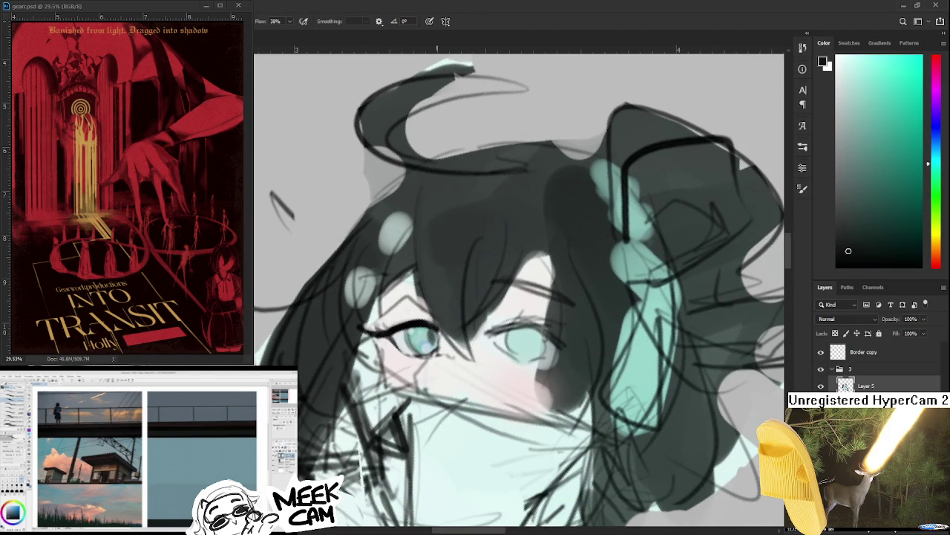
left_click(440, 340, "alt")
left_click(437, 329, "alt")
left_click(446, 344, "alt")
left_click_drag(429, 342, 463, 289)
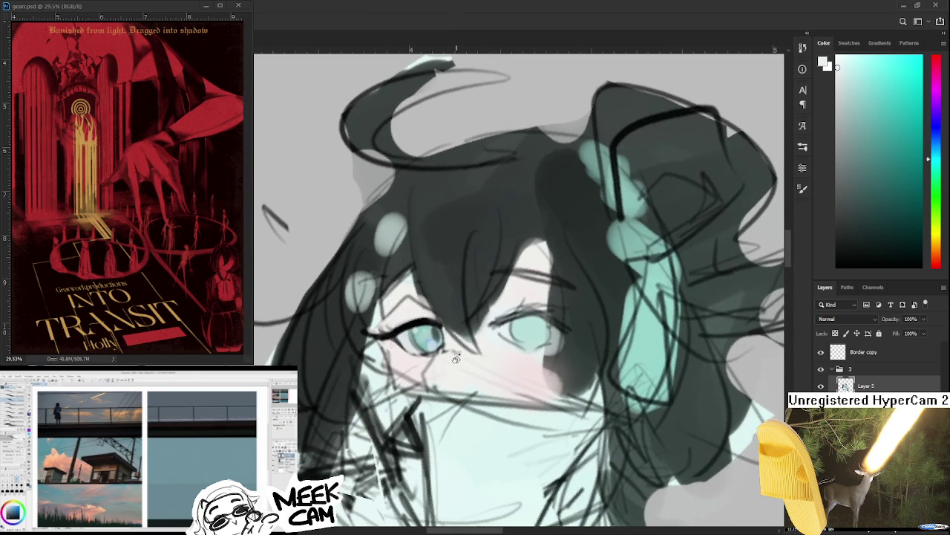
Step: Zoom in on the left eye and sample its teal tones as the brush colour
scroll(463, 288, "down", 2)
scroll(464, 305, "down", 2)
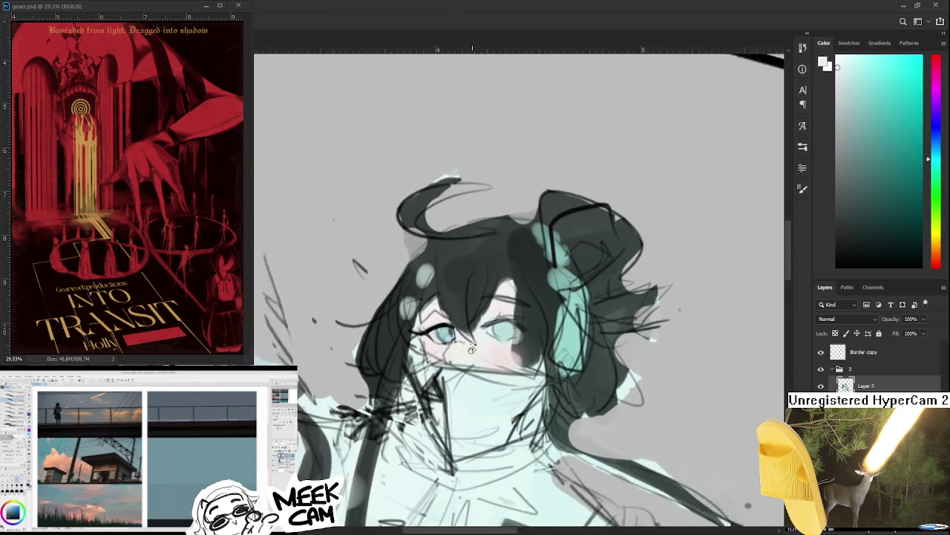
scroll(466, 319, "down", 1)
scroll(468, 335, "down", 1)
scroll(467, 336, "up", 1)
scroll(471, 340, "up", 1)
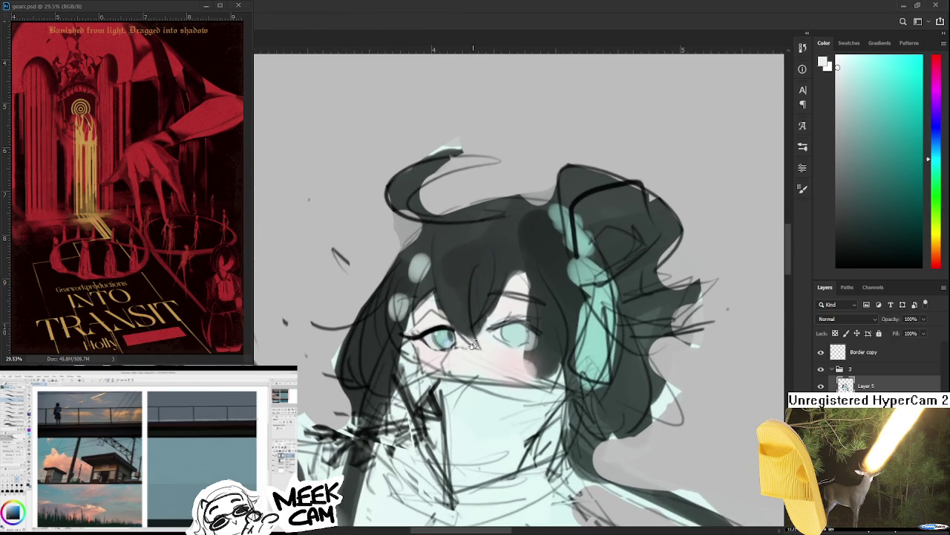
scroll(470, 347, "up", 1)
scroll(469, 349, "down", 1)
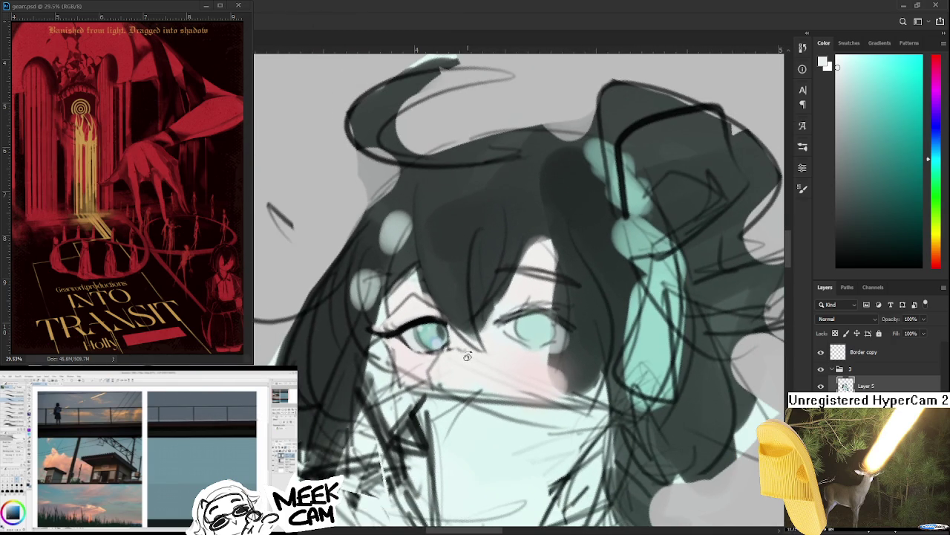
scroll(405, 339, "up", 1)
left_click(392, 343, "alt")
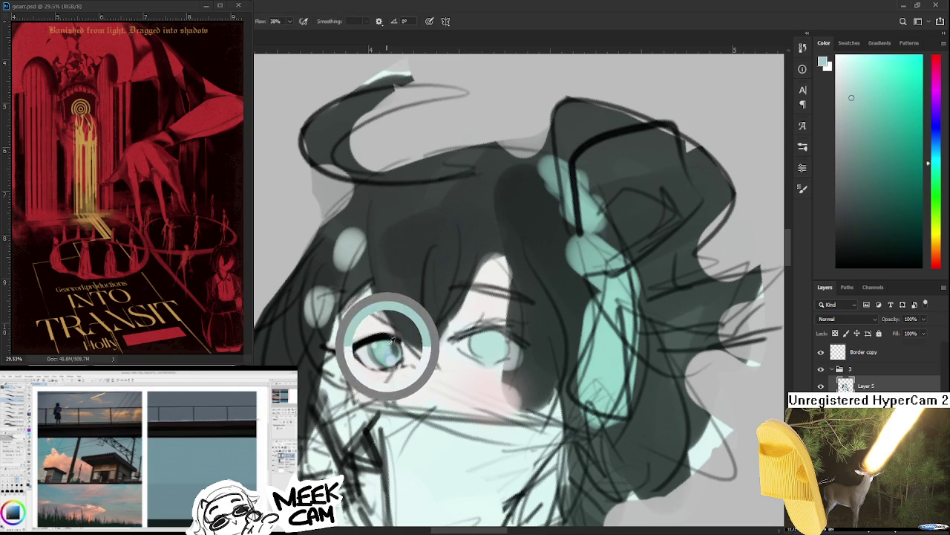
left_click_drag(392, 343, 392, 342)
Step: Sample darker grey-teal, lighter teal and light blue from the iris while rotating the canvas
left_click(398, 348, "alt")
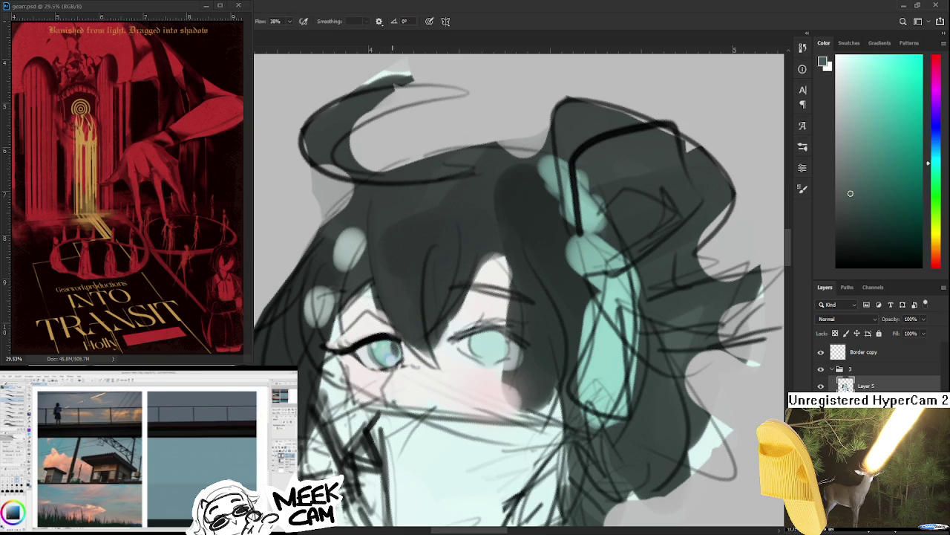
left_click(399, 354, "alt")
left_click(400, 354, "alt")
left_click(396, 349, "alt")
left_click_drag(401, 353, 396, 352)
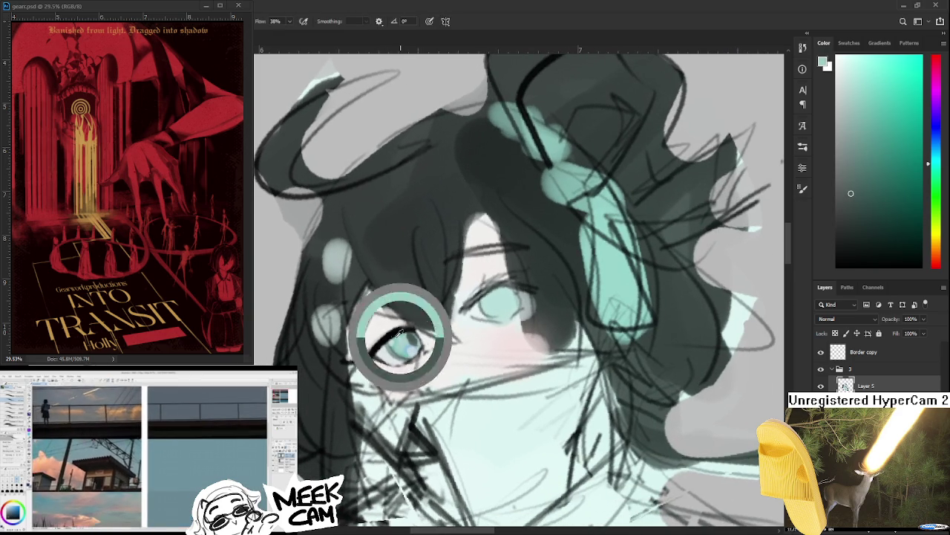
left_click(398, 340, "alt")
left_click_drag(397, 340, 397, 343)
left_click(394, 357, "alt")
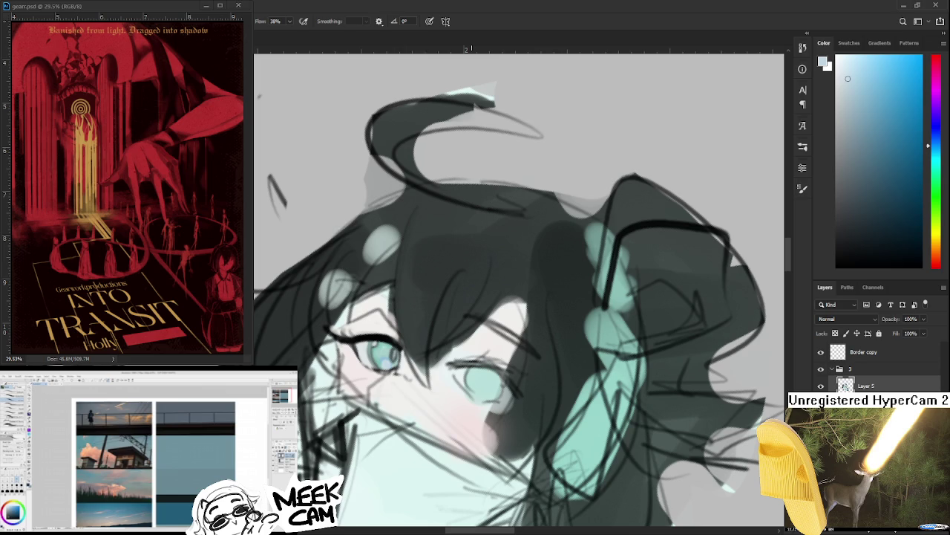
Step: Straighten and reframe the canvas view around the left eye
scroll(393, 357, "down", 1)
scroll(393, 349, "up", 1)
scroll(395, 342, "up", 1)
scroll(398, 336, "up", 1)
left_click_drag(398, 336, 406, 354)
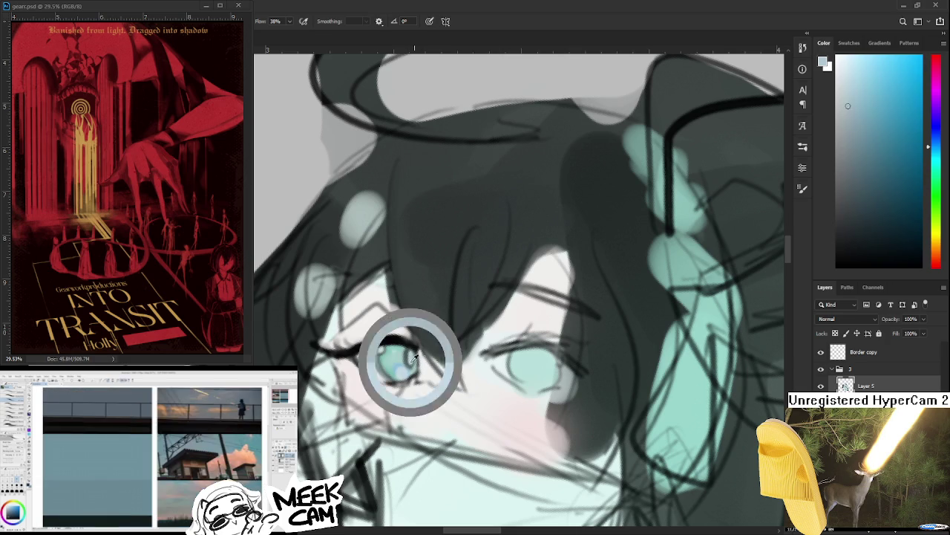
left_click_drag(412, 389, 417, 371)
scroll(423, 382, "down", 1)
scroll(443, 401, "down", 1)
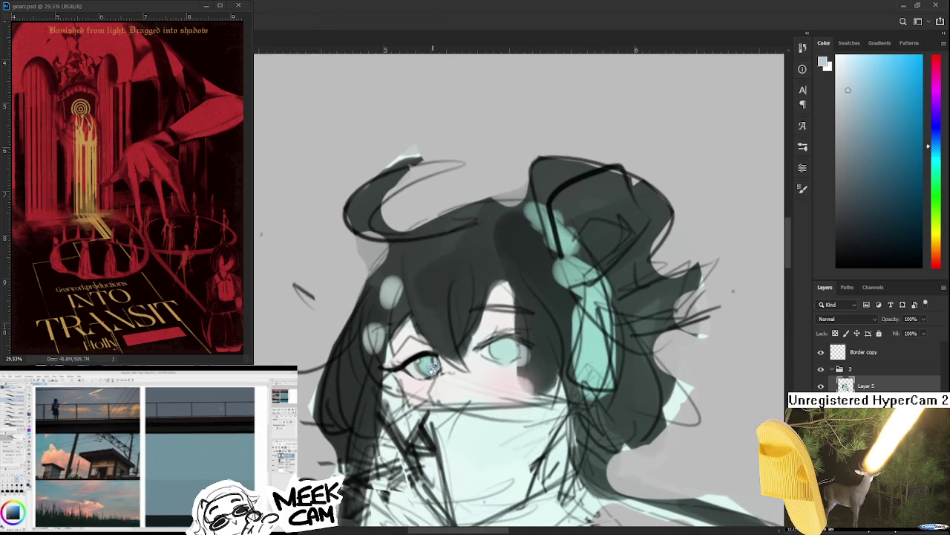
scroll(428, 361, "up", 1)
scroll(428, 361, "up", 1)
scroll(428, 361, "down", 1)
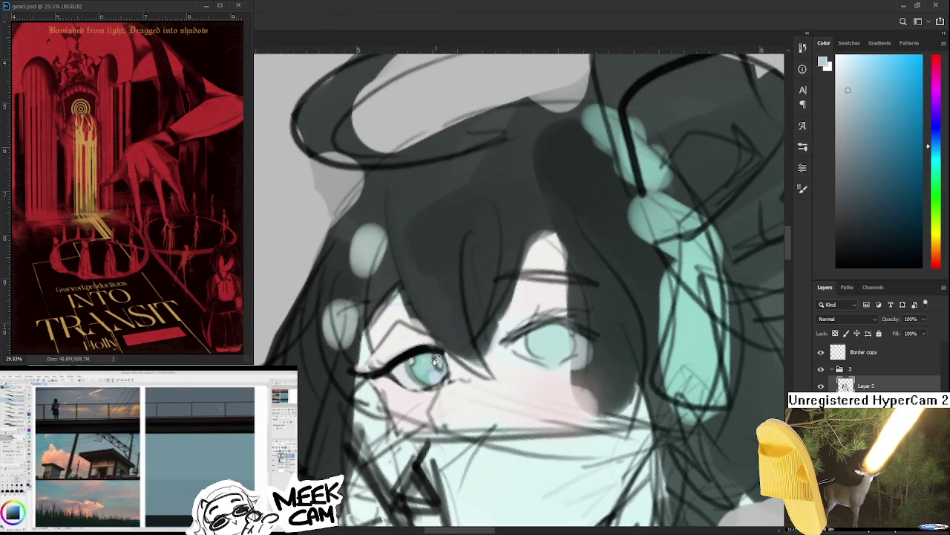
scroll(409, 341, "up", 1)
Step: Sample light cyan-white and pale skin tones, rotate about 13°, and pick a muted brick red
left_click(393, 328, "alt")
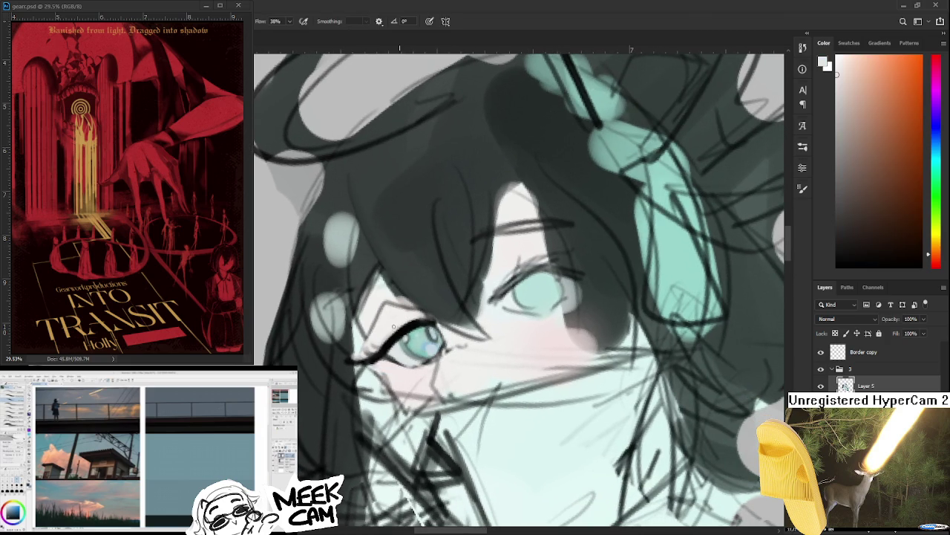
key("d")
left_click(391, 358, "alt")
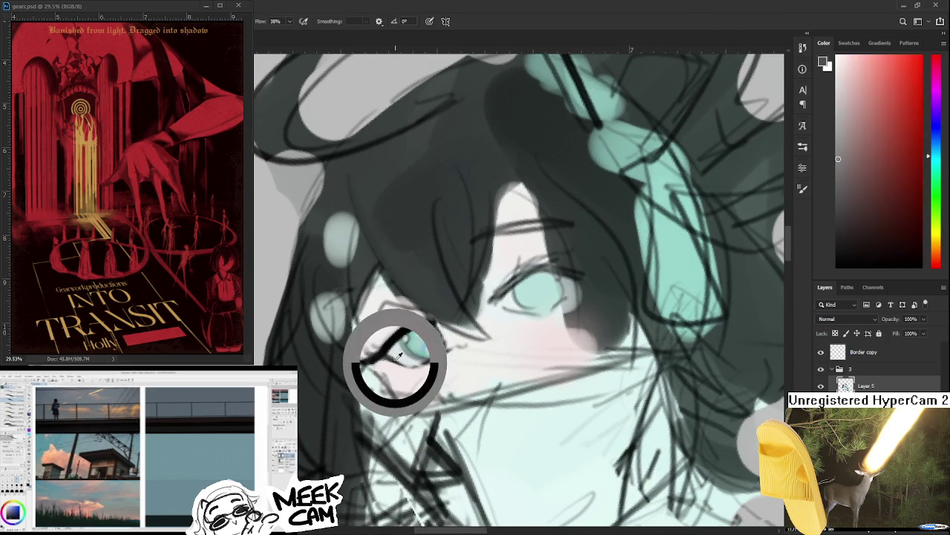
left_click(391, 367, "alt")
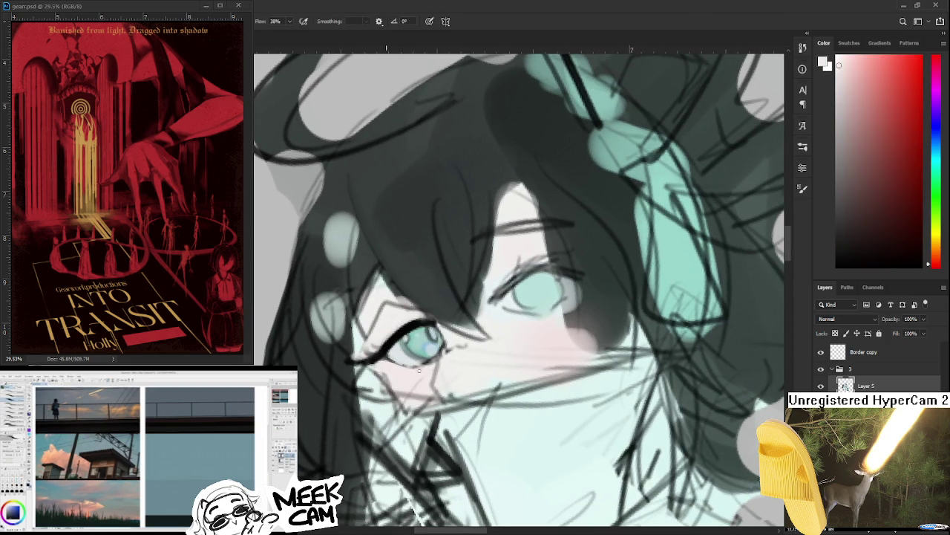
left_click_drag(519, 223, 549, 268)
left_click(884, 121)
left_click_drag(431, 348, 355, 336)
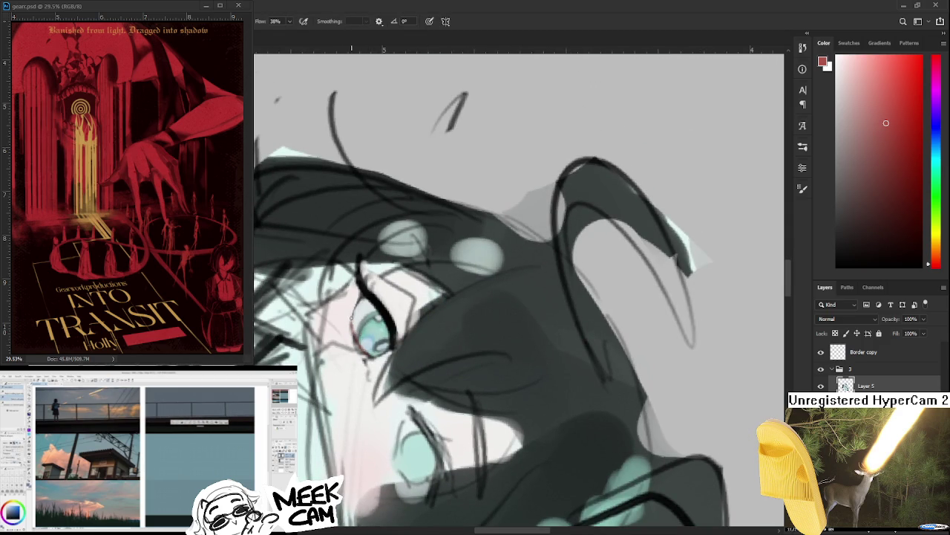
Step: Sample a light grey and rotate the view about 45°, zoomed in on the eye
left_click(349, 318, "alt")
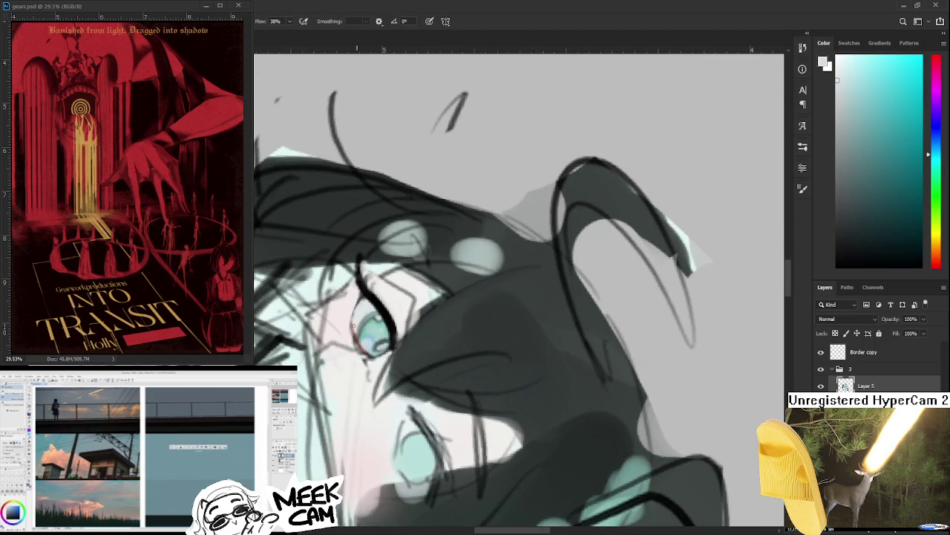
left_click_drag(375, 347, 394, 297)
scroll(499, 340, "up", 3)
left_click_drag(499, 340, 379, 347)
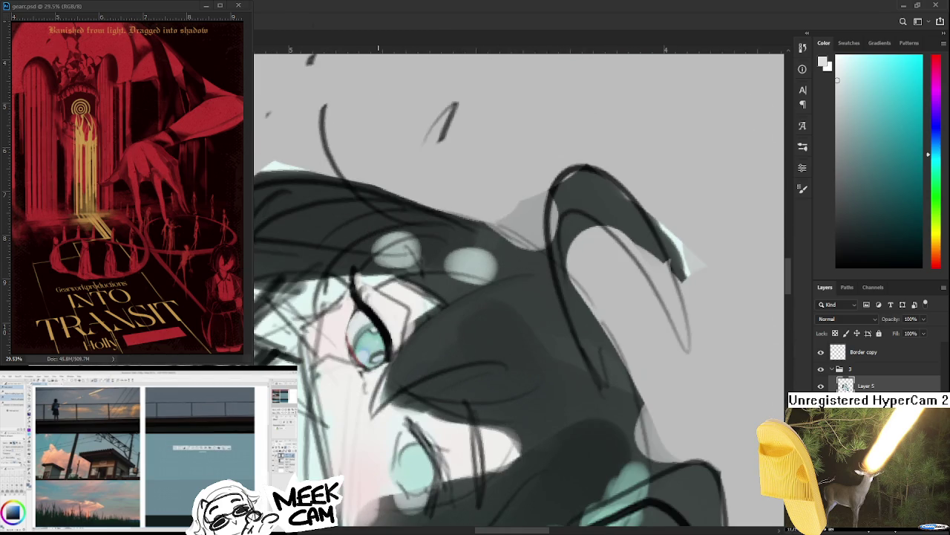
scroll(376, 347, "up", 2)
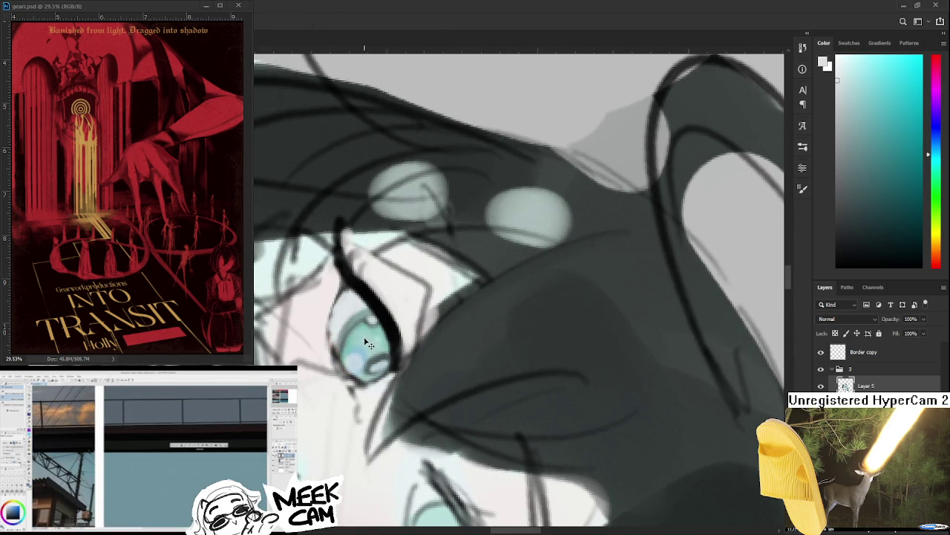
left_click_drag(365, 342, 364, 360)
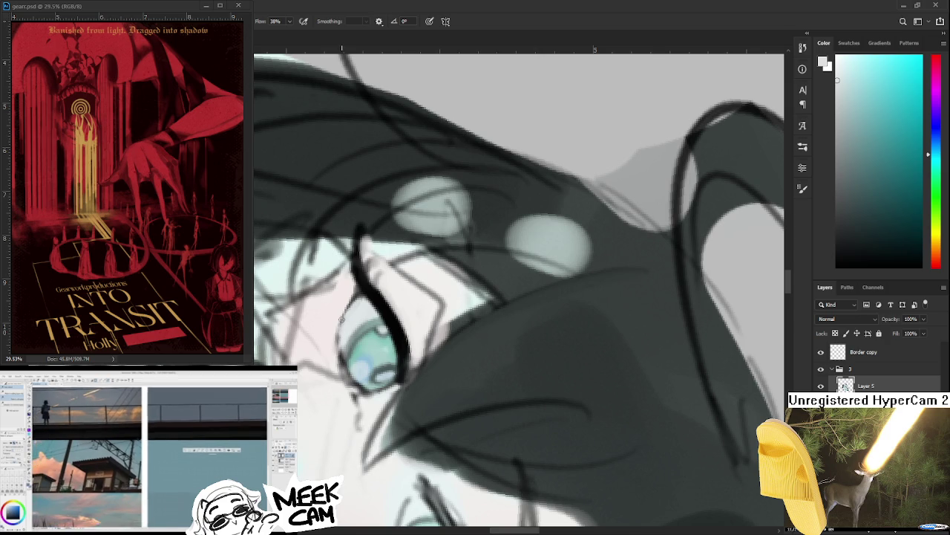
Step: Paint a dark-red stroke along the eye's edge, then resample teal, pale cyan and pink
left_click_drag(932, 250, 932, 267)
left_click(884, 147)
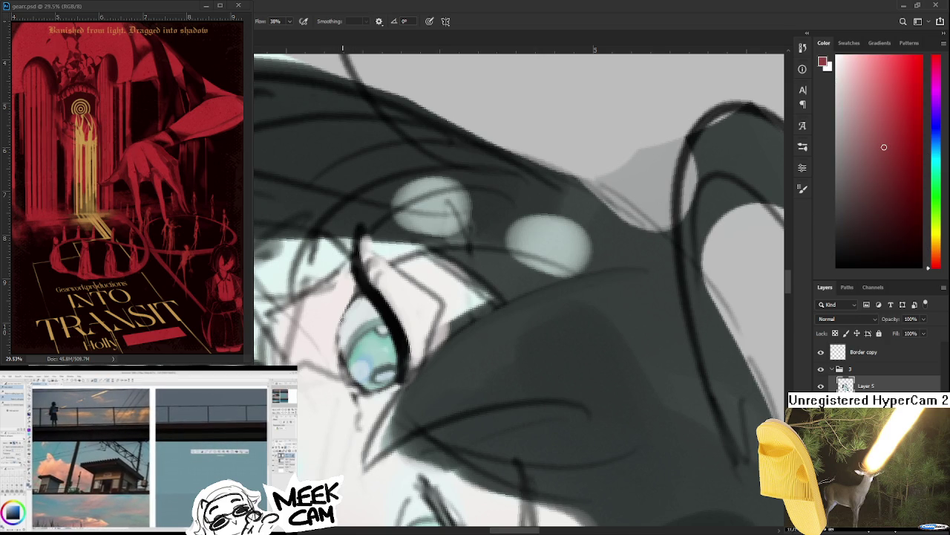
left_click_drag(344, 332, 348, 377)
left_click(350, 360, "alt")
left_click(341, 343, "alt")
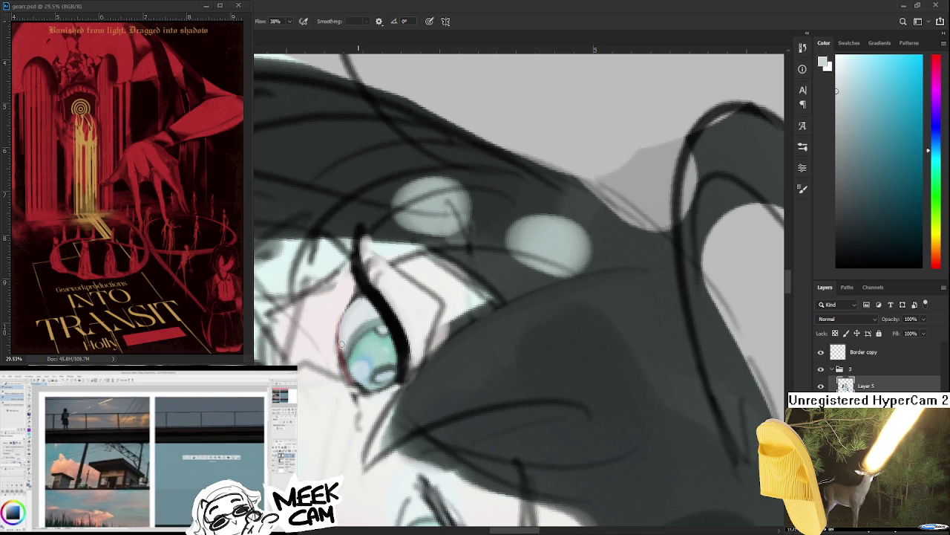
left_click(345, 369, "alt")
left_click(335, 322, "alt")
Step: Turn the view back upright on the face and adjust the zoom
left_click_drag(336, 316, 569, 364)
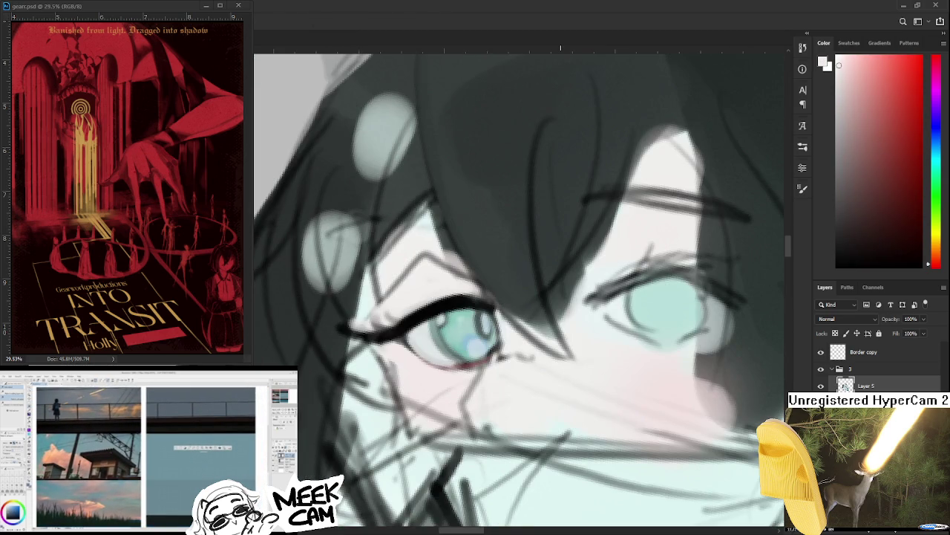
scroll(565, 390, "up", 2)
scroll(564, 390, "down", 2)
scroll(563, 392, "down", 2)
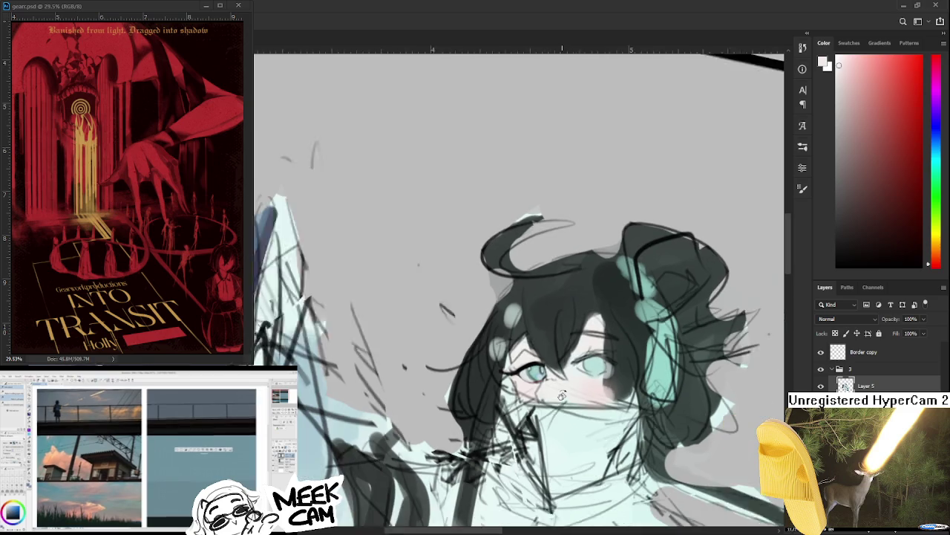
scroll(560, 395, "down", 2)
scroll(557, 400, "down", 2)
scroll(556, 399, "up", 2)
scroll(554, 395, "up", 2)
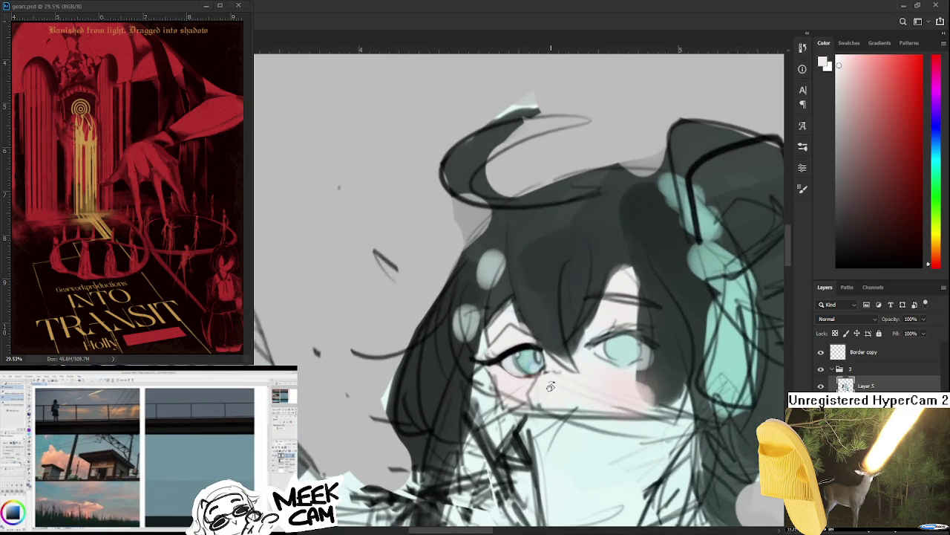
scroll(550, 389, "up", 2)
scroll(550, 386, "up", 2)
Step: Sample orange-tinted and skin tones from the face for touch-ups
left_click_drag(396, 380, 395, 378)
left_click(415, 382, "alt")
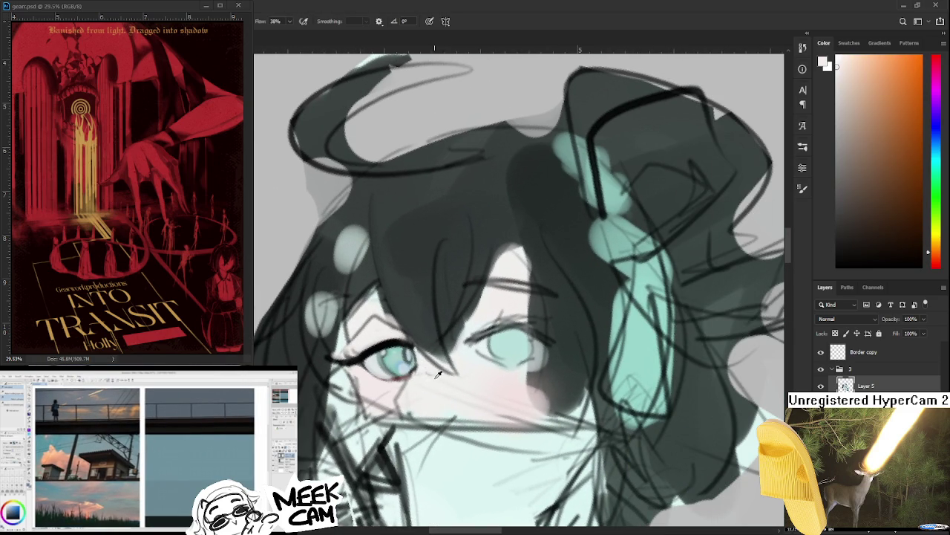
left_click(386, 390, "alt")
left_click(394, 388, "alt")
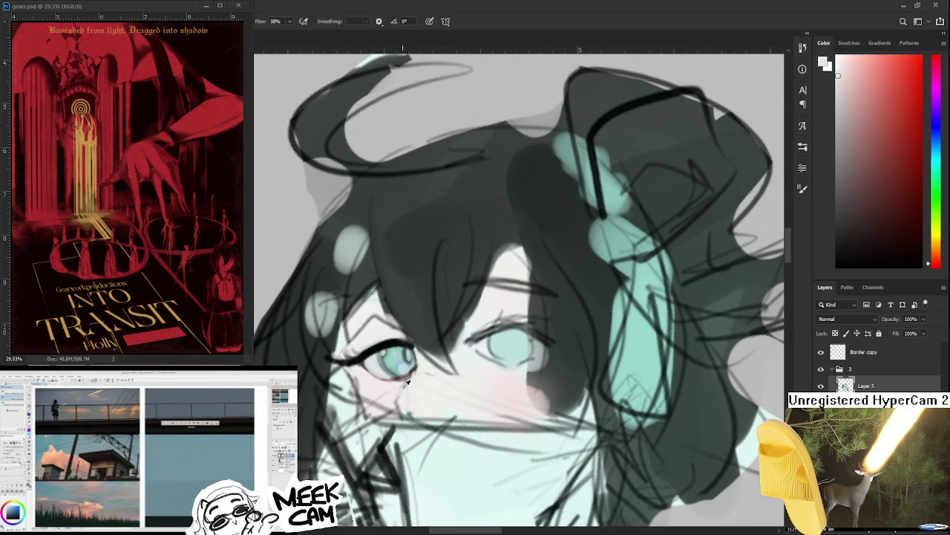
left_click(400, 388, "alt")
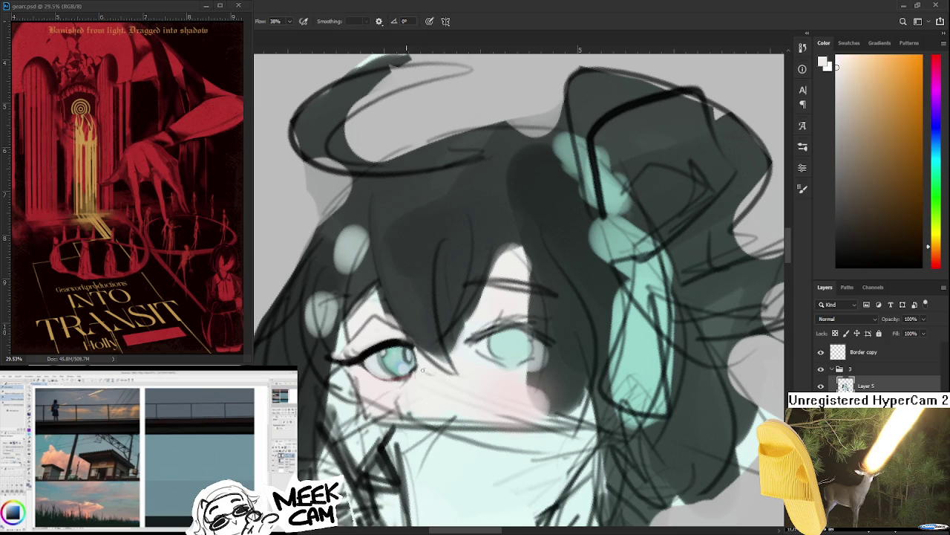
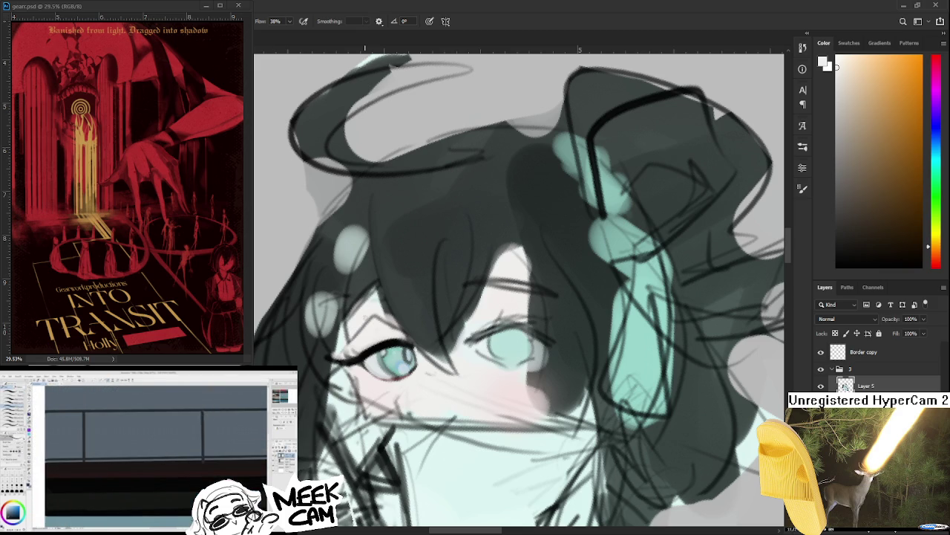
Step: Tilt the canvas view and sample teal colours from the left eye's iris
key("d")
mouse_move(382, 337)
left_mouse_down()
mouse_move(431, 356)
mouse_move(354, 308)
left_mouse_up()
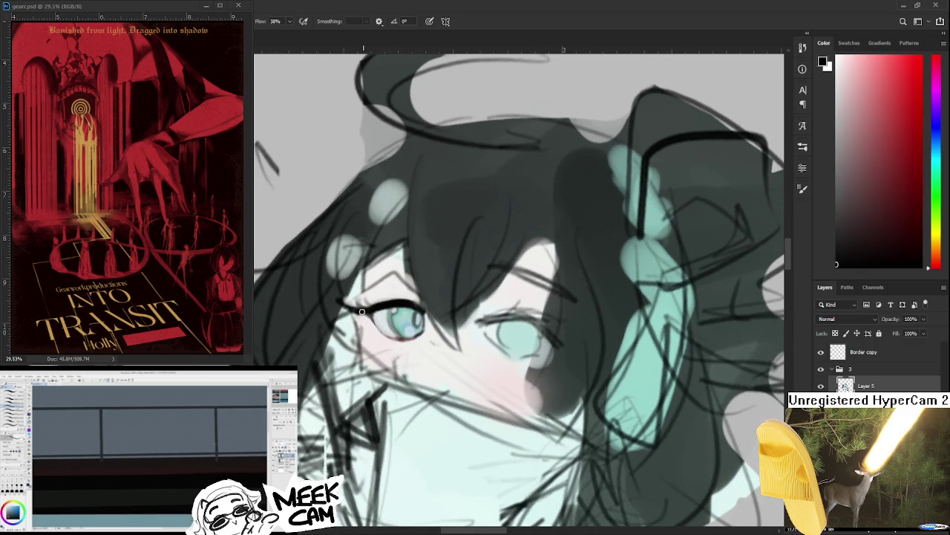
left_click(362, 312)
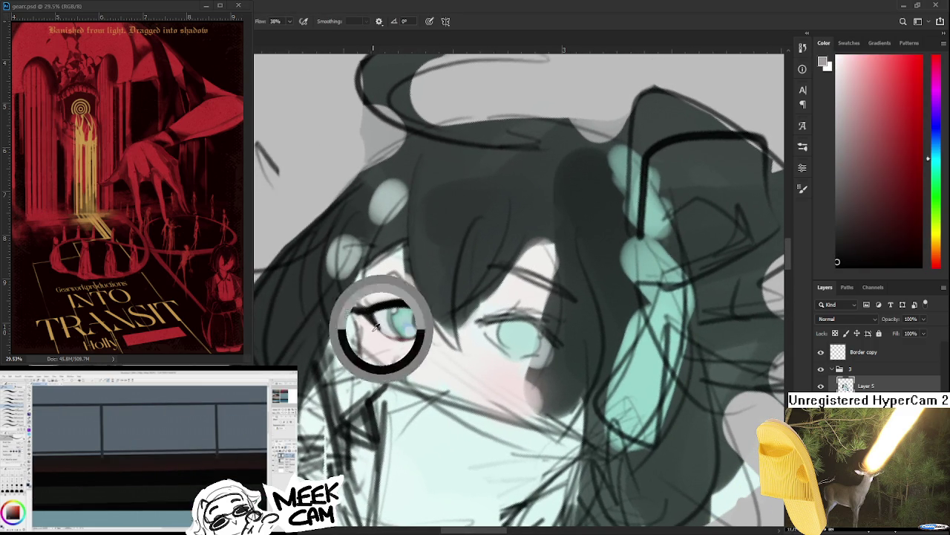
left_click(381, 323, "alt")
left_click(369, 311, "alt")
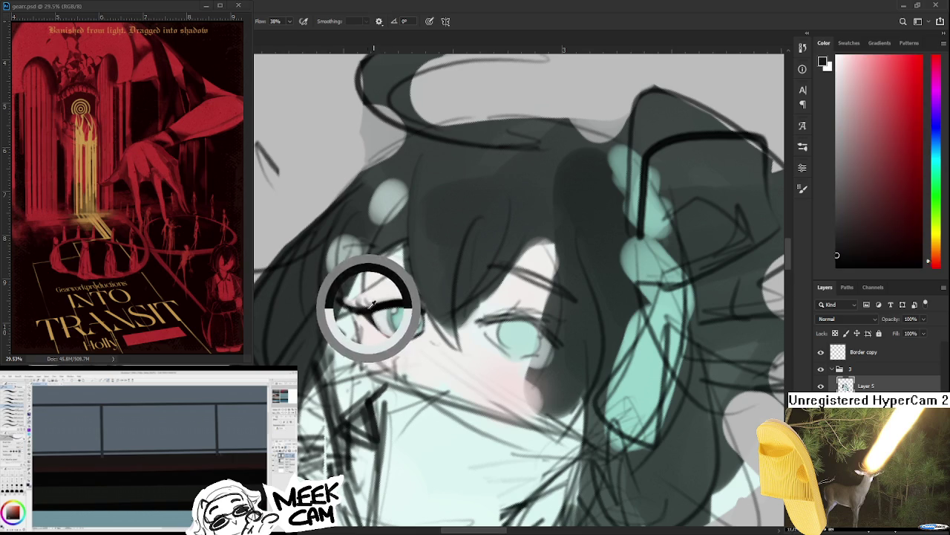
left_click(363, 312, "alt")
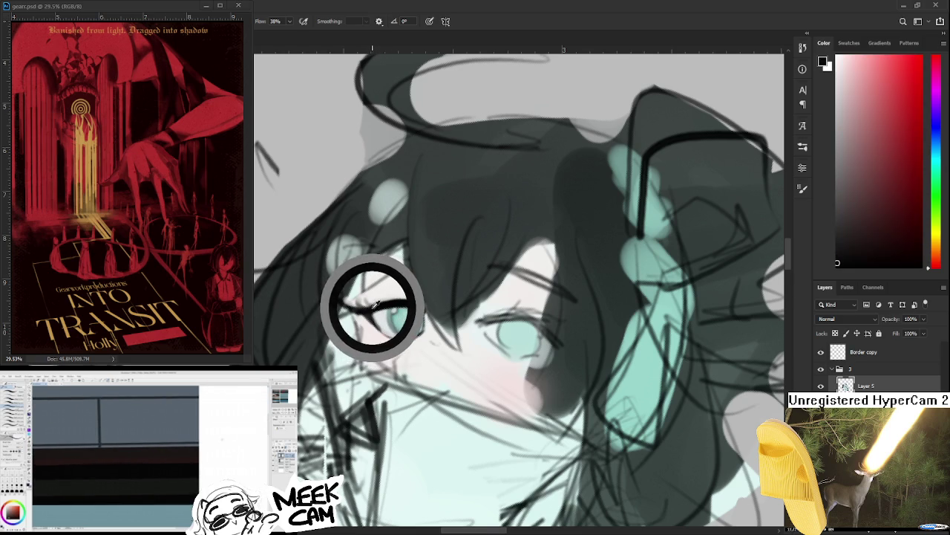
Step: Paint eyelid tones, light skin and dark teal around the left eye
scroll(374, 306, "down", 1, "alt")
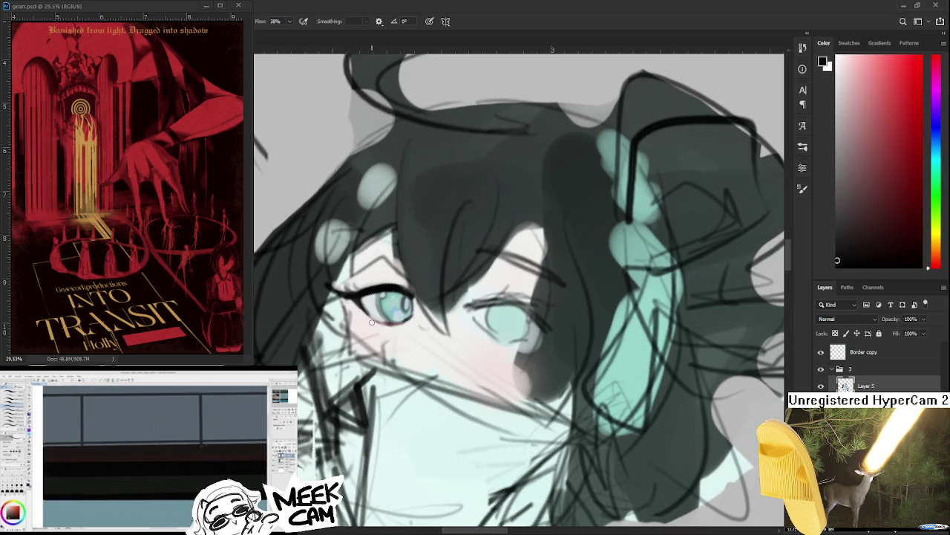
left_click(377, 325, "alt")
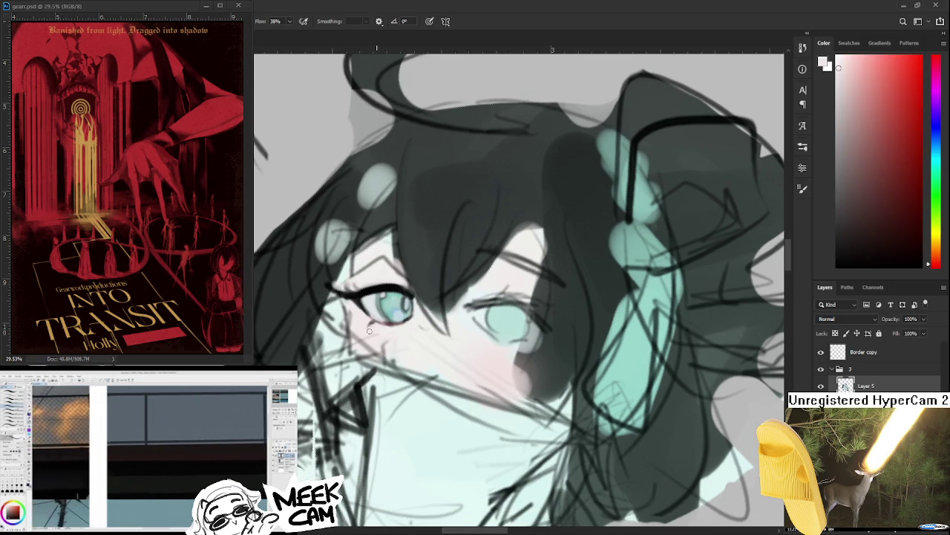
left_click(367, 289, "alt")
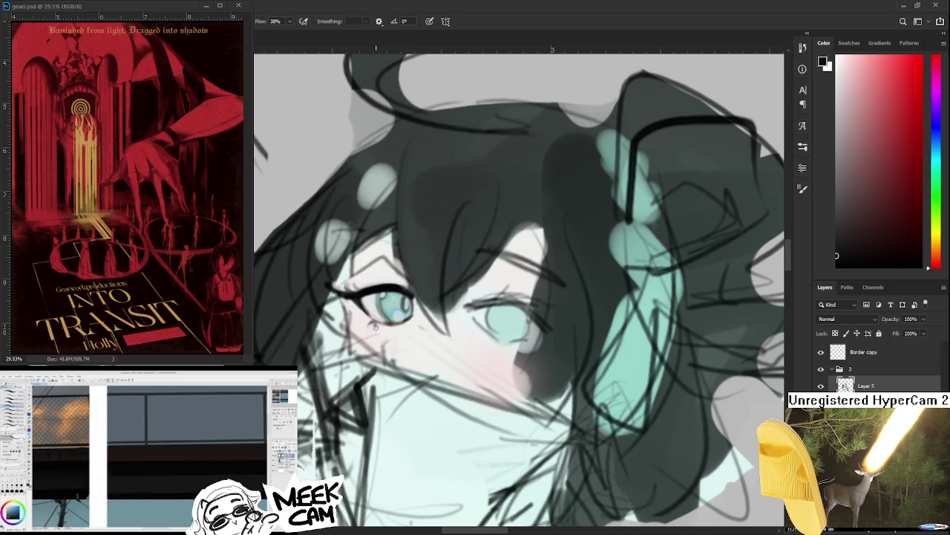
left_click(379, 330, "alt")
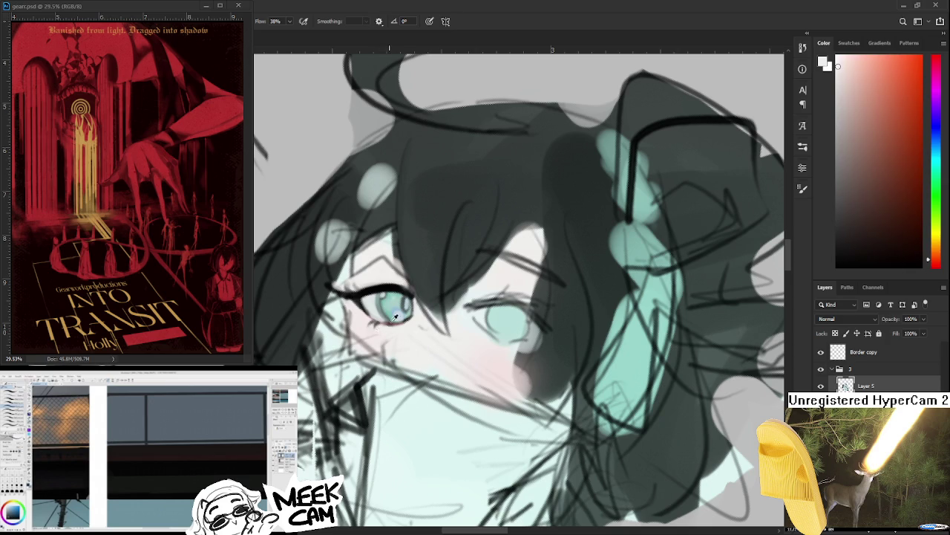
left_click(396, 291, "alt")
left_click(382, 331, "alt")
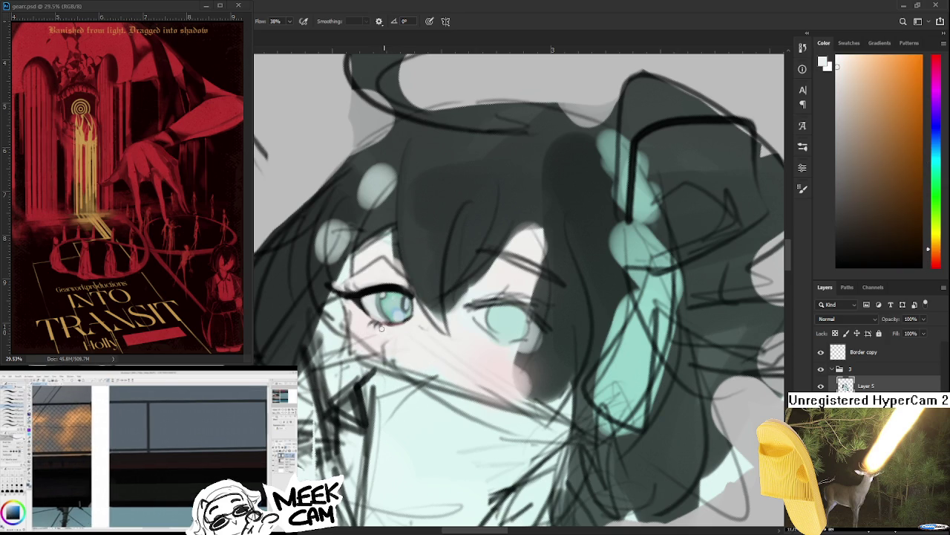
Step: Touch up the left eye's near-black eyeliner and warm skin tones at a steeper angle
left_click_drag(382, 331, 392, 318)
left_click(380, 333, "alt")
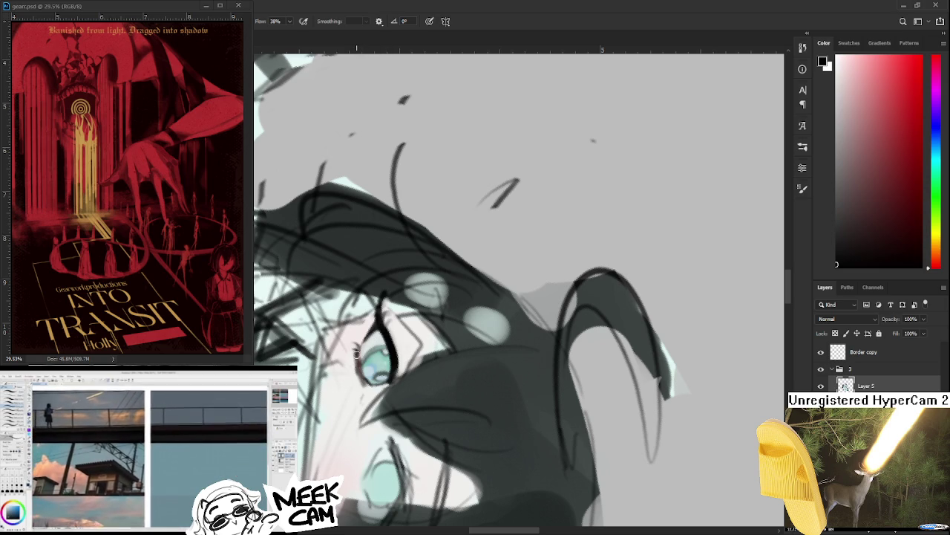
left_click(355, 355, "alt")
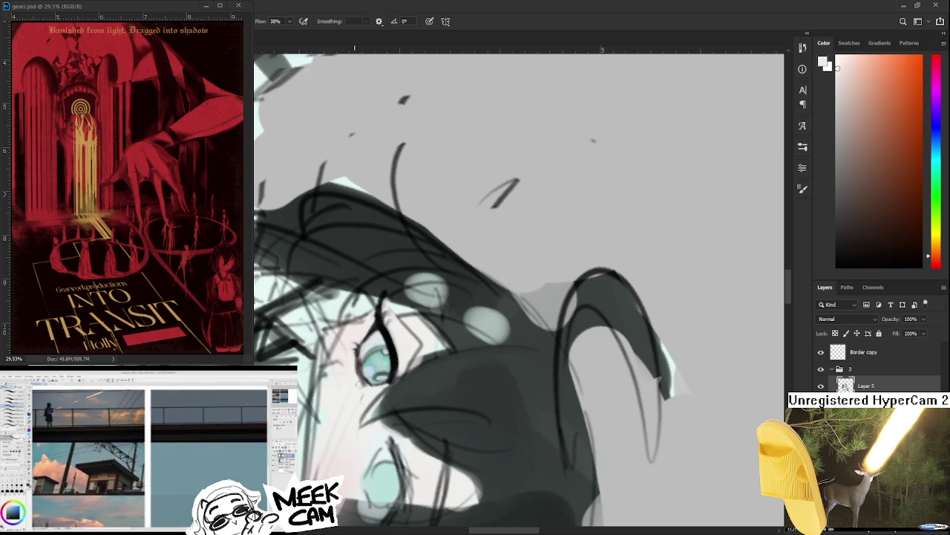
left_click_drag(355, 378, 438, 319)
left_click(438, 320, "alt")
left_click(434, 327, "alt")
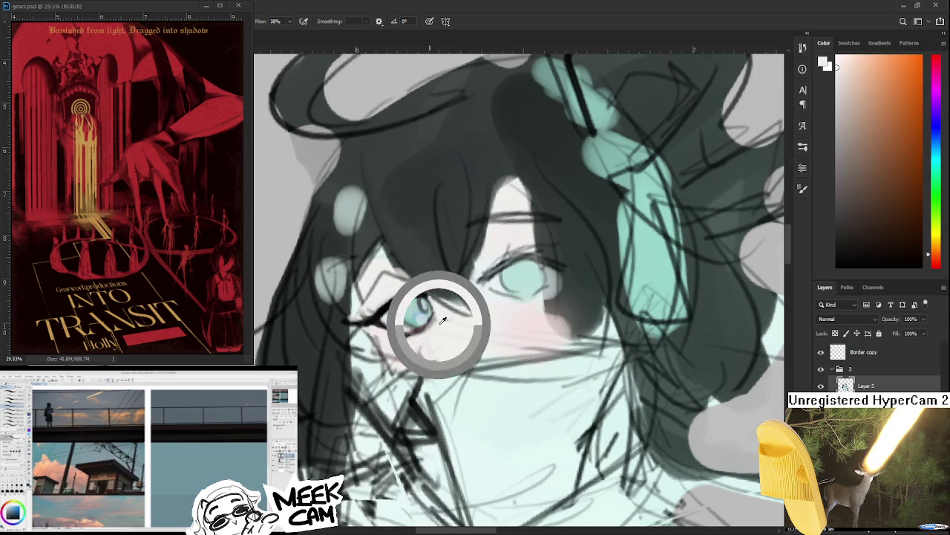
Step: Choose a light lavender-blue for the iris and sample pale pinks near the eye
left_click(937, 122)
left_click(850, 65)
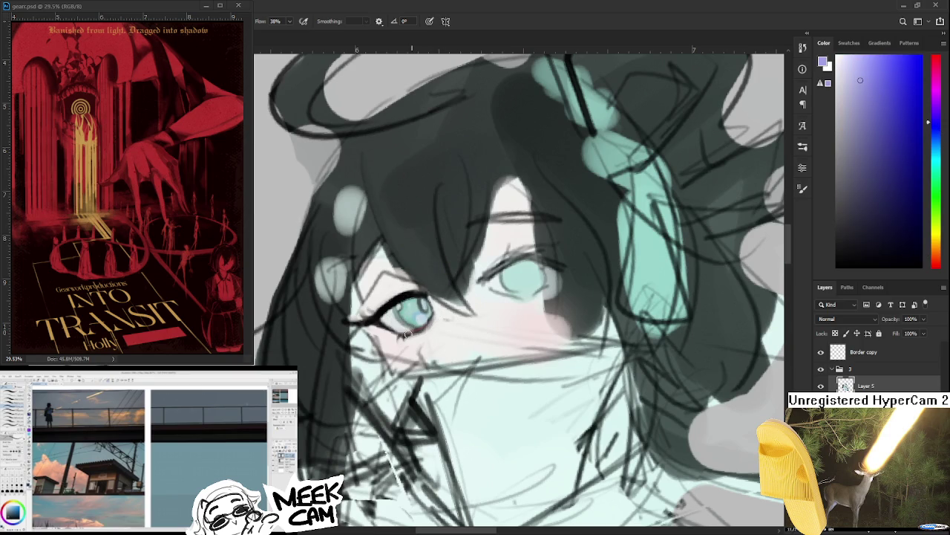
mouse_move(438, 320)
left_mouse_down()
mouse_move(412, 358)
mouse_move(432, 333)
left_mouse_up()
left_click(416, 356, "alt")
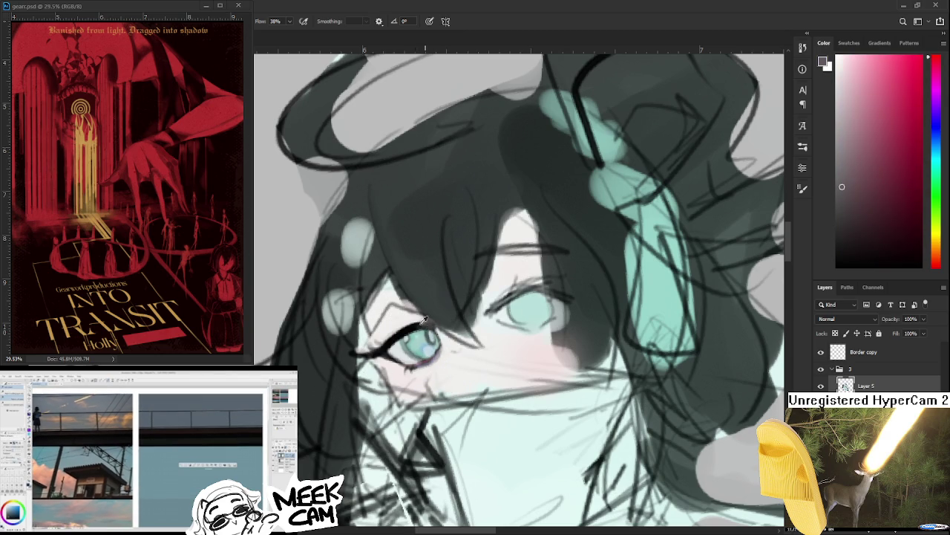
left_click(425, 355, "alt")
Step: Paint muted dark-red tones along the left eye's upper lash line
left_click(873, 193)
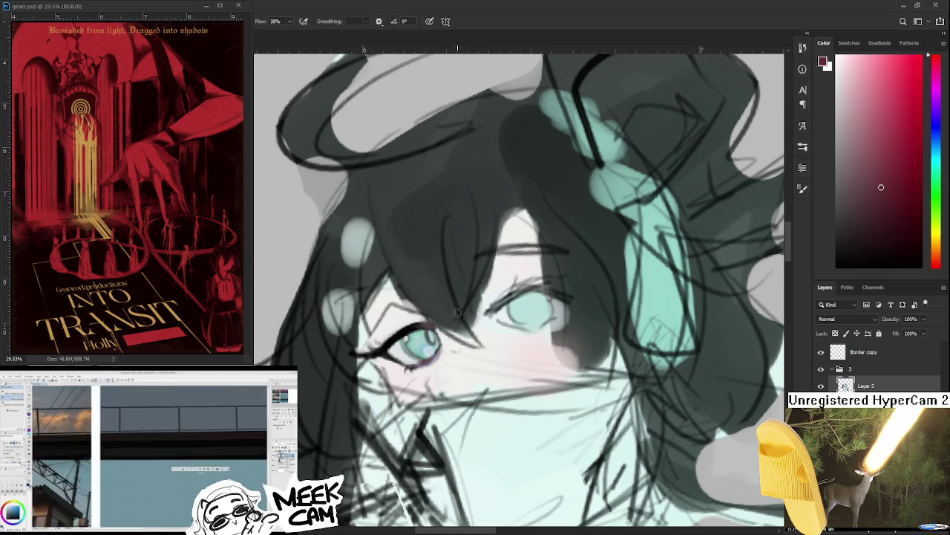
left_click(407, 329, "alt")
left_click(436, 329, "alt")
left_click(416, 327, "alt")
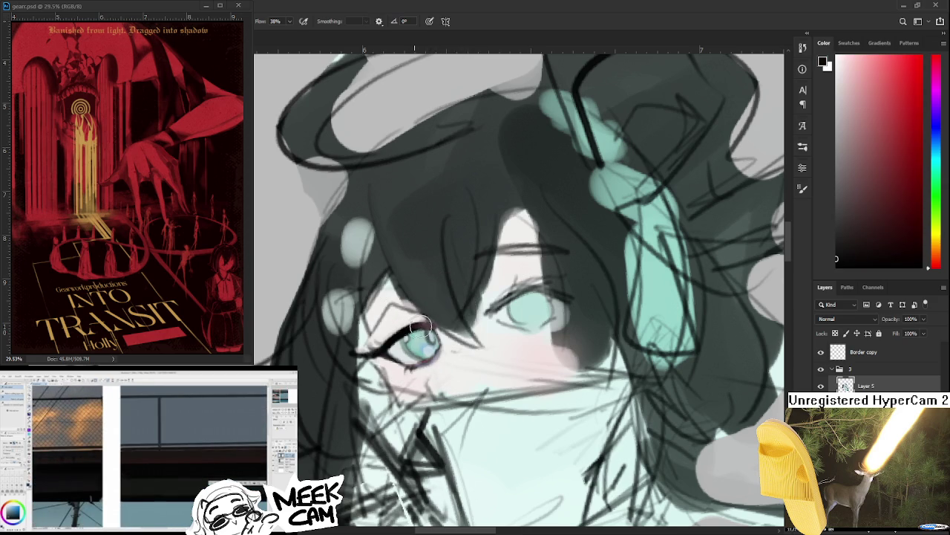
left_click(431, 326, "alt")
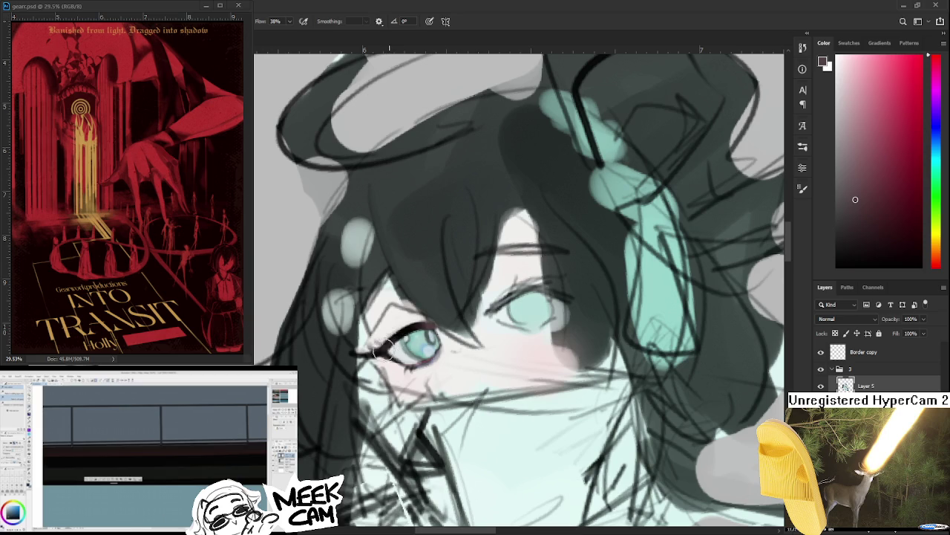
left_click(409, 330, "alt")
left_click(427, 325, "alt")
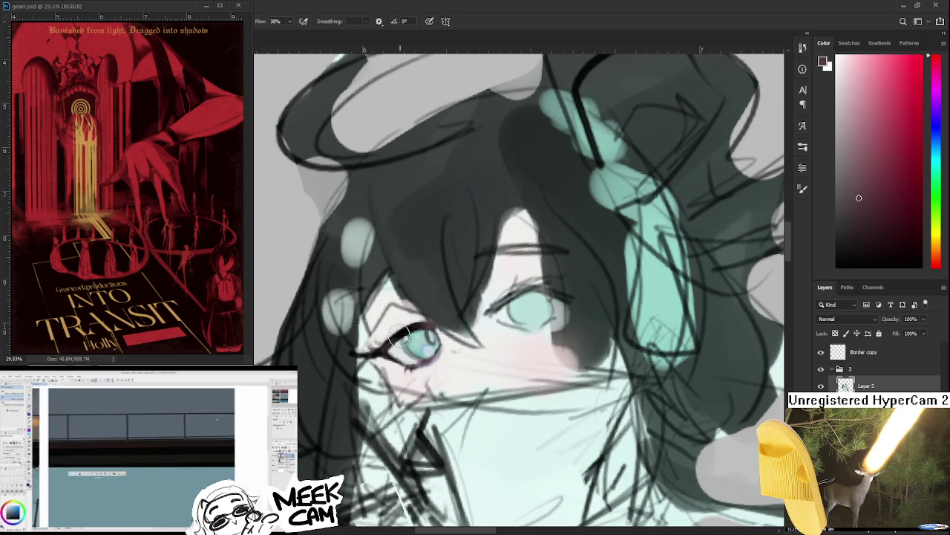
Step: Paint a light blue highlight into the left iris using pale cyan and pink samples
left_click(411, 343, "alt")
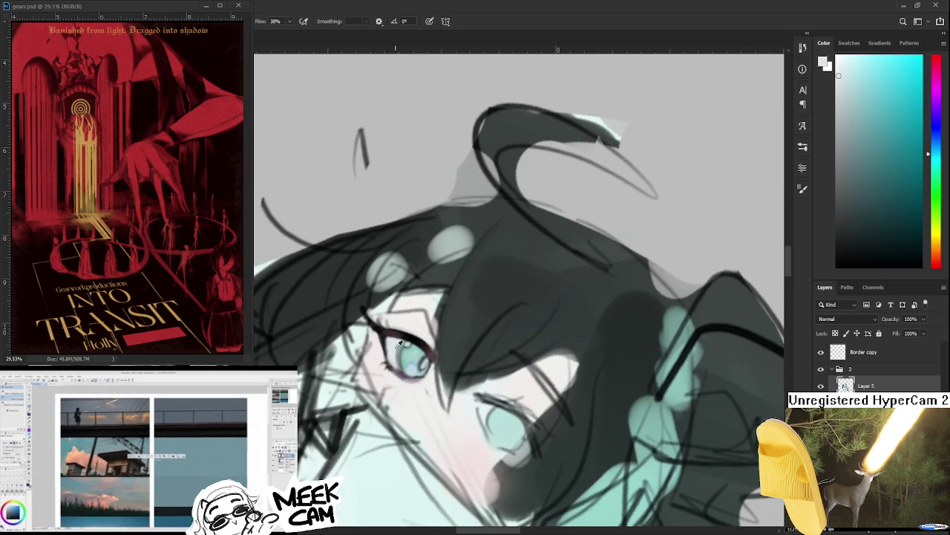
left_click(393, 346, "alt")
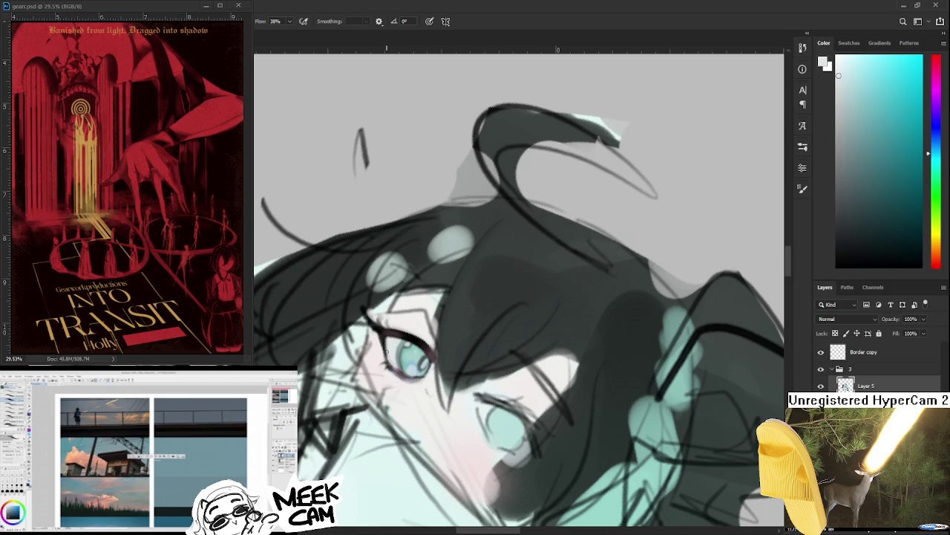
left_click(364, 330, "alt")
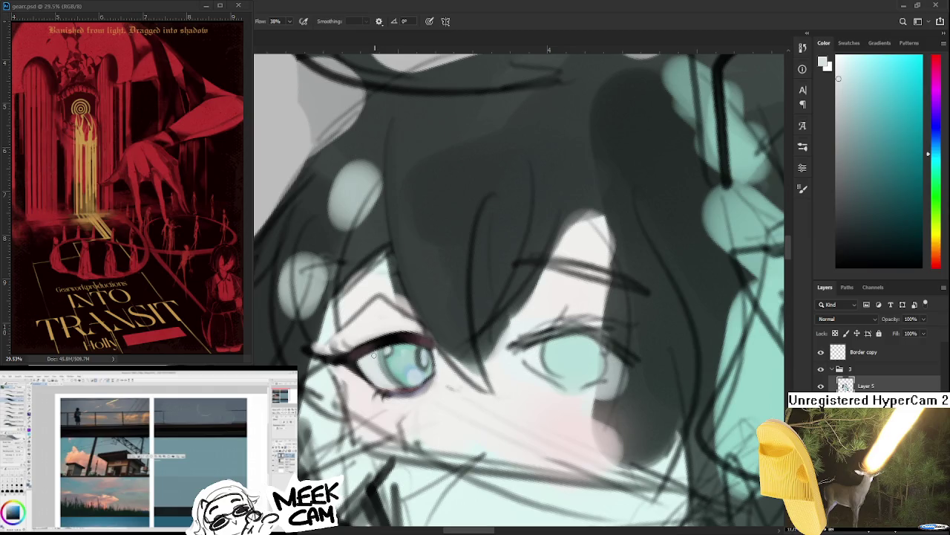
left_click(398, 368, "alt")
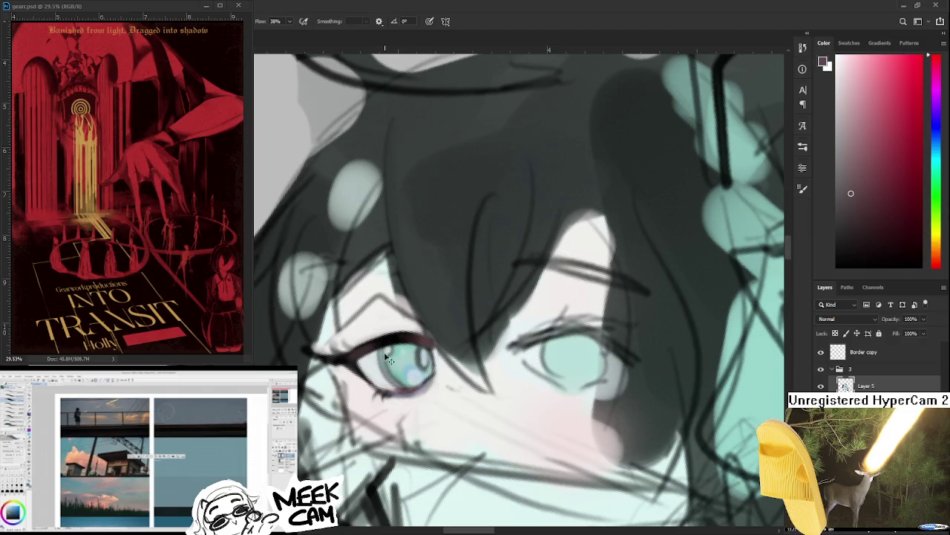
left_click_drag(408, 372, 414, 369)
Step: Rotate the canvas about 35° and draw a dark-red line at the eye's inner corner
scroll(404, 367, "down", 2)
scroll(405, 368, "down", 2)
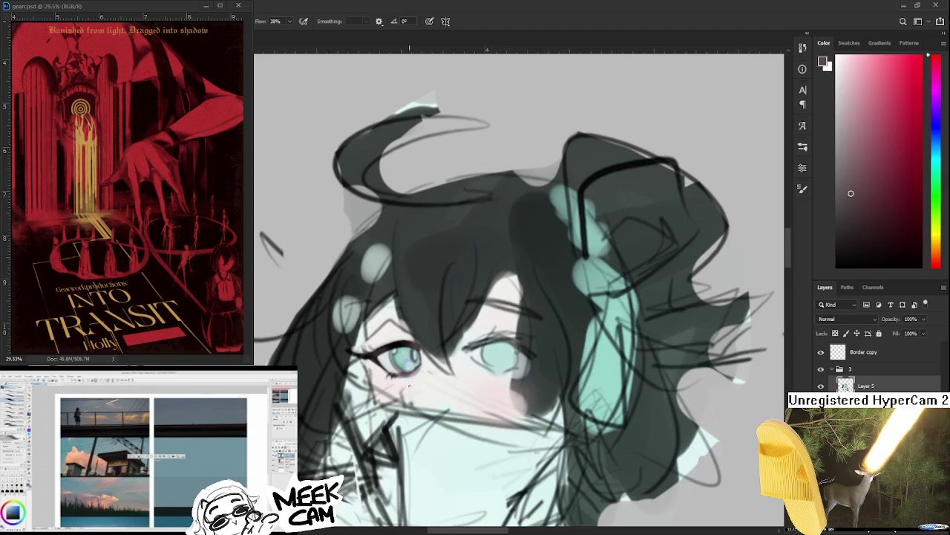
scroll(405, 367, "down", 1)
scroll(405, 368, "down", 1)
scroll(405, 364, "up", 1)
scroll(405, 364, "up", 1)
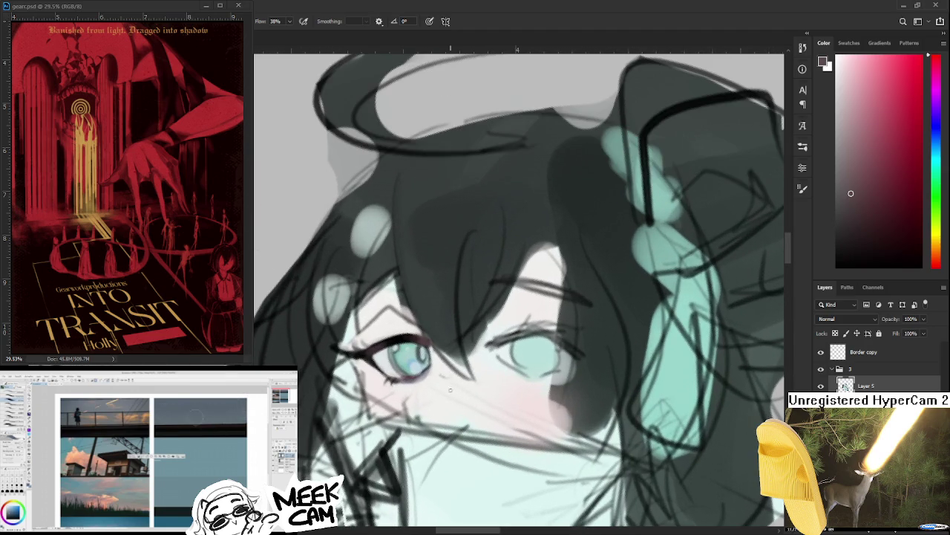
left_click(893, 141)
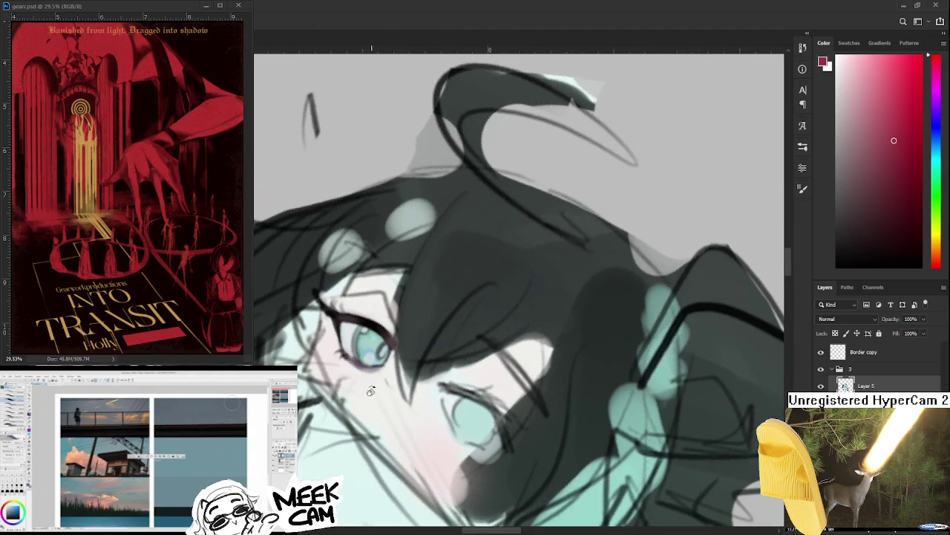
left_click_drag(947, 222, 343, 358)
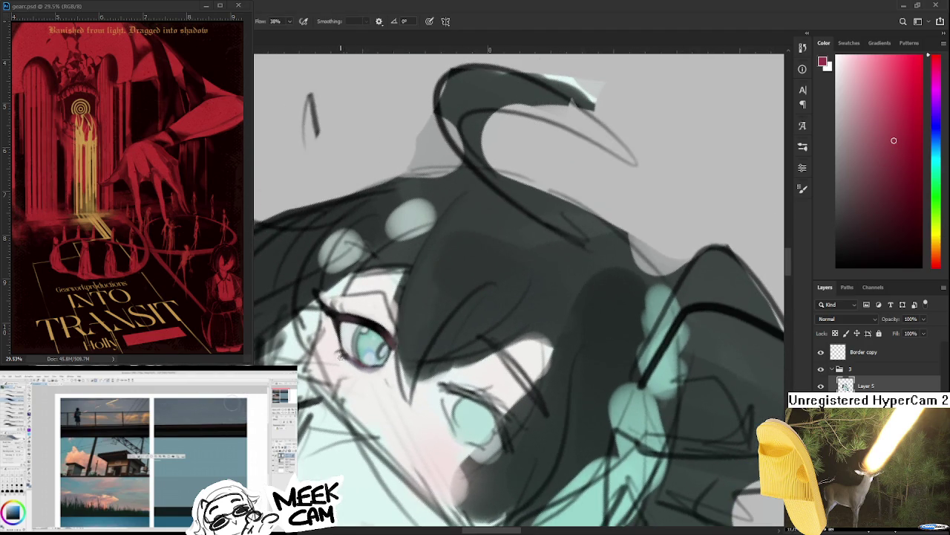
mouse_move(334, 324)
left_mouse_down()
mouse_move(337, 355)
mouse_move(332, 349)
left_mouse_up()
Step: Paint the lower eyelid with greyish mauve and pinker tones
left_click(327, 333, "alt")
left_click(338, 340, "alt")
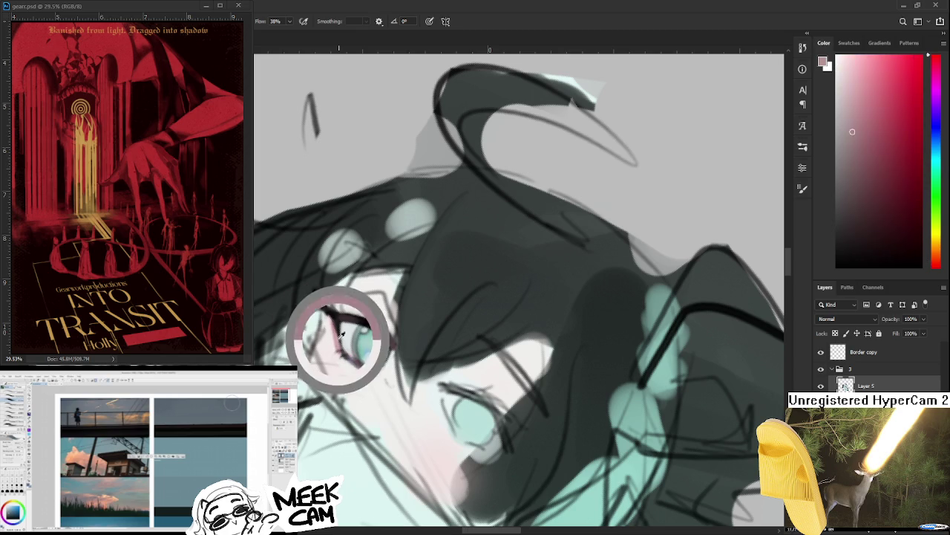
left_click(333, 324, "alt")
left_click(336, 329, "alt")
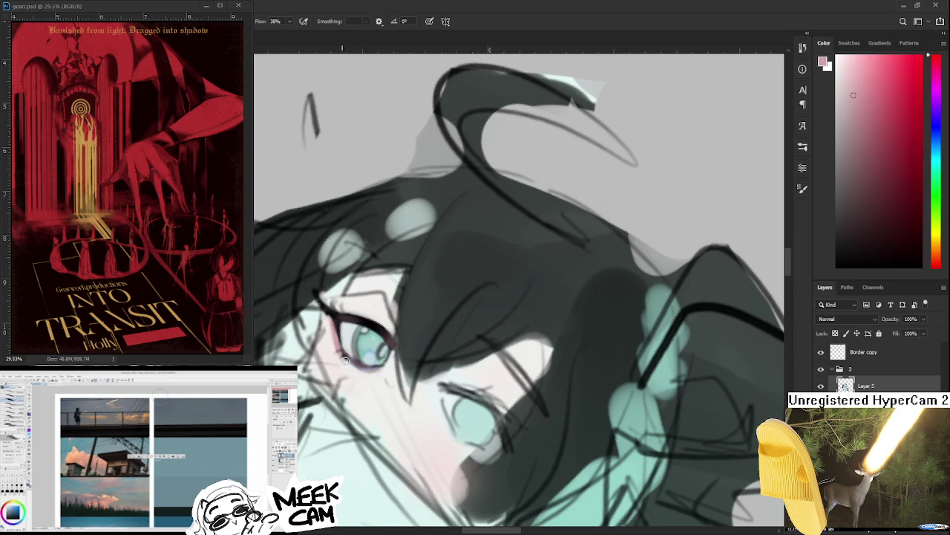
key("r")
left_click_drag(347, 361, 401, 340)
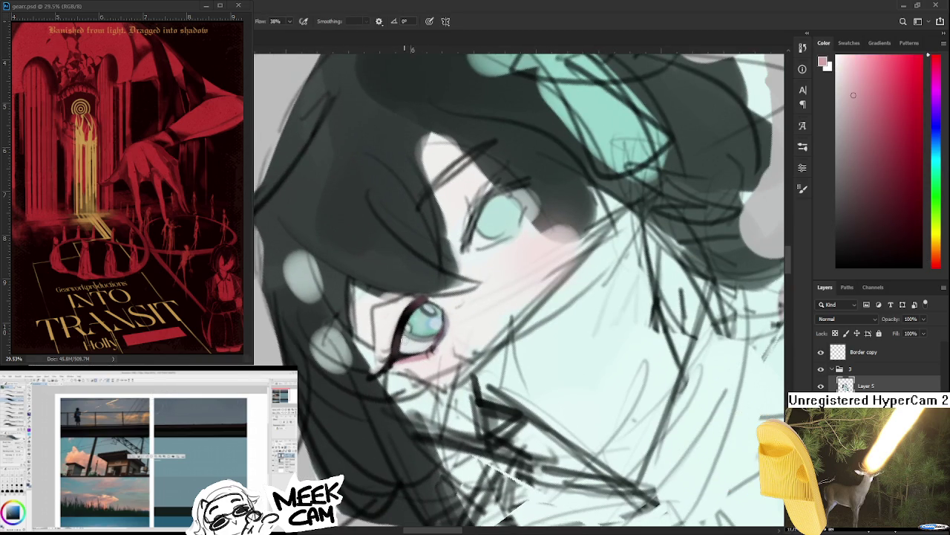
Step: Add grey and cyan touches to the iris, then return upright and zoom in on the eye
left_click(405, 338, "alt")
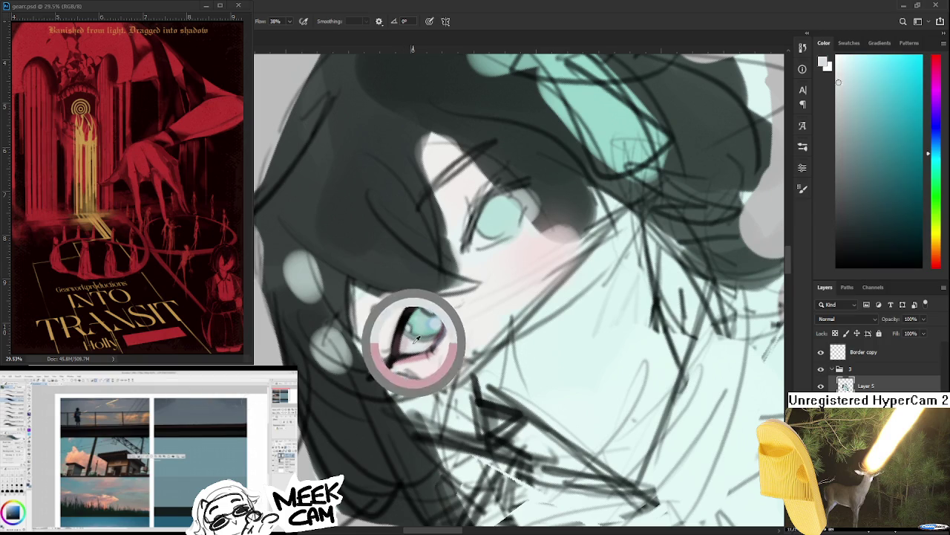
left_click(406, 336, "alt")
left_click(409, 333, "alt")
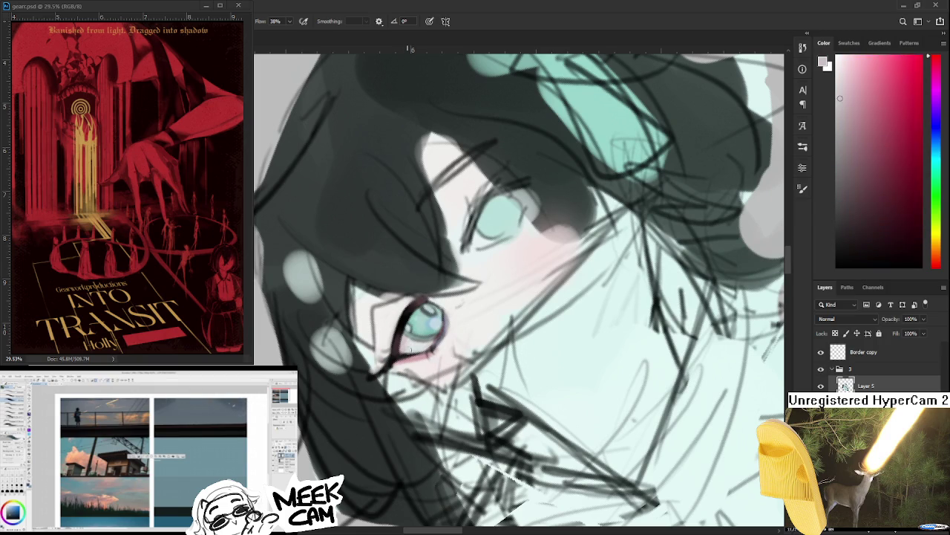
left_click(410, 335, "alt")
key("r")
mouse_move(413, 343)
left_mouse_down()
mouse_move(455, 350)
mouse_move(442, 247)
left_mouse_up()
scroll(445, 256, "down", 2)
scroll(453, 264, "down", 3)
scroll(457, 263, "up", 2)
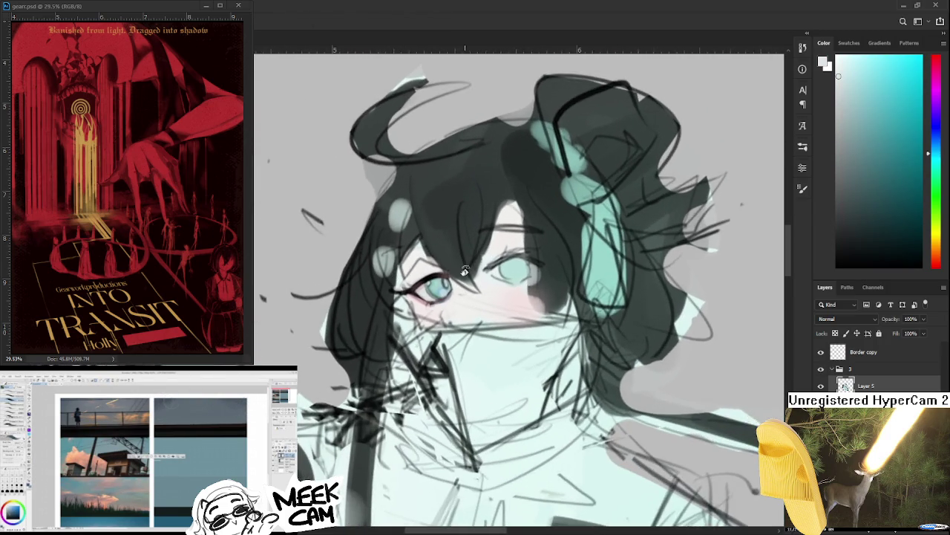
scroll(457, 265, "up", 2)
scroll(460, 267, "up", 2)
scroll(772, 223, "up", 5)
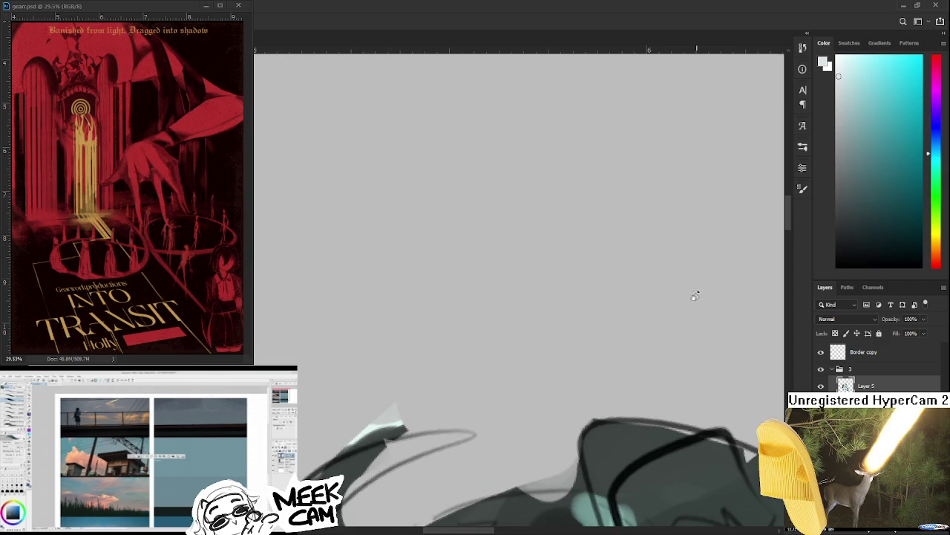
scroll(515, 414, "down", 4)
scroll(375, 397, "up", 1)
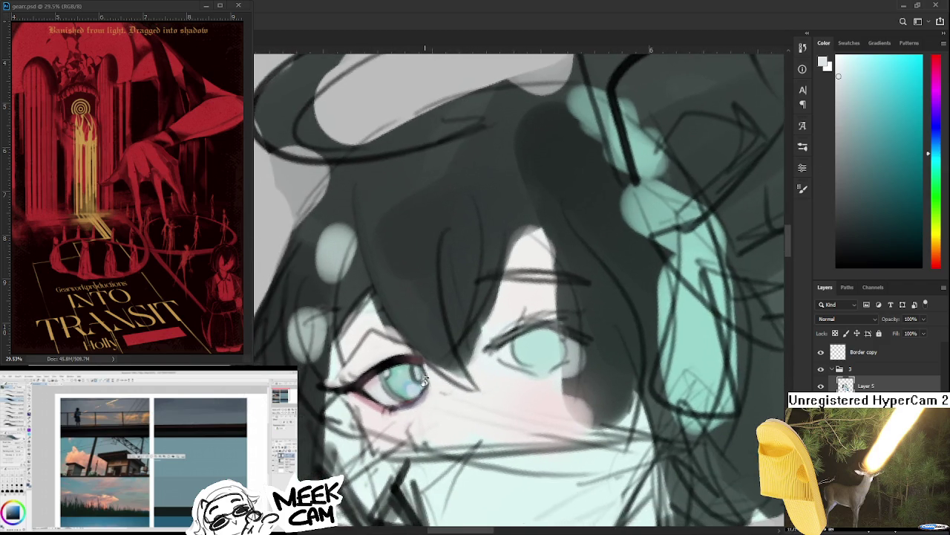
scroll(378, 390, "up", 2)
scroll(382, 382, "up", 2)
Step: Sample the iris and lash colours and pick a darker teal for iris shading
left_click(389, 379, "alt")
left_click_drag(389, 379, 387, 384)
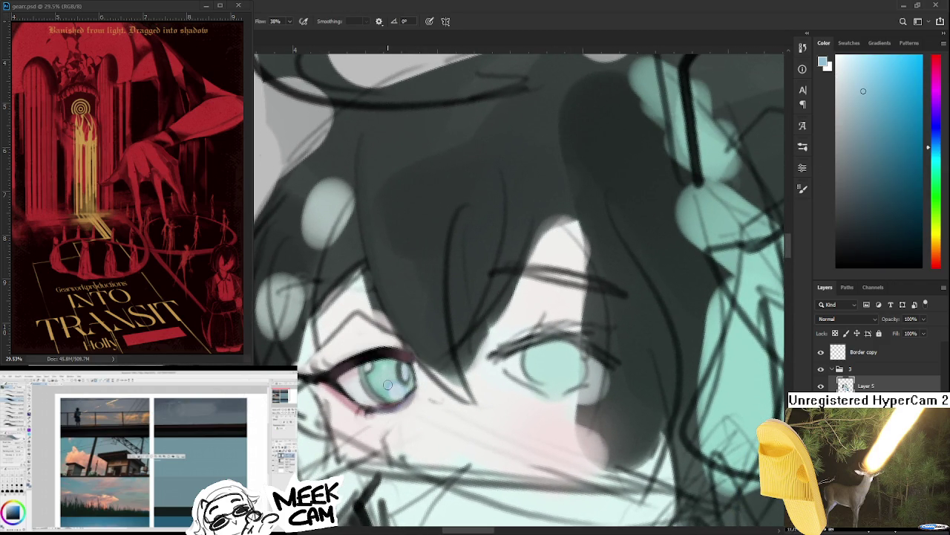
left_click(382, 377, "alt")
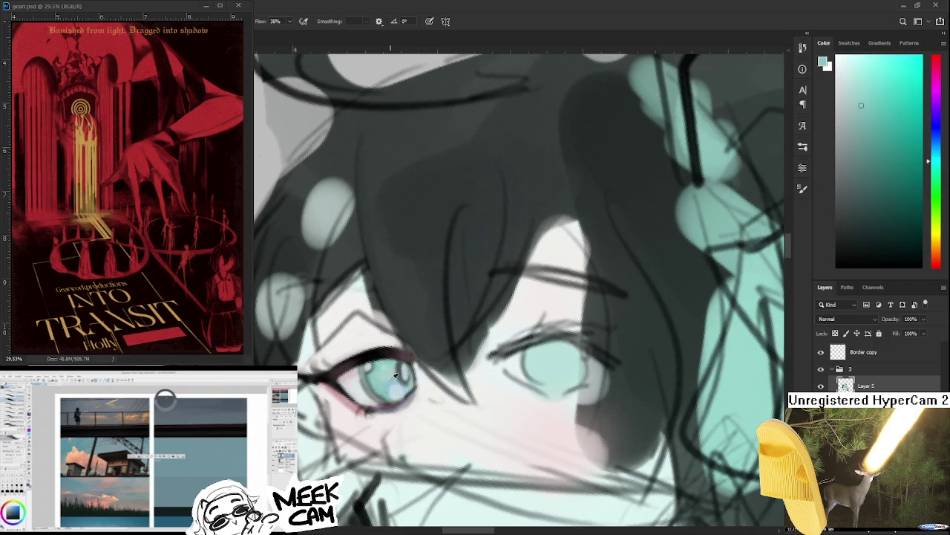
left_click(401, 354, "alt")
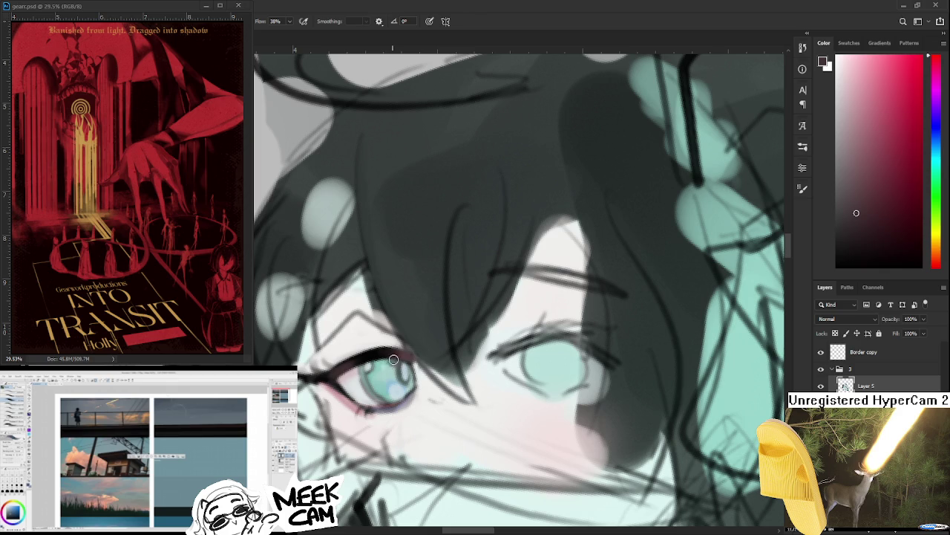
left_click(394, 359, "alt")
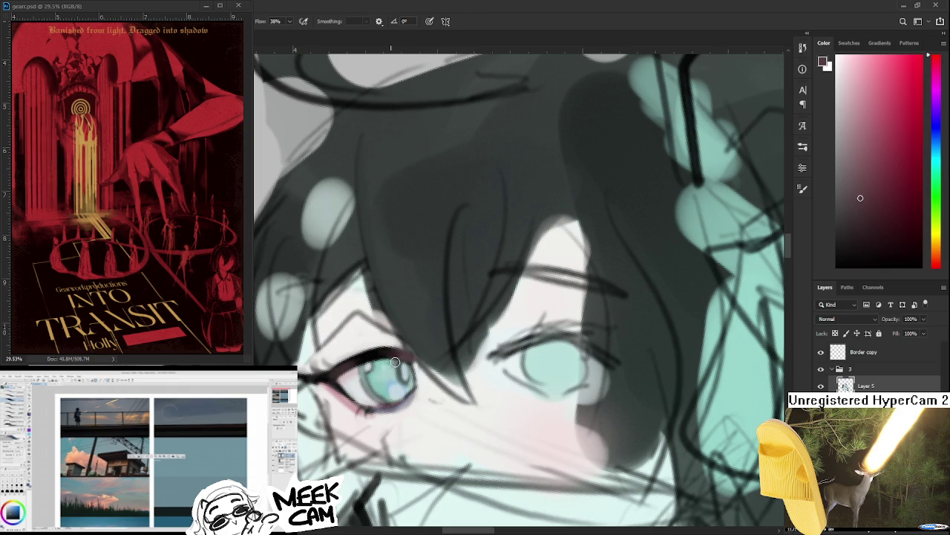
left_click(383, 362, "alt")
left_click(879, 183)
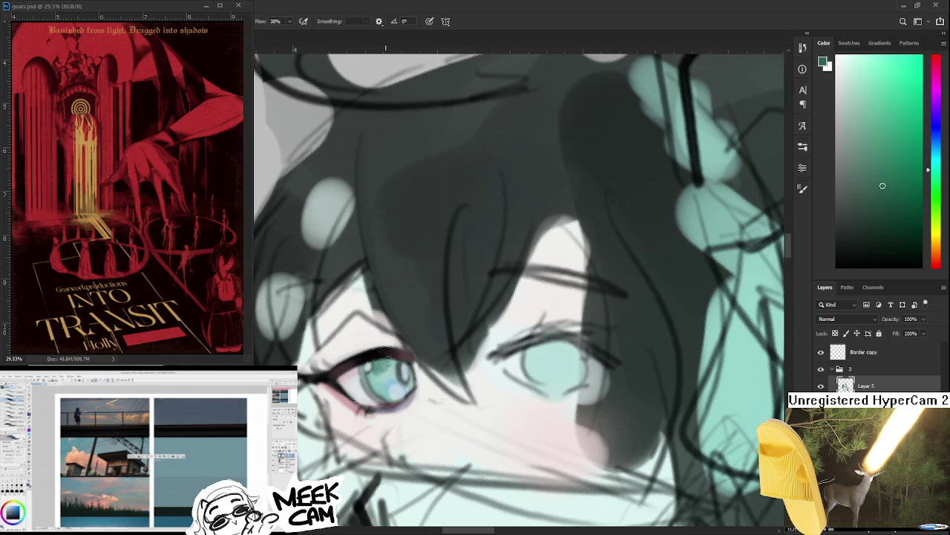
Step: Shade the left iris with alternating lighter and darker teal
left_click(382, 377, "alt")
left_click(389, 359, "alt")
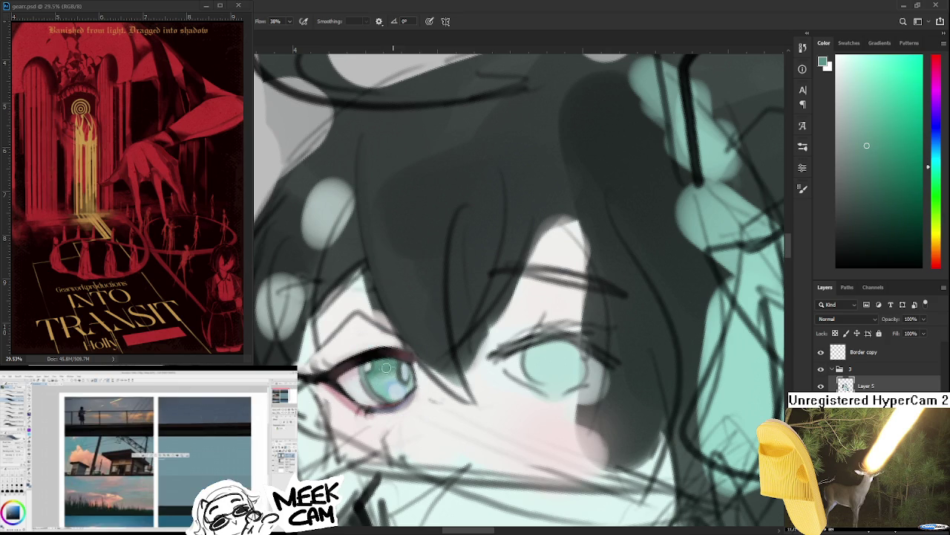
left_click(399, 376, "alt")
left_click(397, 376, "alt")
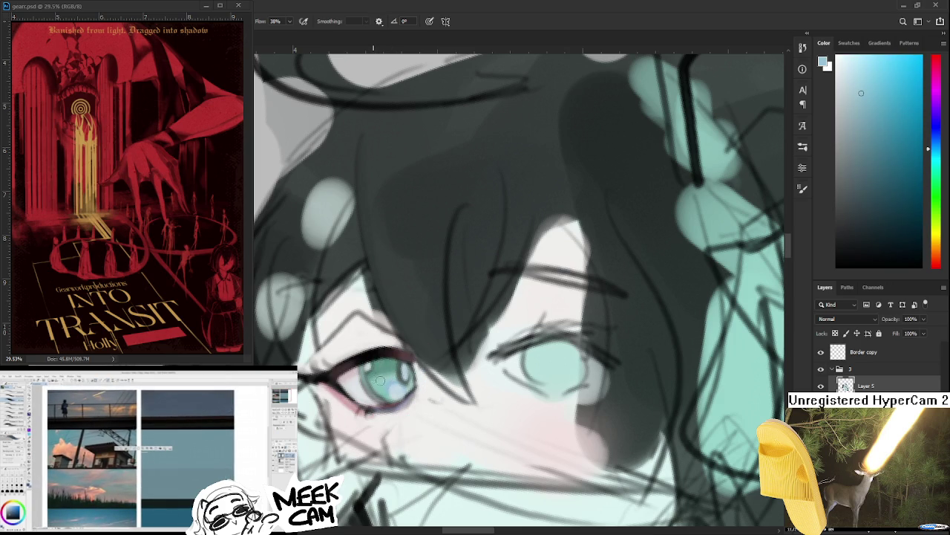
left_click(392, 373, "alt")
left_click(396, 370, "alt")
left_click(373, 367, "alt")
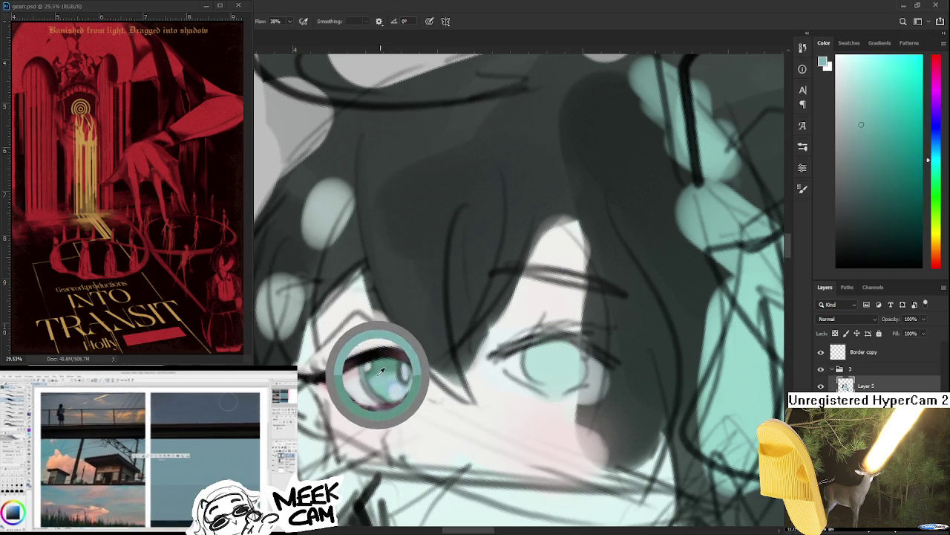
Step: Blend bluer and teal tones across the iris, ending on the light blue highlight tone
left_click(376, 380, "alt")
left_click(383, 366, "alt")
left_click(387, 393, "alt")
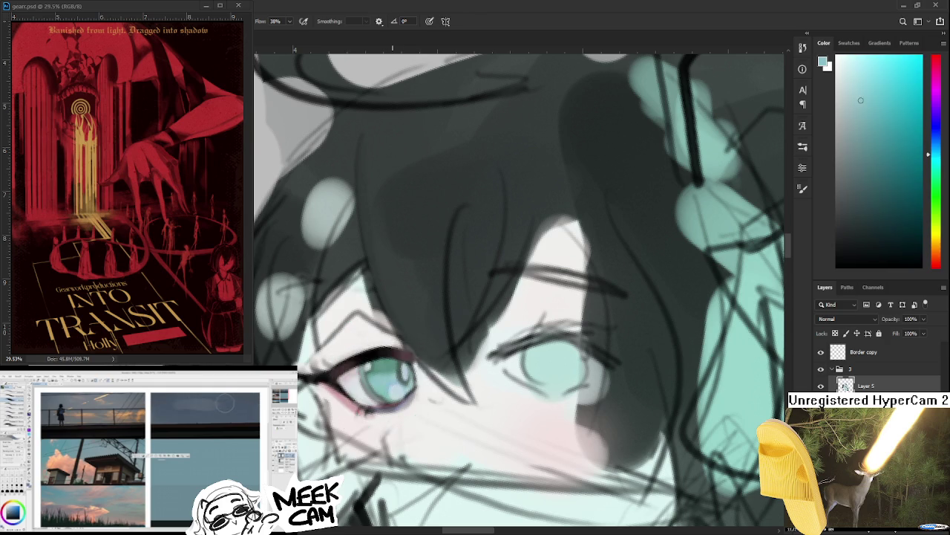
left_click(388, 381, "alt")
left_click(392, 387, "alt")
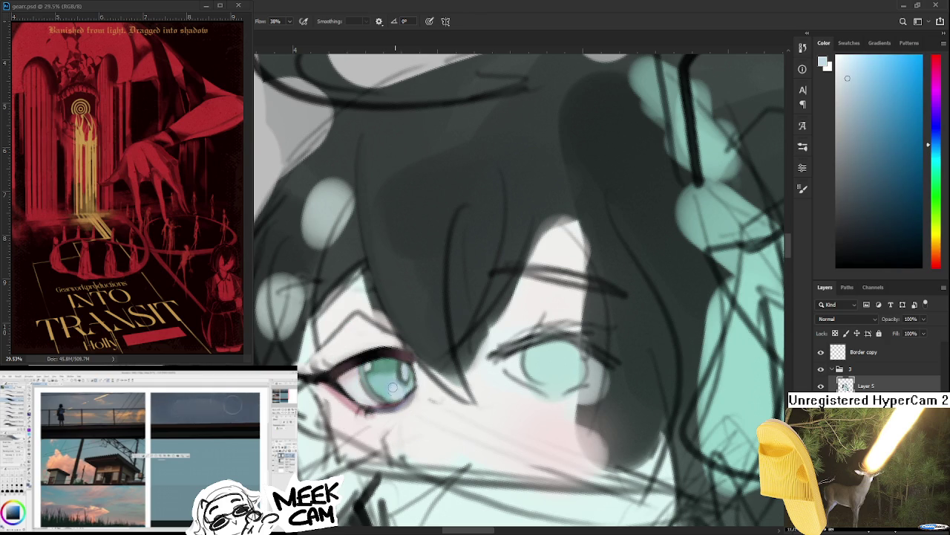
left_click(401, 384, "alt")
left_click(396, 381, "alt")
left_click(394, 375, "alt")
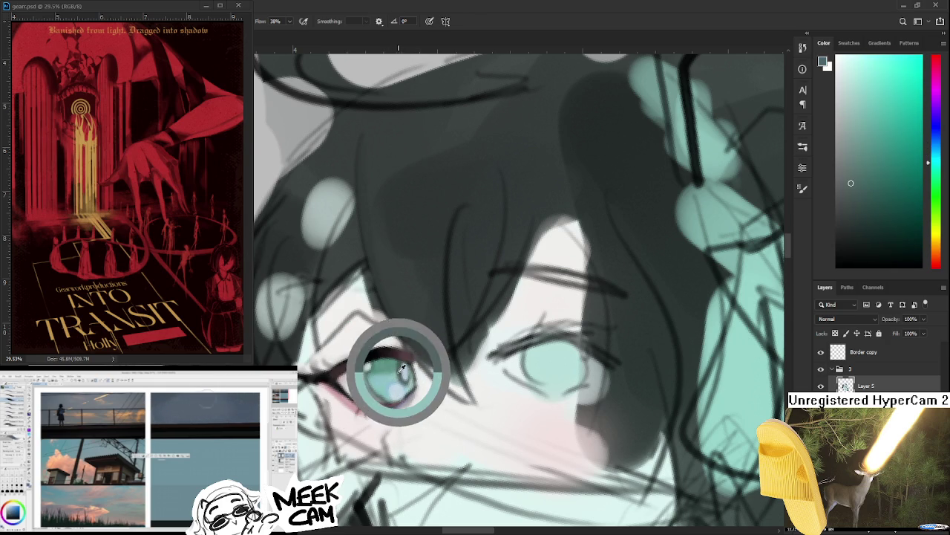
left_click(393, 364, "alt")
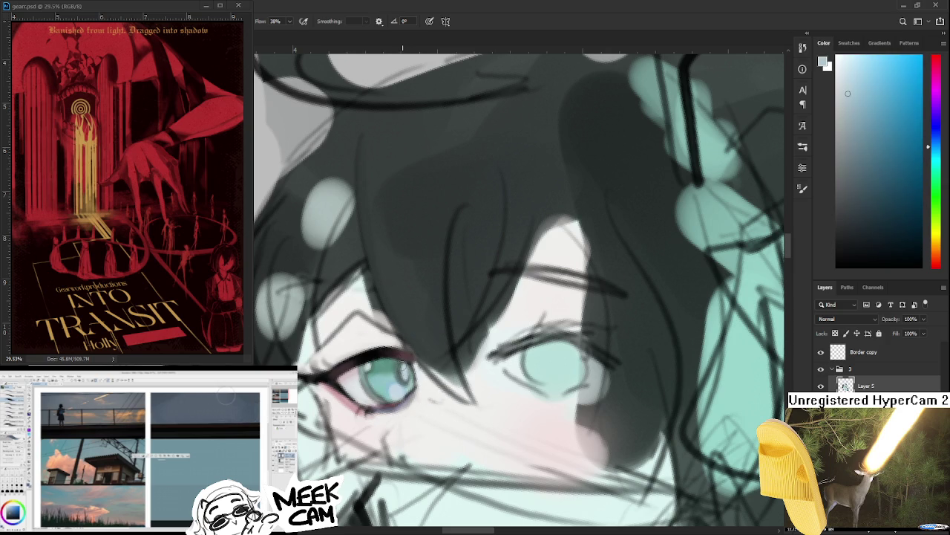
Step: Add a small pale blue catchlight in the teal iris
scroll(409, 369, "down", 3)
scroll(416, 369, "down", 2)
scroll(425, 369, "down", 2)
scroll(407, 369, "up", 1)
scroll(407, 371, "up", 1)
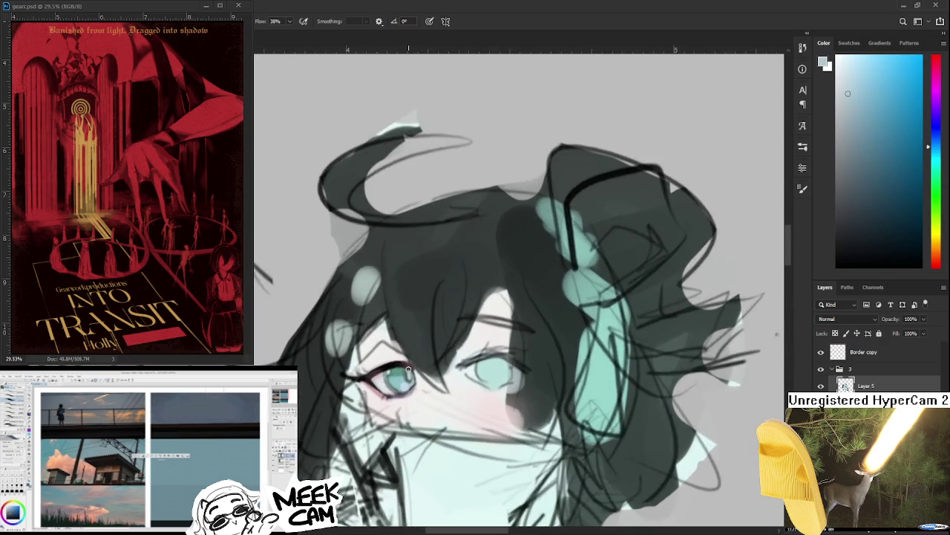
scroll(405, 372, "up", 2)
scroll(402, 374, "up", 2)
left_click(403, 373, "alt")
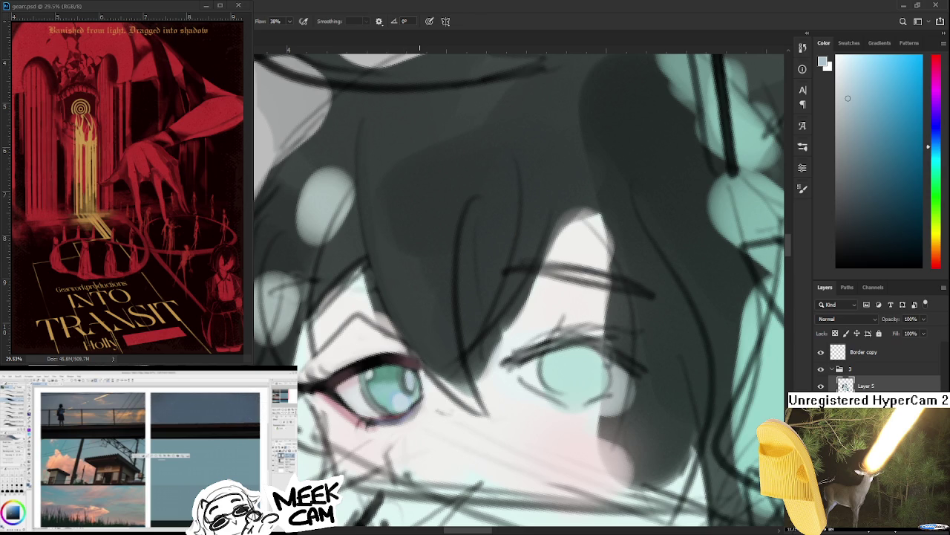
scroll(420, 421, "down", 2)
Step: Paint dark grey and teal touches at the left eye's corner
scroll(406, 401, "up", 1)
scroll(396, 382, "up", 1)
scroll(395, 382, "up", 1)
scroll(298, 342, "up", 1)
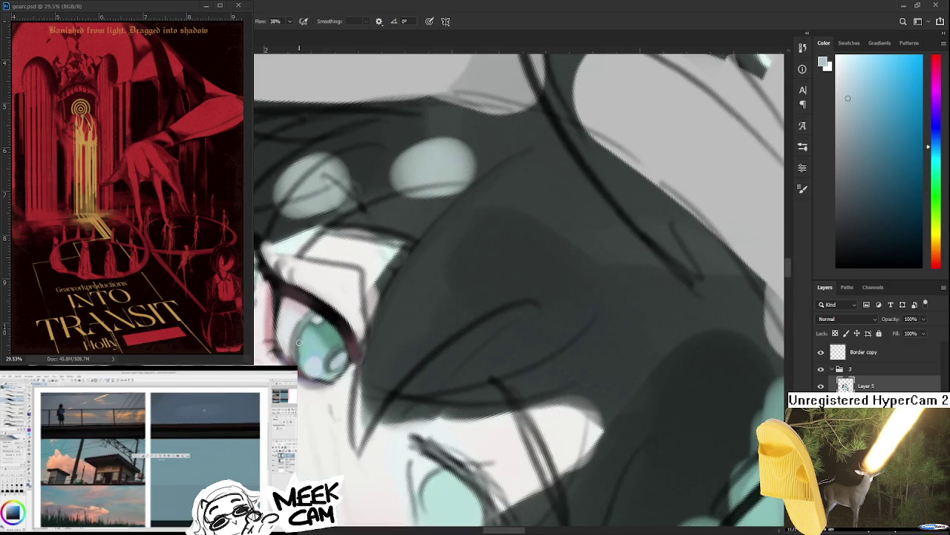
left_click(303, 342, "alt")
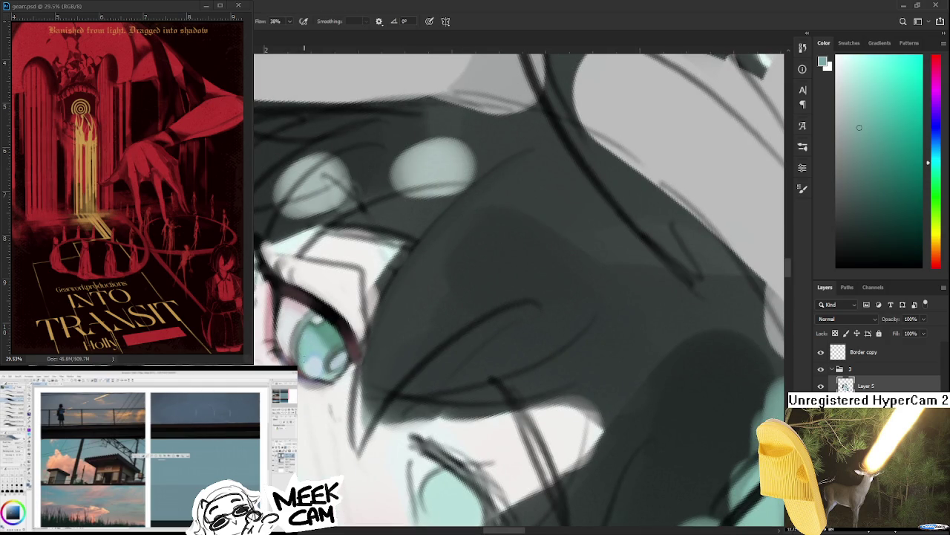
left_click(306, 338, "alt")
left_click(298, 358, "alt")
left_click(301, 349, "alt")
left_click(297, 361, "alt")
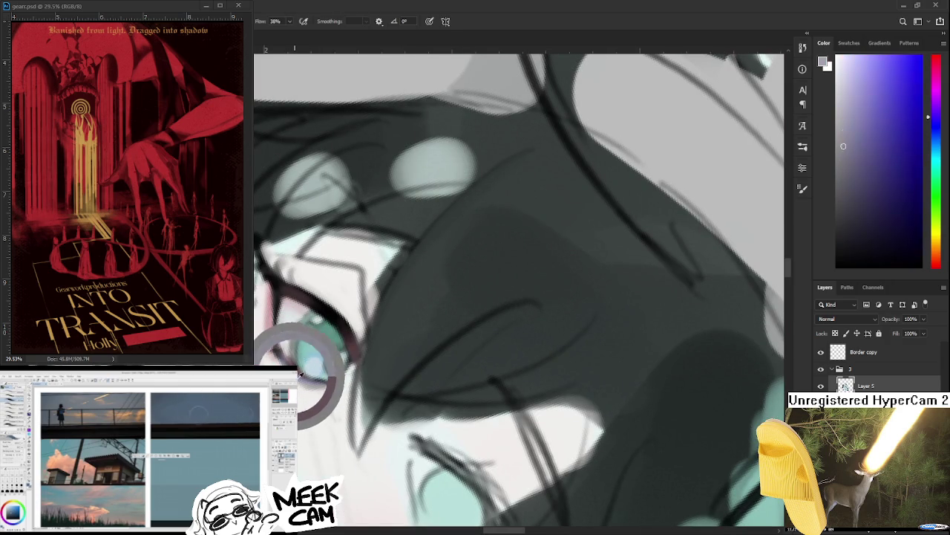
left_click_drag(293, 327, 302, 368)
Step: Add teal to the iris, check both eyes level in view, then reset the rotation
left_click(321, 385, "alt")
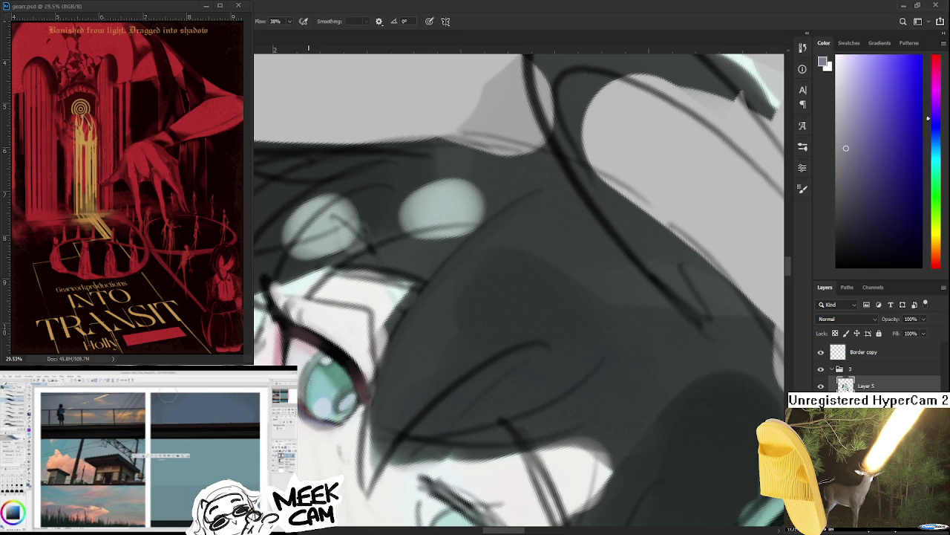
left_click(316, 401, "alt")
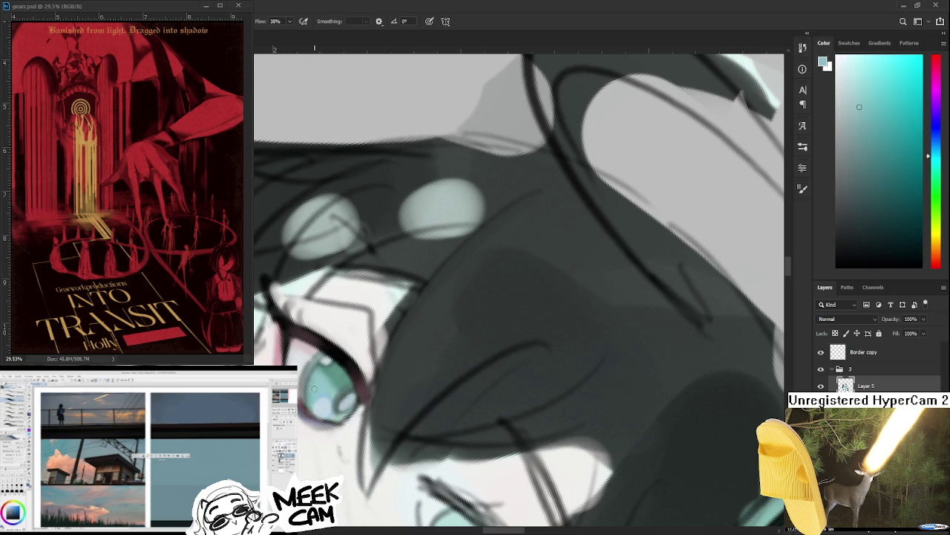
key("r")
left_click_drag(317, 401, 489, 312)
scroll(490, 371, "down", 1)
scroll(488, 371, "down", 1)
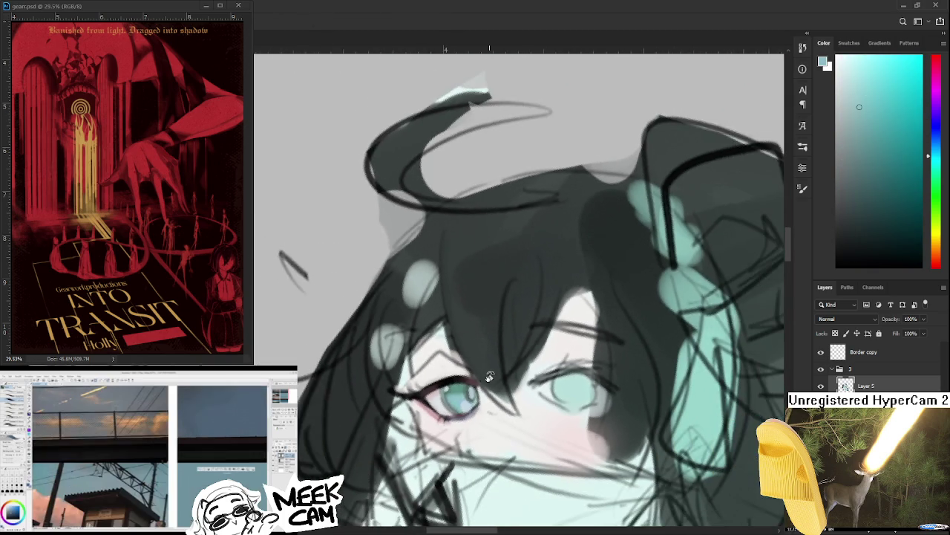
scroll(482, 375, "down", 1)
scroll(468, 364, "down", 1)
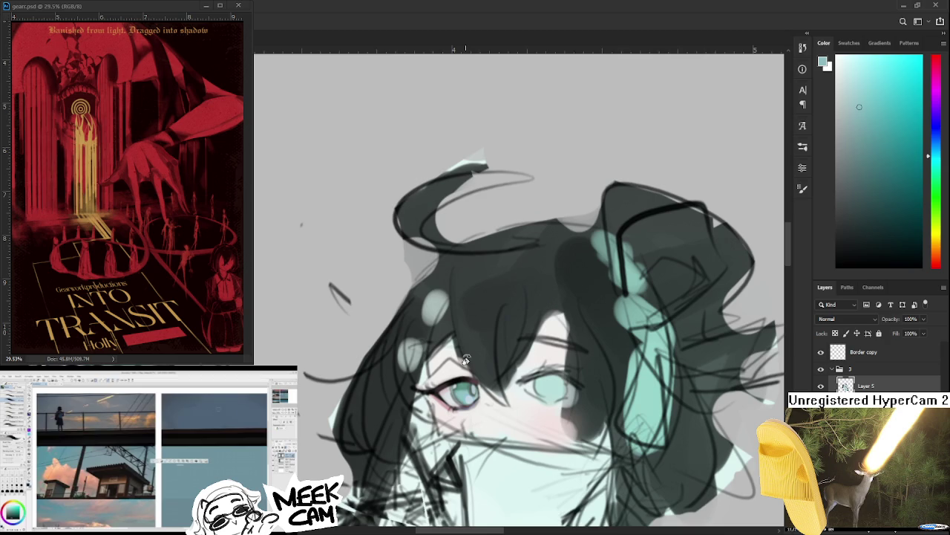
scroll(462, 361, "up", 1)
scroll(465, 363, "up", 1)
key("Escape")
key("b")
Step: Blend grey-green and skin tones around the eye corner
left_click(331, 355, "alt")
left_click(347, 358, "alt")
left_click(339, 351, "alt")
left_click(342, 360, "alt")
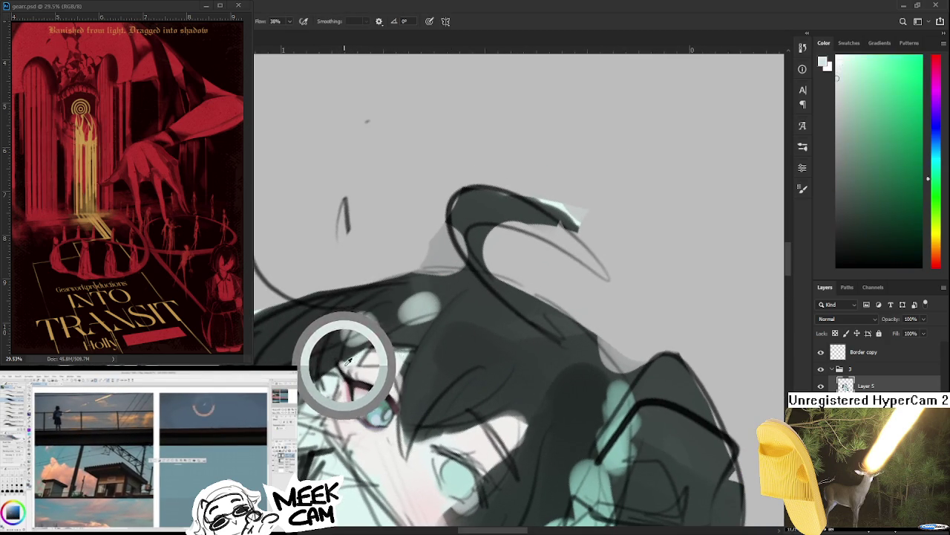
left_click(350, 356, "alt")
left_click(339, 349, "alt")
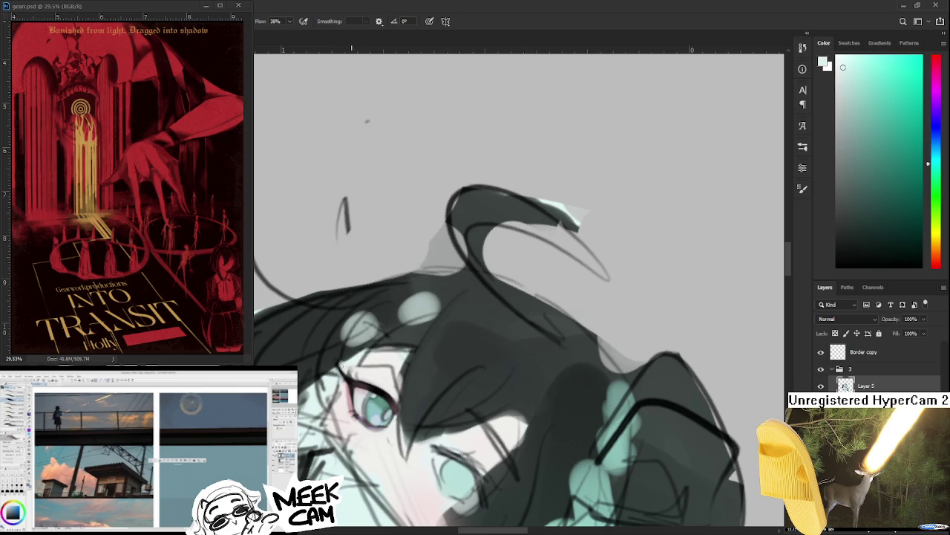
Step: Paint dark hair shading and a near-black lash stroke at the outer corner
left_click(329, 350, "alt")
left_click(329, 338, "alt")
left_click(352, 361, "alt")
left_click(340, 371, "alt")
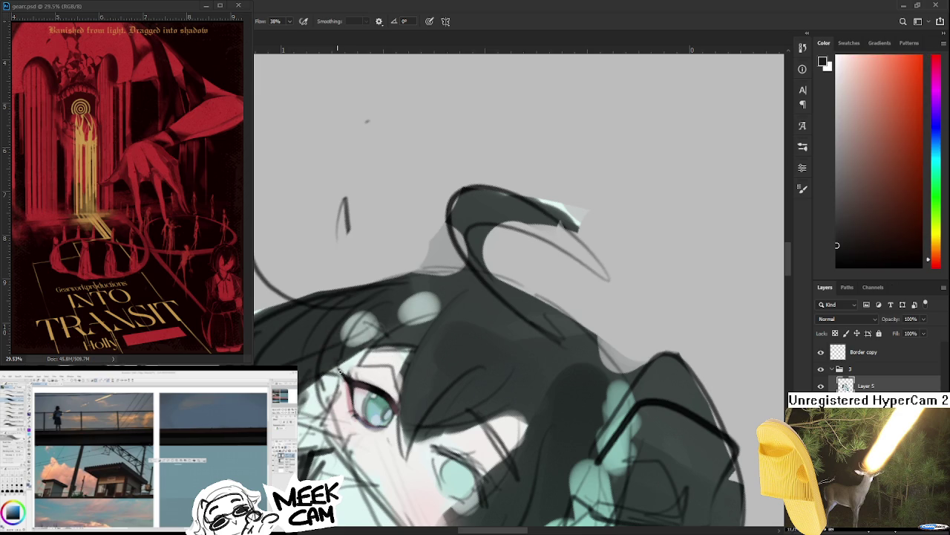
left_click(337, 365, "alt")
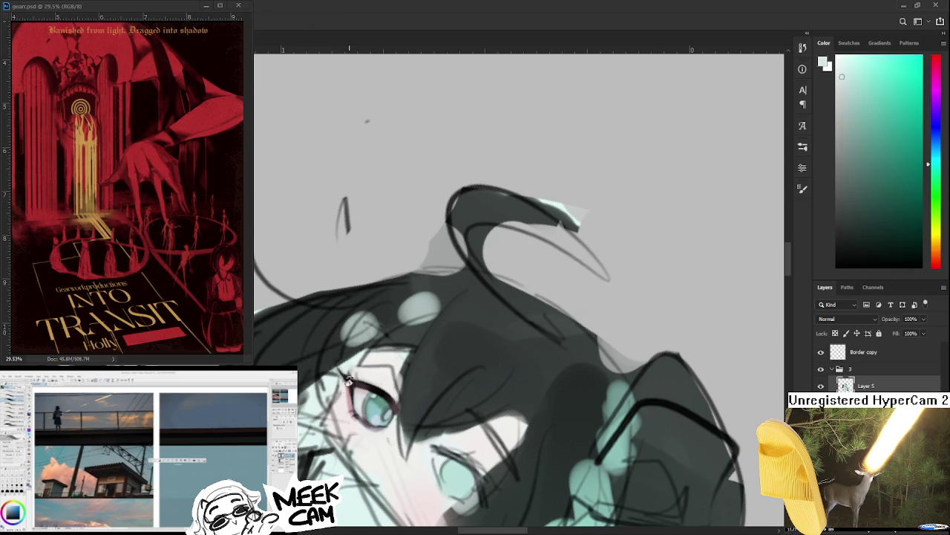
left_click_drag(347, 373, 373, 340)
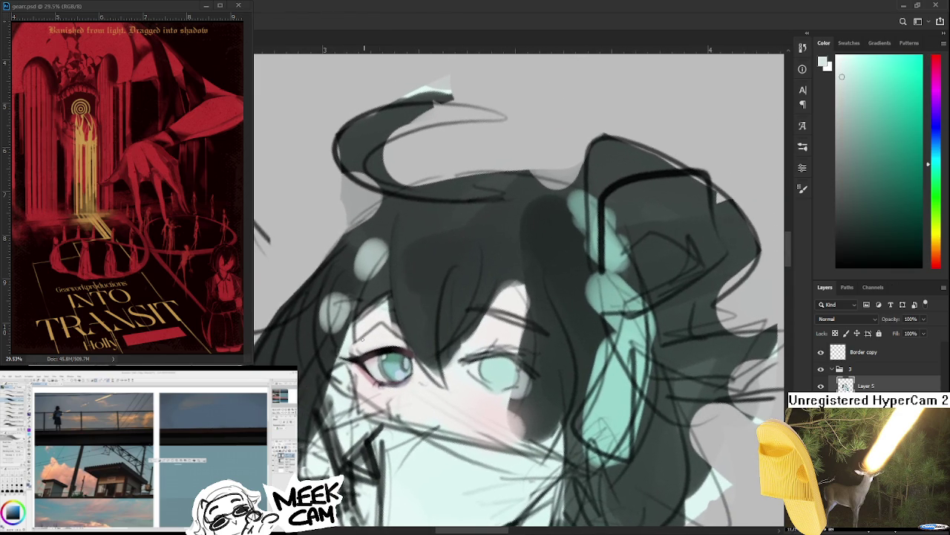
Step: Sample dark reddish-black lash tones and sharpen the left eye's eyeliner
left_click(349, 352, "alt")
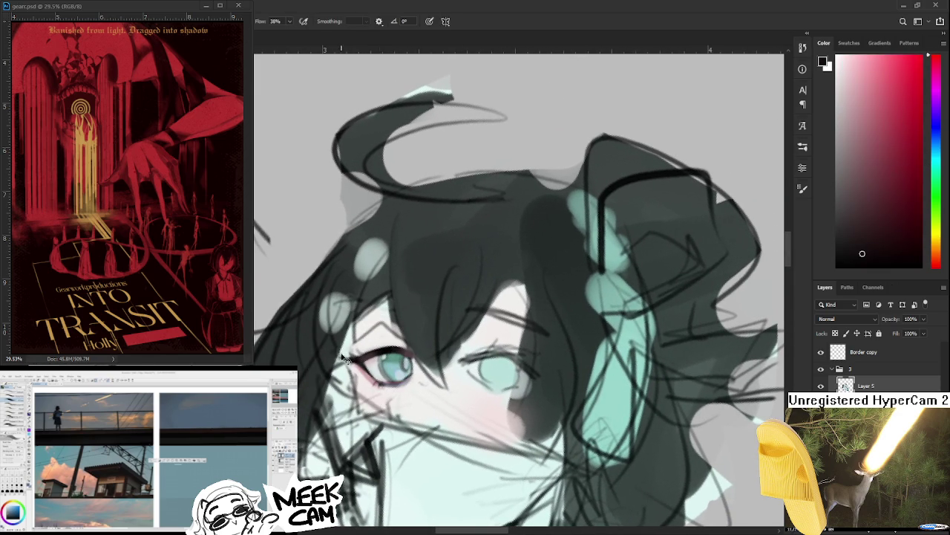
left_click(352, 359, "alt")
left_click(352, 349, "alt")
left_click(351, 349, "alt")
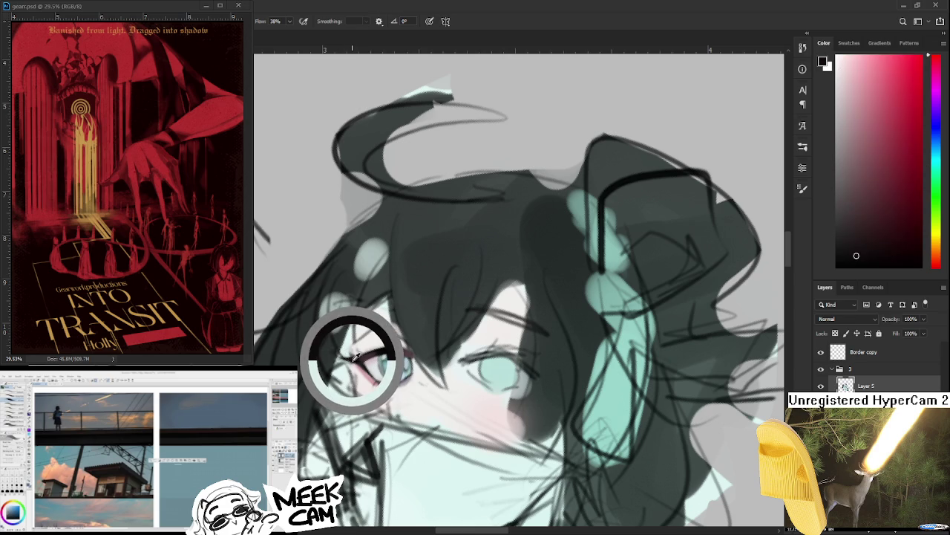
left_click(360, 353, "alt")
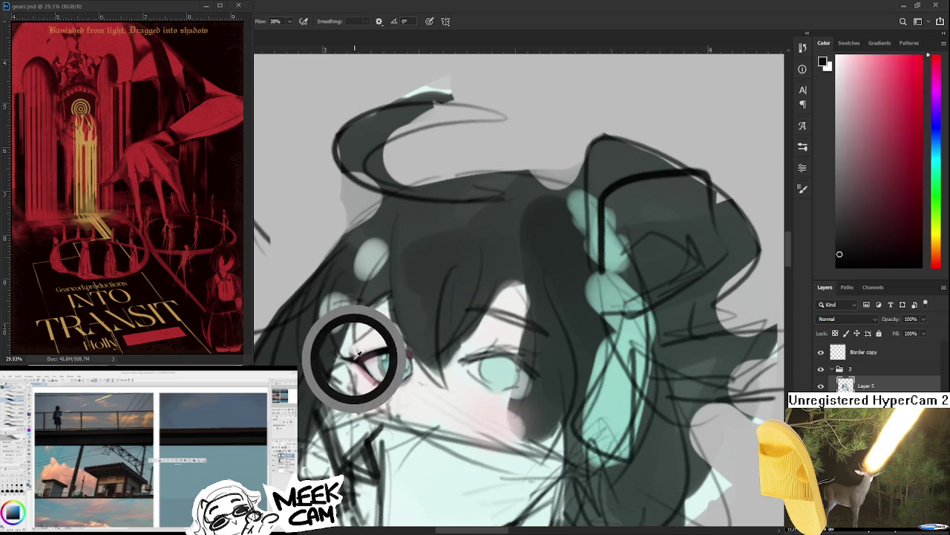
mouse_move(339, 335)
left_mouse_down()
mouse_move(351, 357)
mouse_move(351, 341)
left_mouse_up()
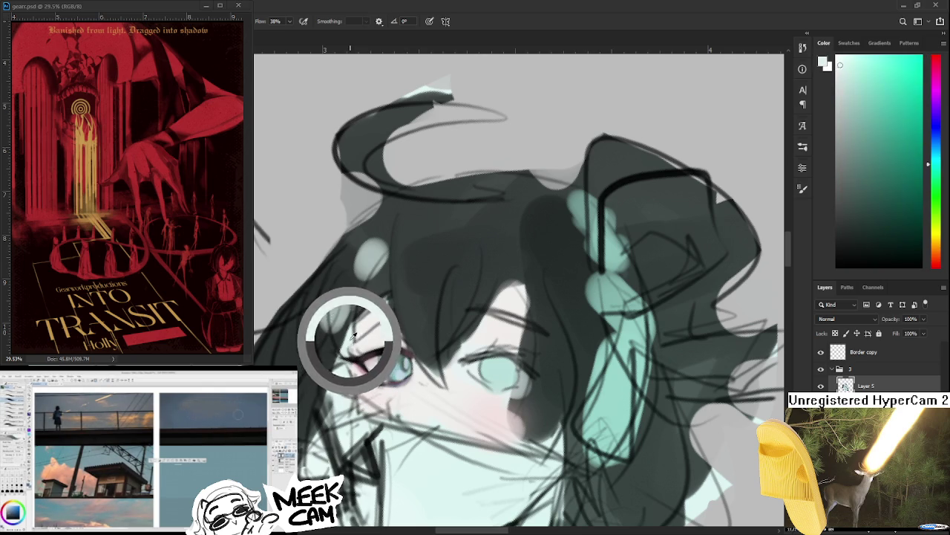
mouse_move(356, 332)
left_mouse_down()
mouse_move(355, 343)
mouse_move(372, 330)
mouse_move(356, 292)
left_mouse_up()
Step: Paint soft pink and near-white tones beneath the left eye's lower lid toward the inner corner
left_click(340, 320, "alt")
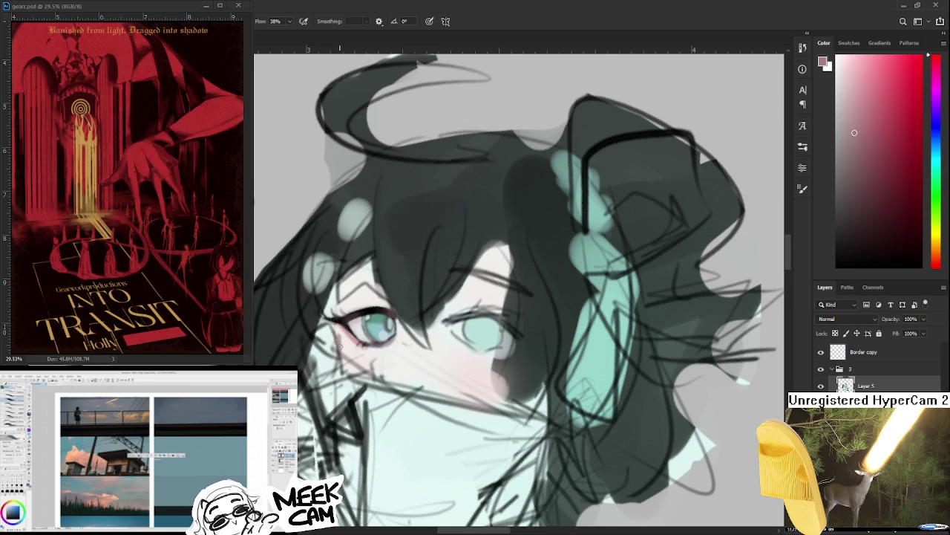
left_click(349, 338, "alt")
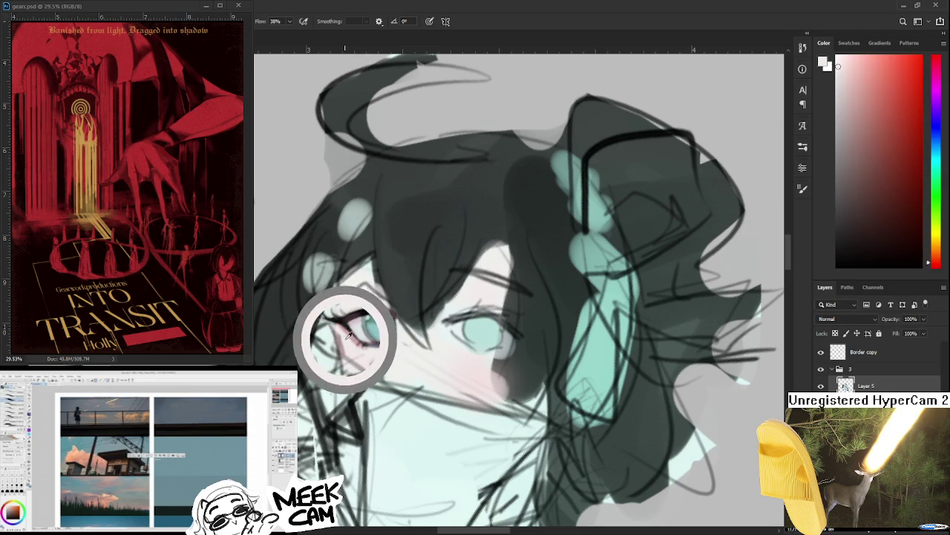
left_click_drag(347, 335, 339, 322)
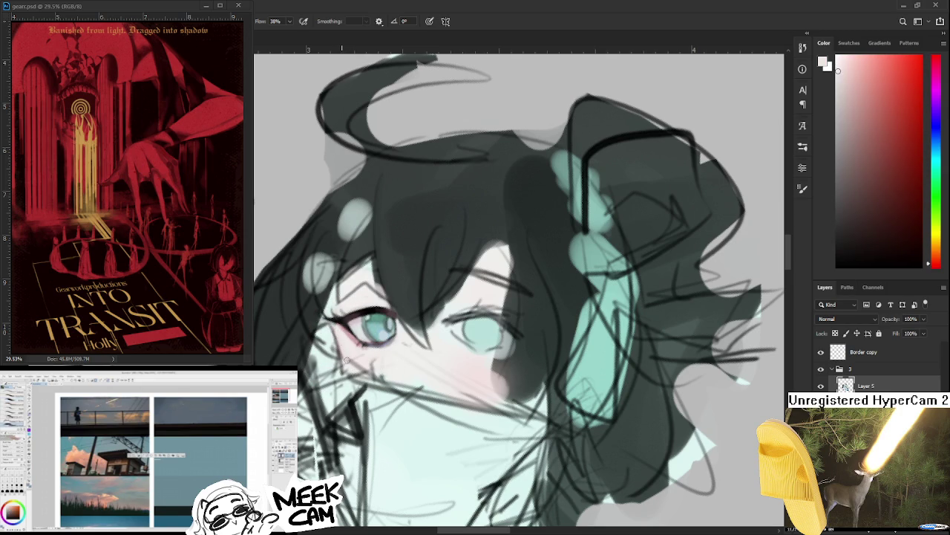
left_click(349, 330, "alt")
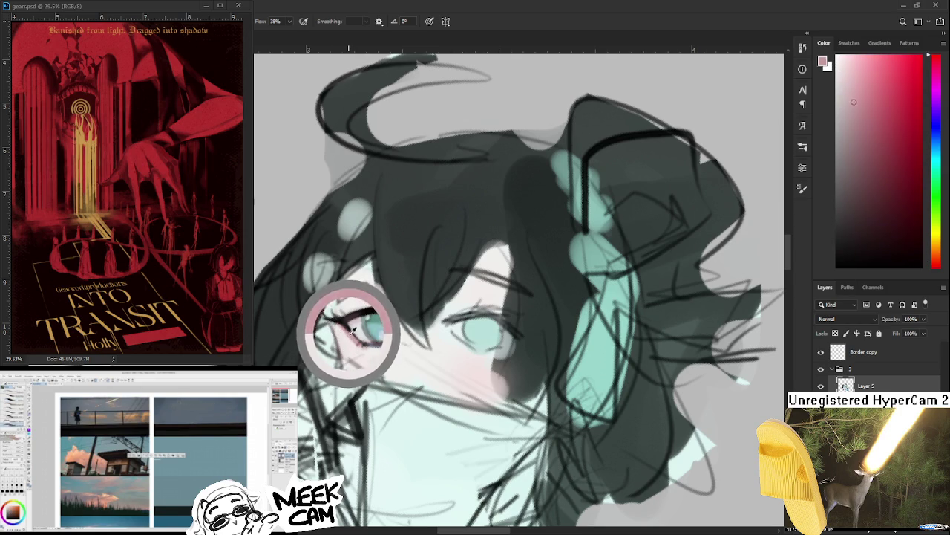
left_click(344, 332, "alt")
left_click(347, 330, "alt")
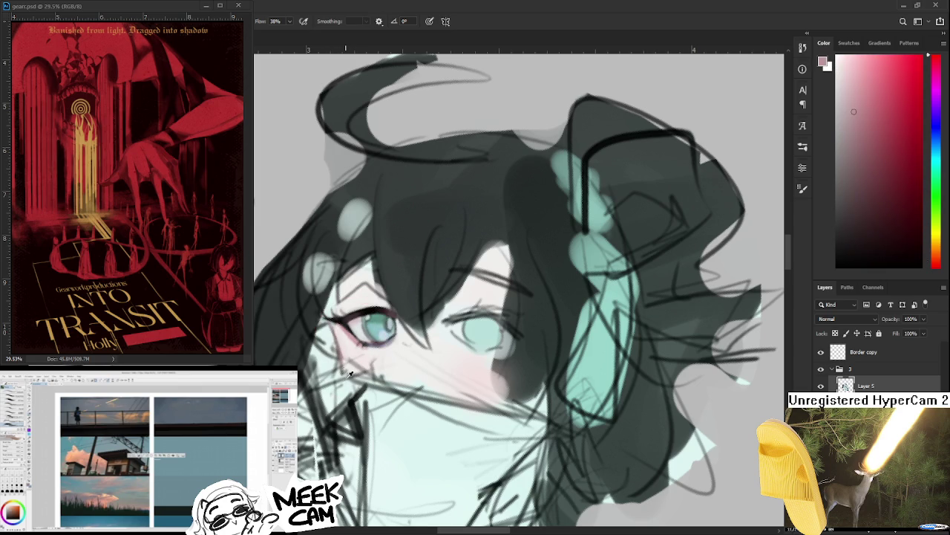
left_click(346, 335, "alt")
left_click(353, 357, "alt")
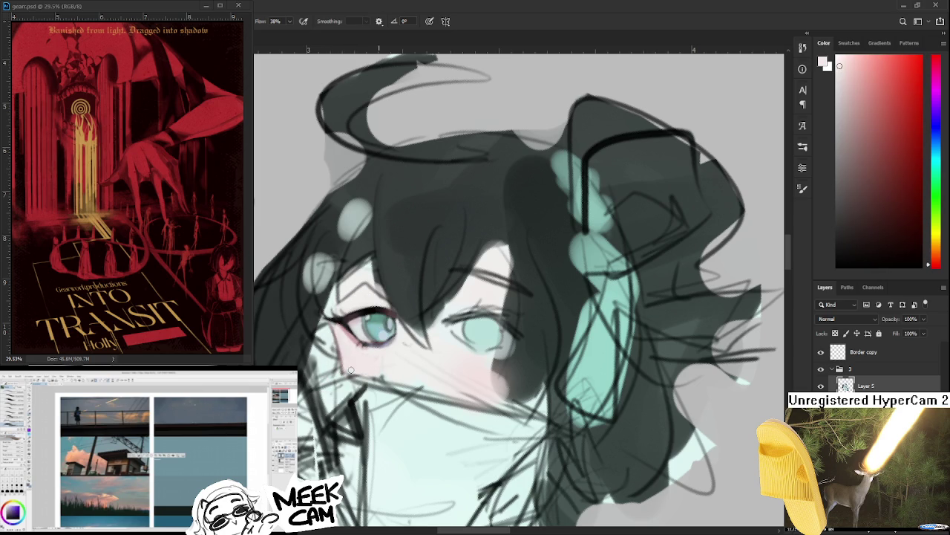
scroll(386, 373, "down", 3)
Step: Tilt the canvas and lay light pink and warm skin tones over the left eye's lid
scroll(386, 364, "down", 2)
scroll(388, 349, "down", 1)
scroll(388, 348, "up", 1)
scroll(394, 349, "up", 2)
scroll(401, 350, "up", 1)
scroll(412, 352, "up", 1)
left_click_drag(417, 351, 445, 375)
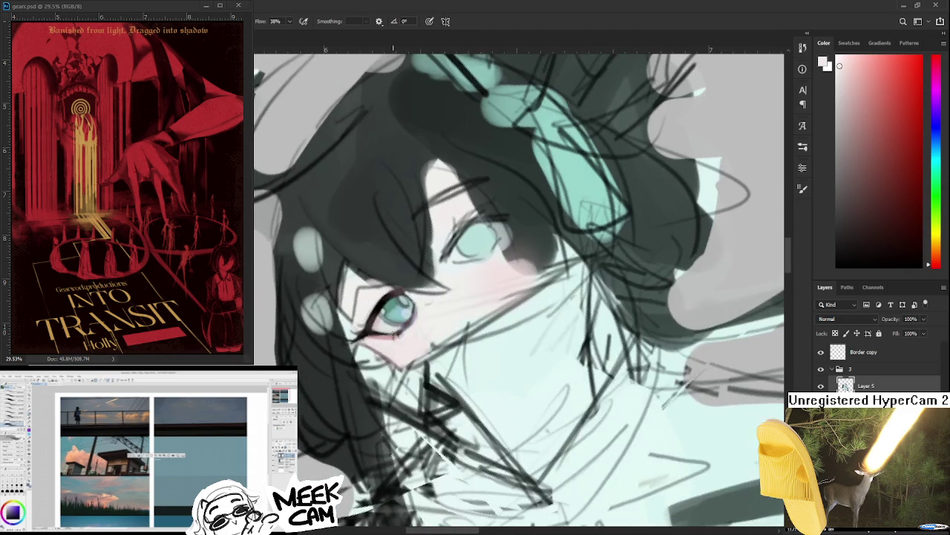
left_click(383, 333, "alt")
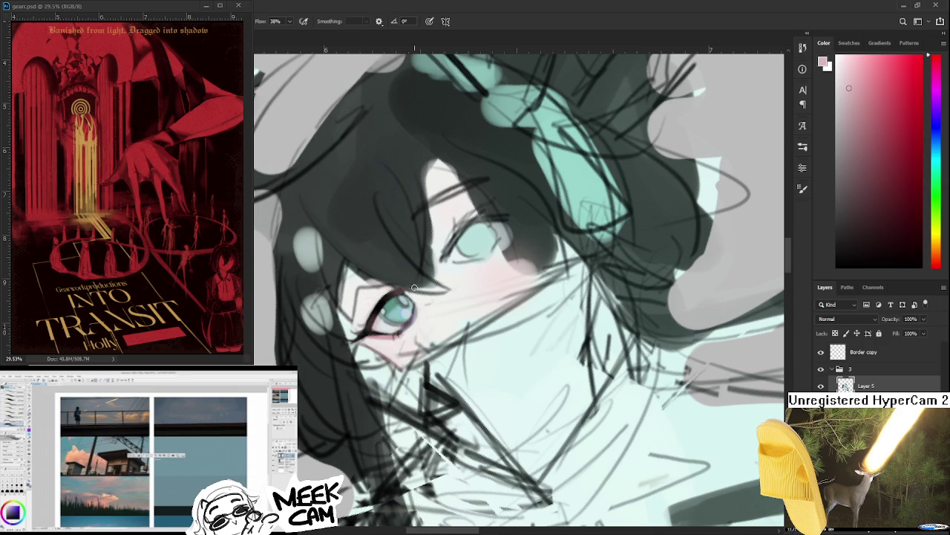
left_click(391, 334, "alt")
left_click(399, 322, "alt")
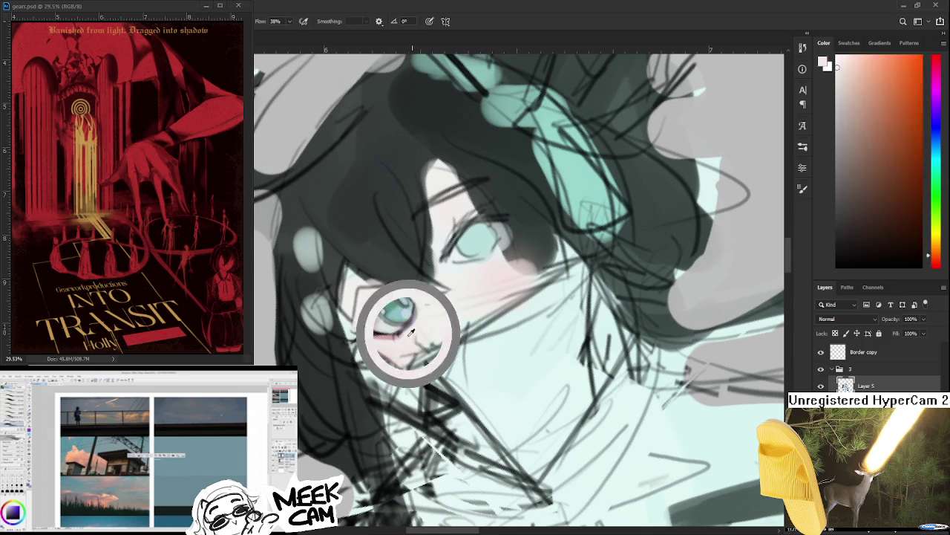
left_click(408, 323, "alt")
left_click(382, 341, "alt")
left_click(406, 345, "alt")
left_click(401, 346, "alt")
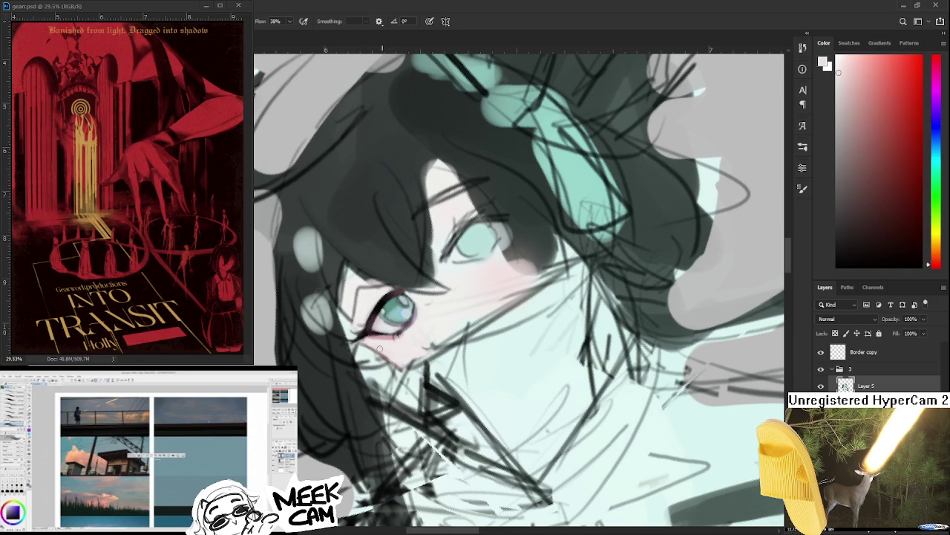
Step: Rotate the face upright and reinforce the eyelid pink and dark grey eyeliner
left_click_drag(397, 364, 357, 313)
left_click(355, 312, "alt")
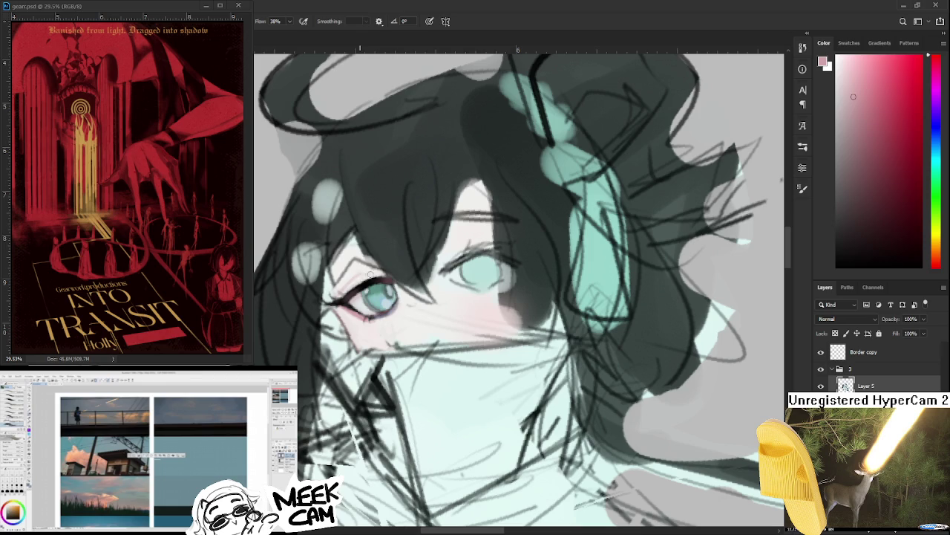
left_click(365, 271, "alt")
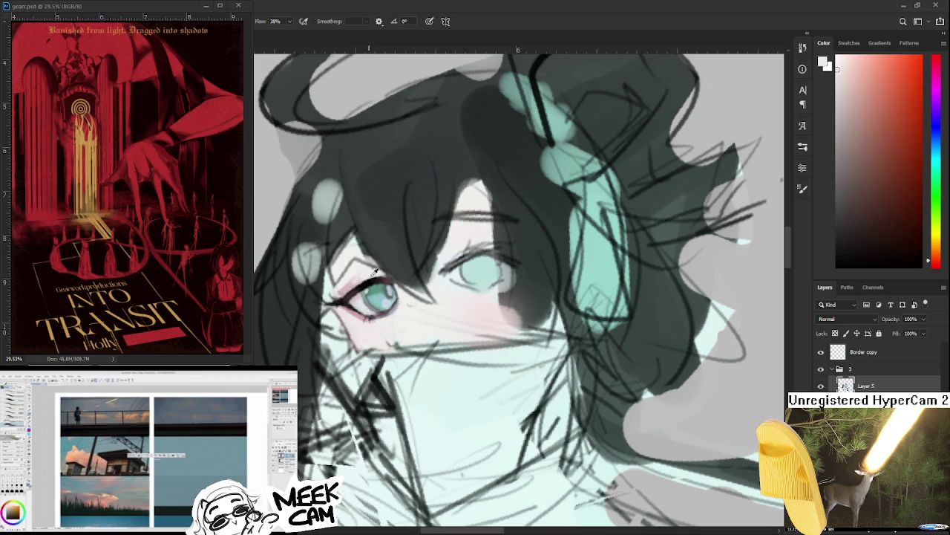
left_click(359, 279, "alt")
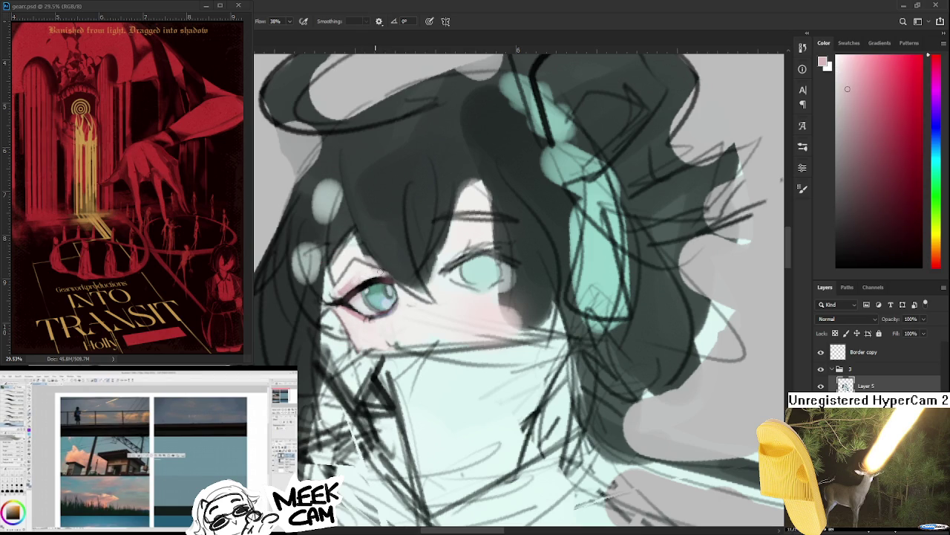
left_click(391, 270, "alt")
left_click(389, 277, "alt")
Step: Cover the lid crease above the left eye with pale pinkish skin tone
left_click_drag(406, 285, 390, 309)
left_click(357, 303, "alt")
left_click(338, 309, "alt")
left_click(336, 311, "alt")
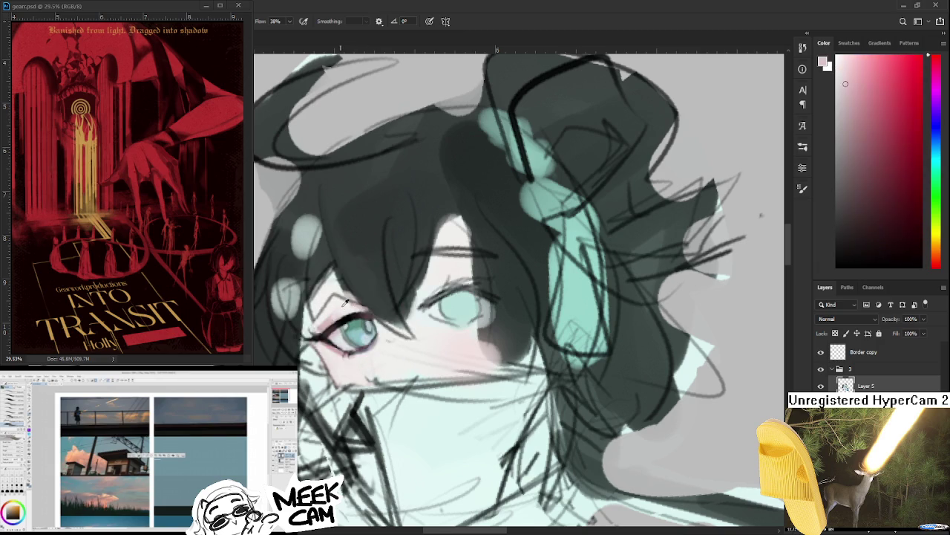
left_click(343, 305, "alt")
left_click(340, 300, "alt")
left_click(331, 314, "alt")
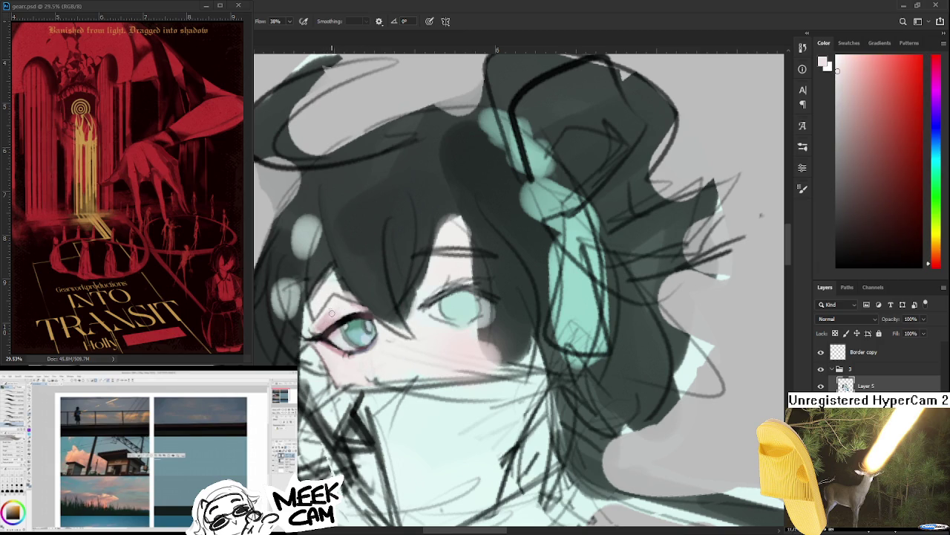
Step: Check the whole figure, then dab warm iris-area tones into the left eye
scroll(344, 314, "down", 2)
scroll(344, 313, "down", 2)
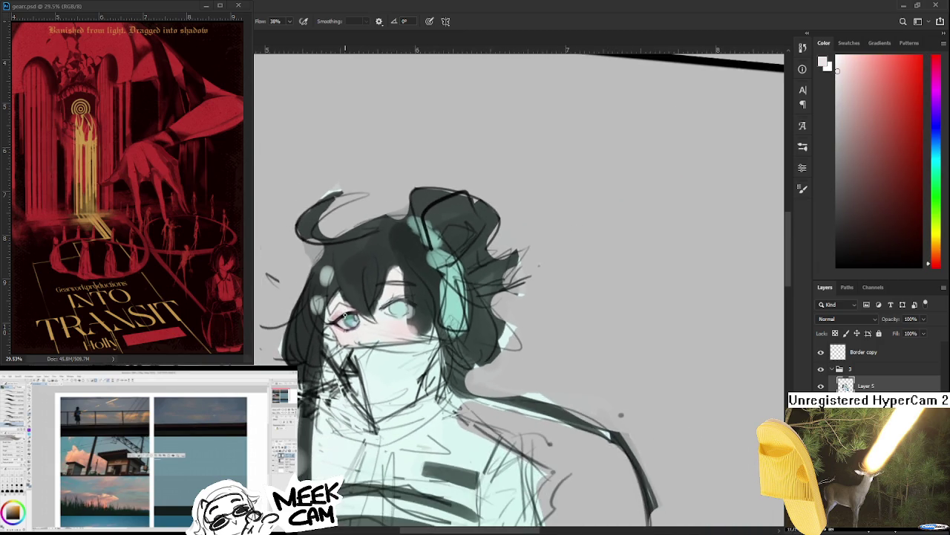
scroll(344, 313, "down", 2)
scroll(344, 313, "down", 1)
scroll(344, 316, "up", 2)
scroll(345, 316, "up", 1)
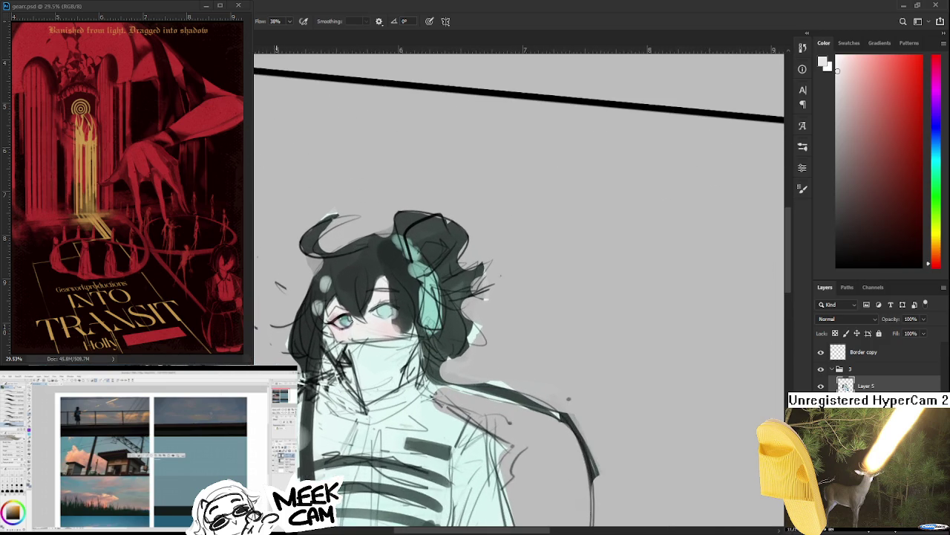
scroll(345, 316, "up", 1)
scroll(349, 317, "up", 1)
scroll(353, 317, "up", 1)
scroll(353, 317, "up", 1)
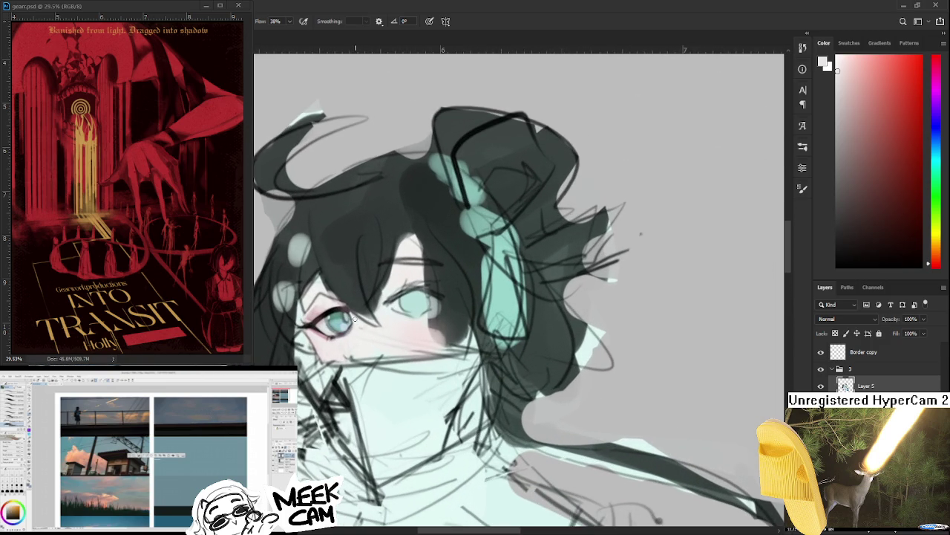
left_click(364, 319, "alt")
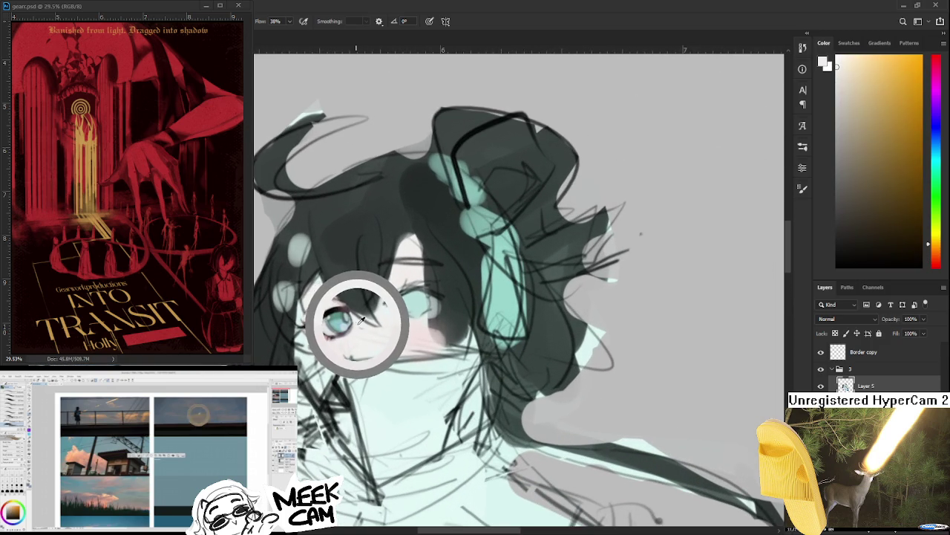
left_click(355, 344, "alt")
left_click(349, 310, "alt")
left_click(360, 319, "alt")
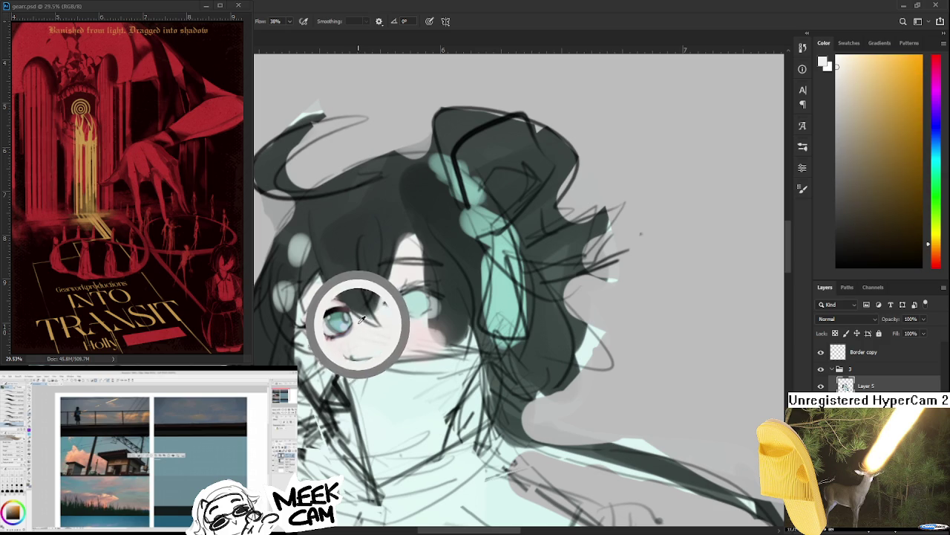
Step: Brush lightened pink and near-white highlights across the left eye's lid
left_click(323, 333, "alt")
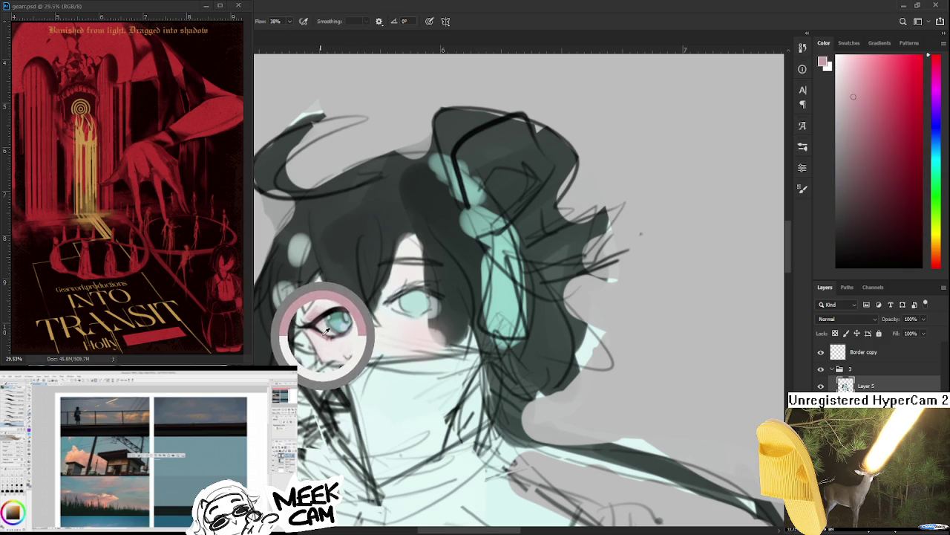
left_click_drag(325, 333, 353, 321)
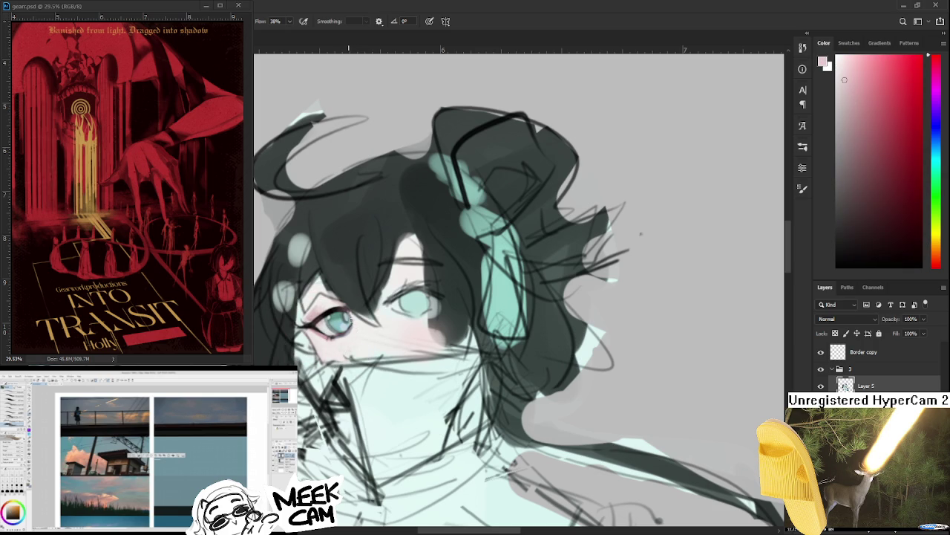
left_click(358, 329, "alt")
left_click_drag(329, 316, 307, 320)
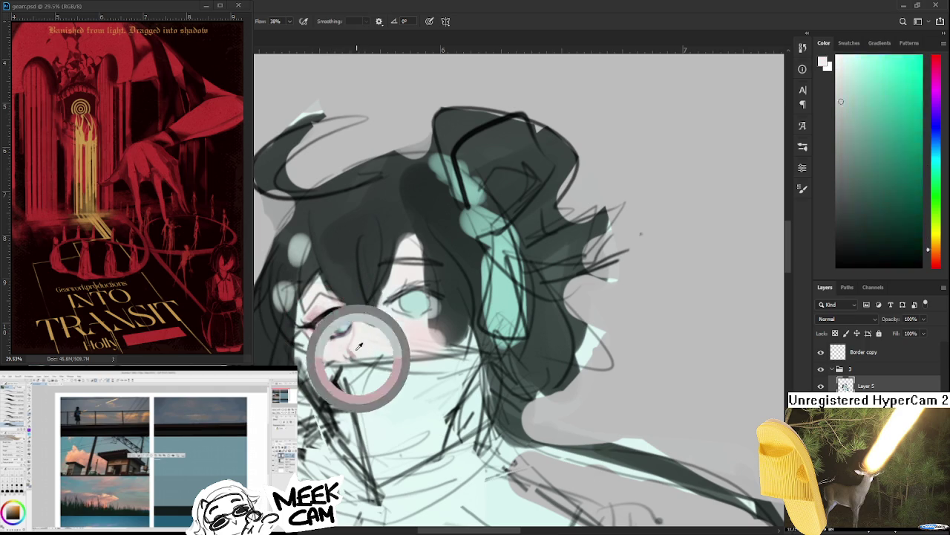
left_click_drag(361, 351, 323, 308)
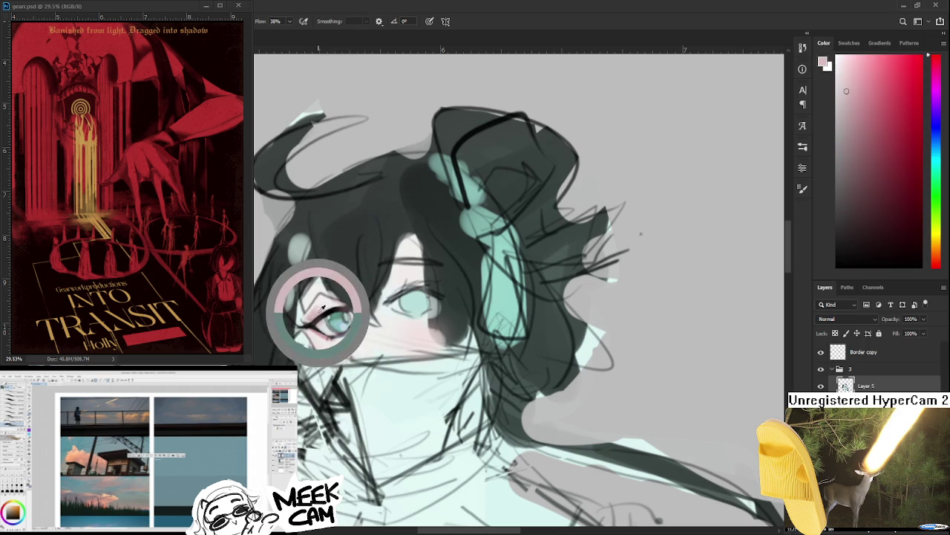
left_click_drag(323, 308, 299, 318)
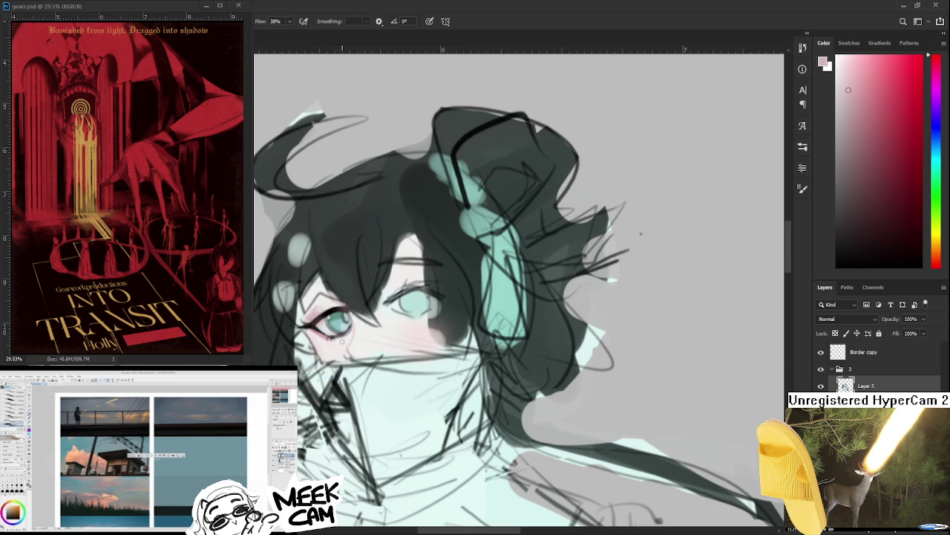
Step: Paint a tiny pinkish nose tip just below the left eye
mouse_move(354, 358)
left_mouse_down()
mouse_move(365, 351)
mouse_move(356, 357)
left_mouse_up()
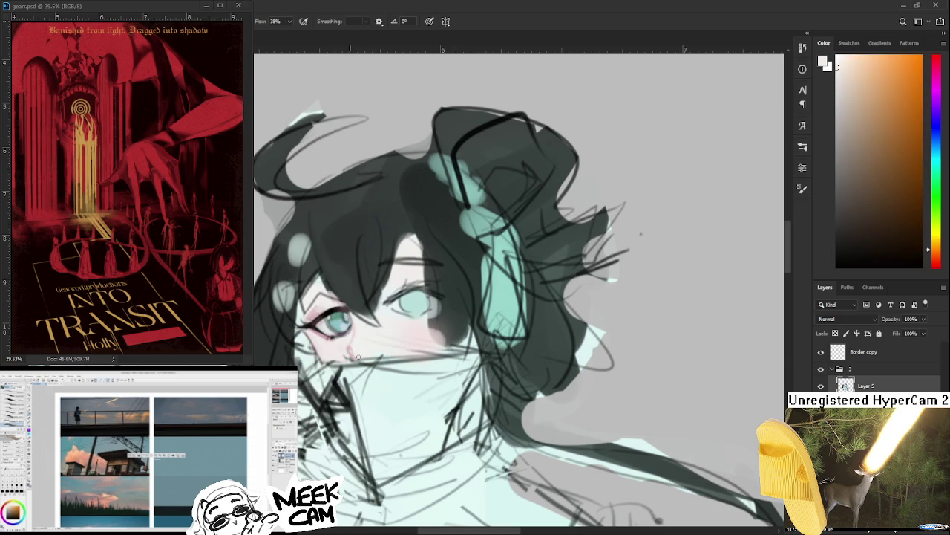
left_click(349, 353)
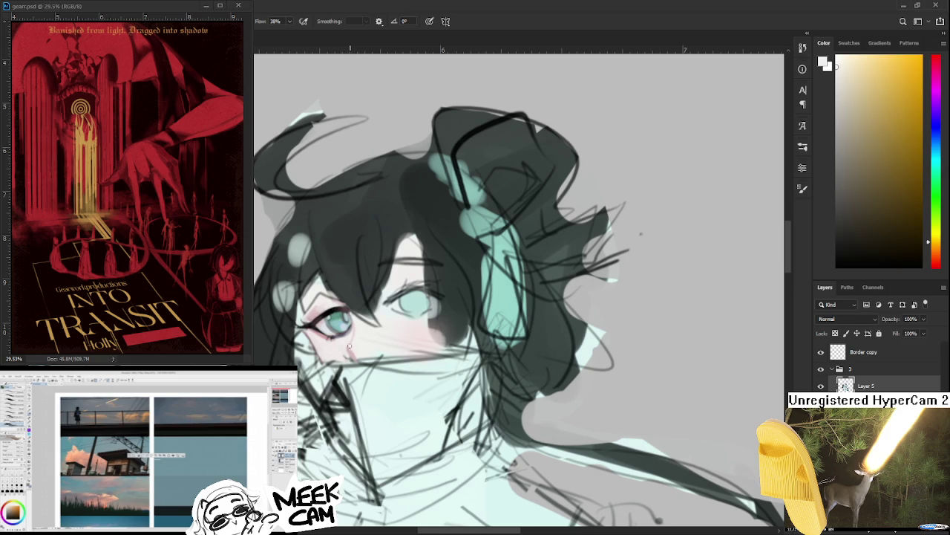
left_click(355, 349)
left_click(349, 349)
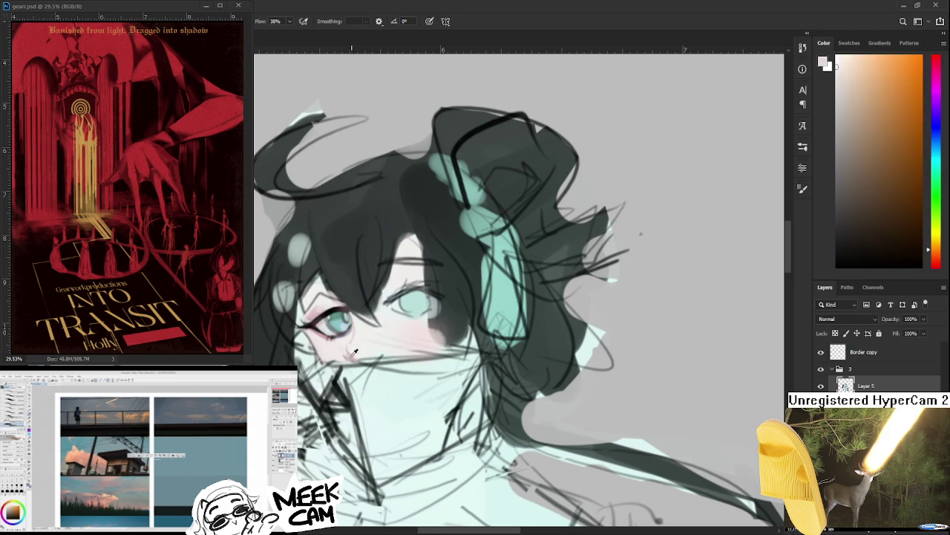
left_click(349, 349)
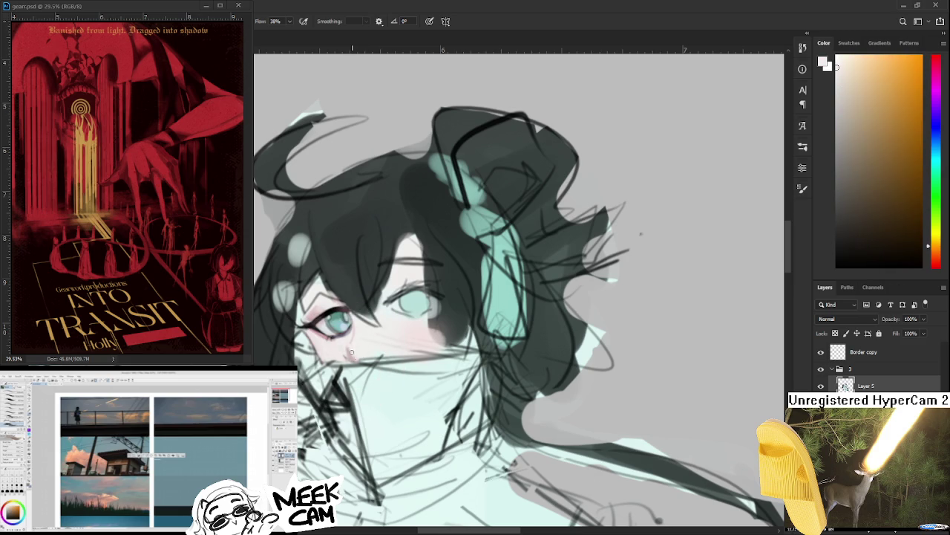
Step: Darken a pink-red and extend the lash line at the left eye's outer corner
scroll(373, 341, "down", 2)
scroll(373, 340, "down", 2)
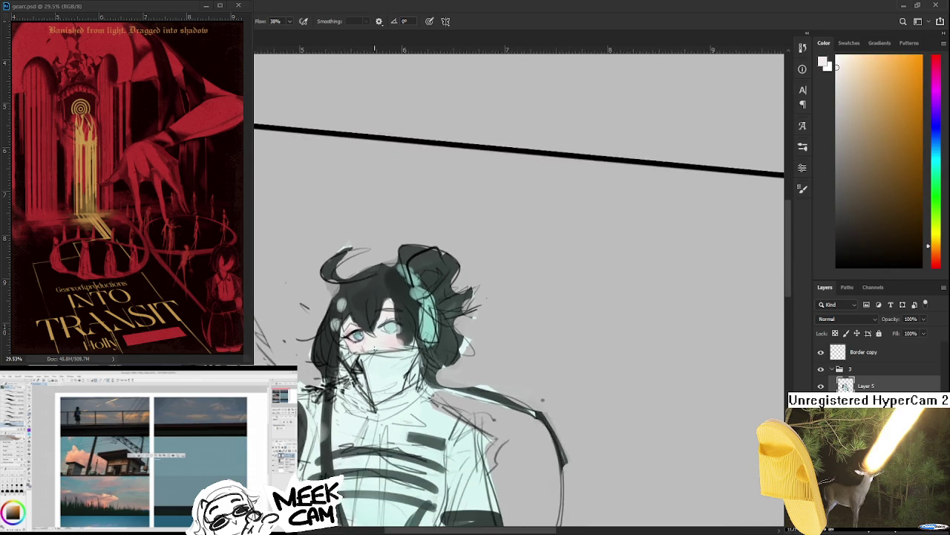
scroll(372, 341, "down", 2)
scroll(357, 321, "up", 2)
scroll(357, 322, "up", 2)
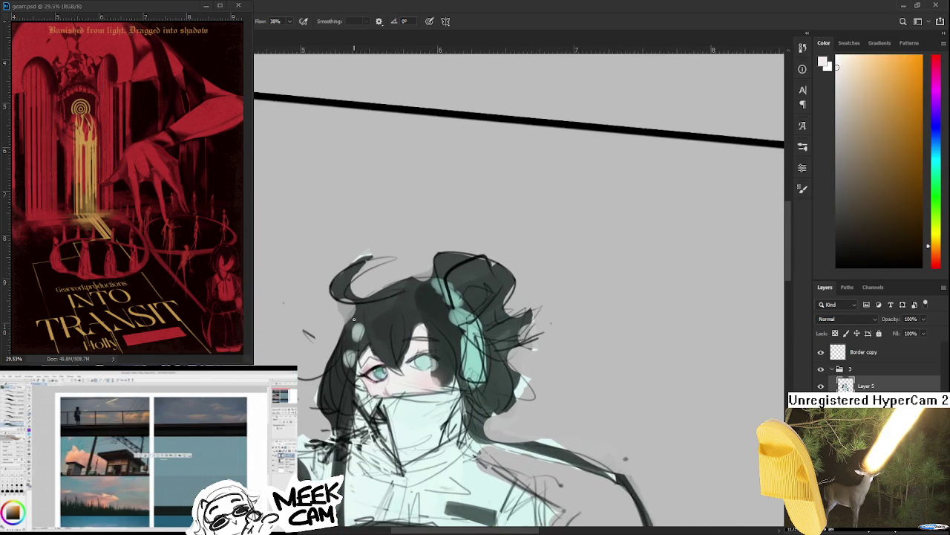
scroll(357, 321, "up", 2)
scroll(358, 321, "up", 2)
scroll(357, 363, "up", 2)
scroll(357, 363, "up", 1)
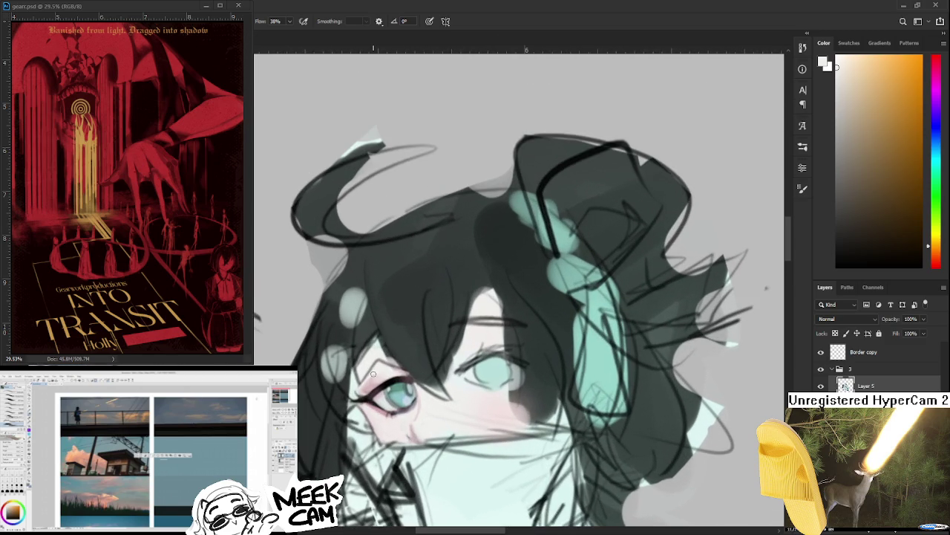
left_click(375, 383, "alt")
left_click_drag(865, 131, 861, 150)
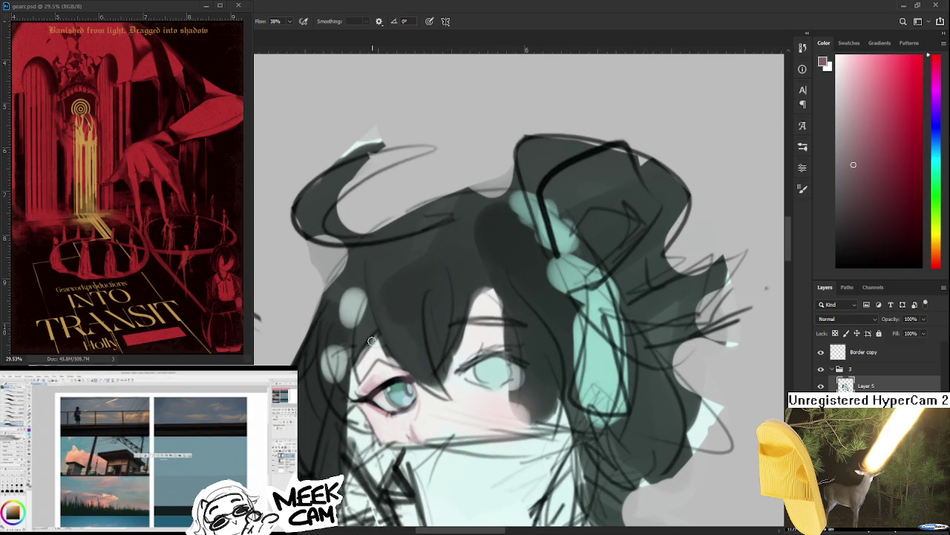
mouse_move(367, 387)
left_mouse_down()
mouse_move(361, 394)
mouse_move(401, 371)
left_mouse_up()
Step: Darken the upper lid line and add pink strokes on the upper eyelid
left_click(375, 381, "alt")
left_click(380, 389, "alt")
left_click(392, 374, "alt")
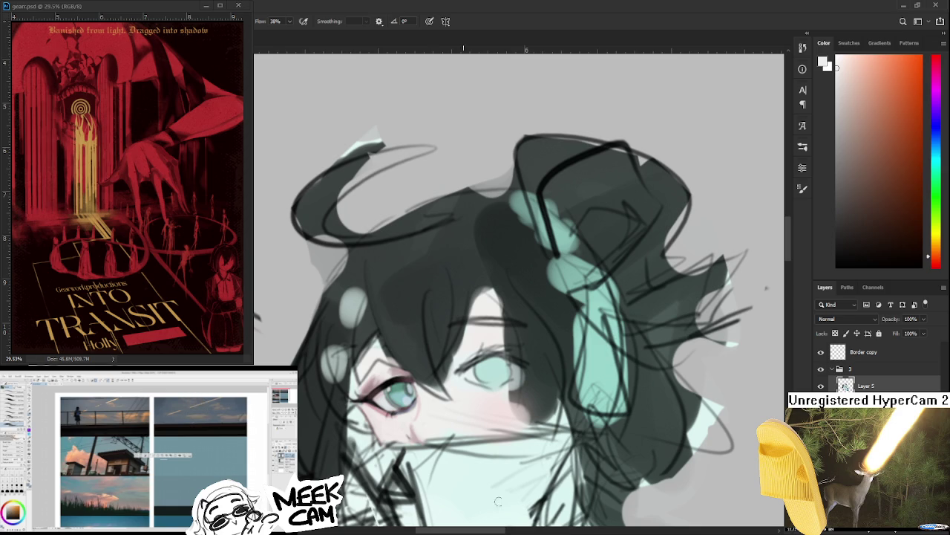
scroll(438, 401, "down", 1)
scroll(392, 400, "up", 1)
scroll(378, 364, "up", 1)
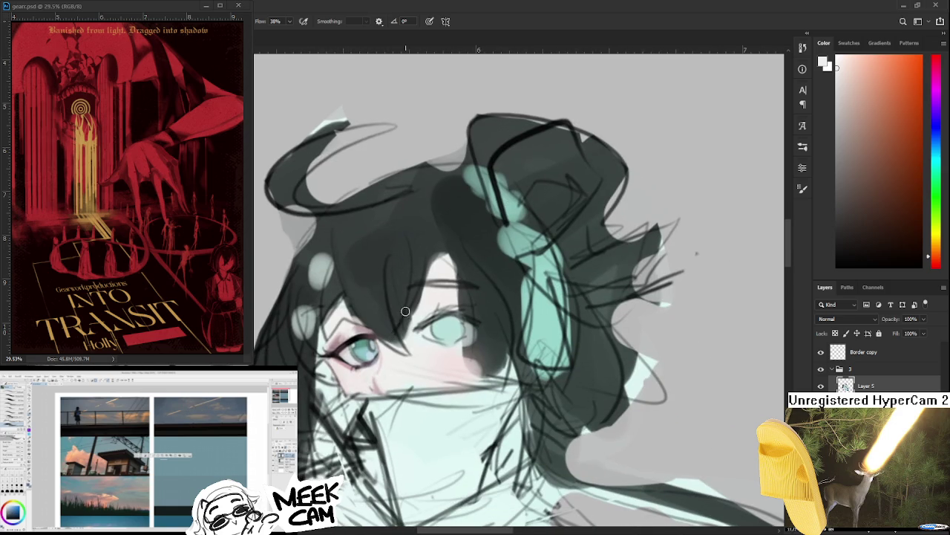
Step: Sample grey tones and draw a thin dark crease line above the upper lid
left_click(364, 326, "alt")
left_click(364, 325, "alt")
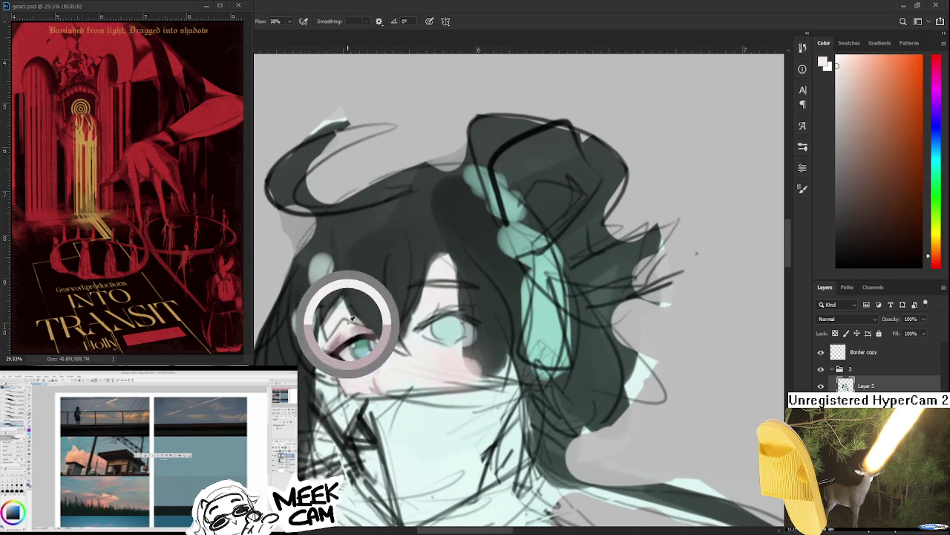
left_click(364, 325, "alt")
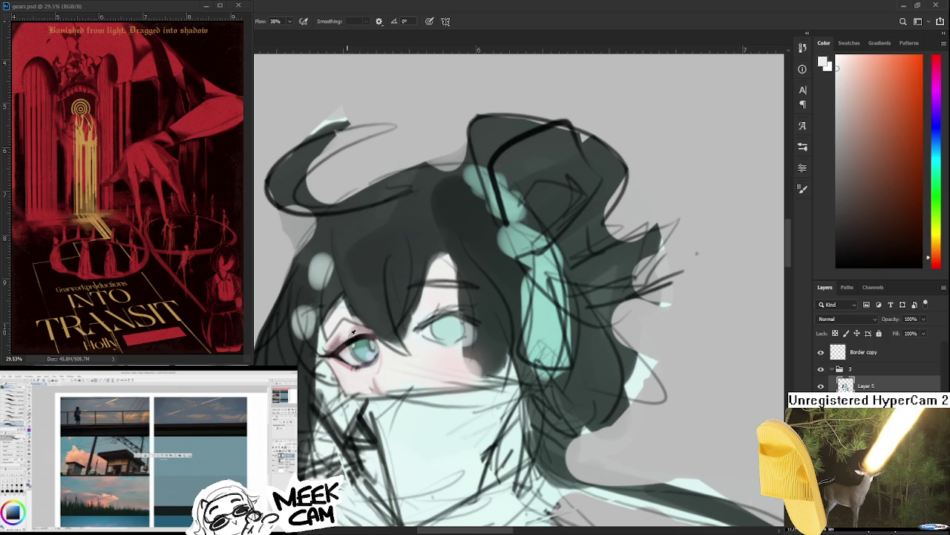
left_click(364, 325, "alt")
left_click(364, 325, "alt")
left_click(344, 338, "alt")
left_click(337, 341, "alt")
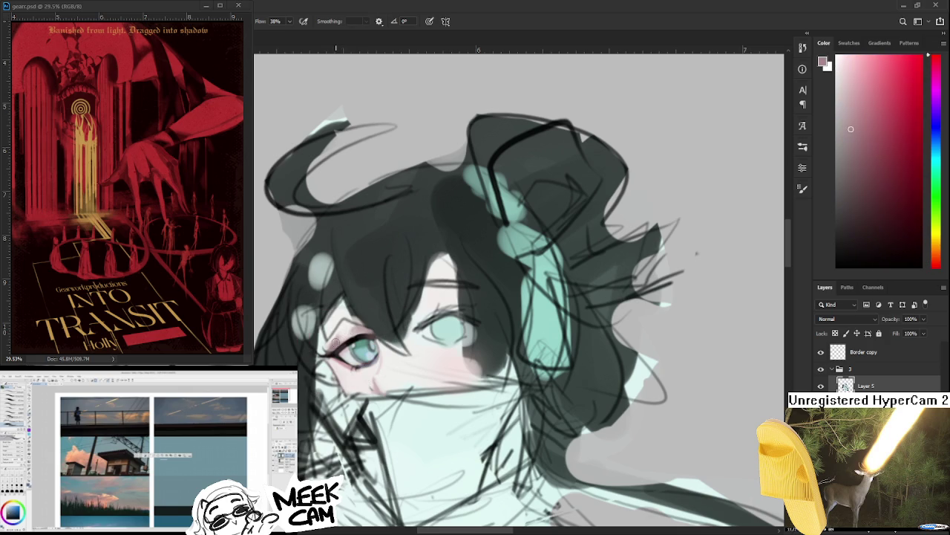
Step: Sample near-white, muted mauve and pink around the left eye to deepen the nose tip's pink
scroll(402, 323, "down", 2)
scroll(401, 324, "down", 2)
scroll(405, 334, "down", 2)
scroll(409, 347, "down", 1)
scroll(407, 344, "up", 1)
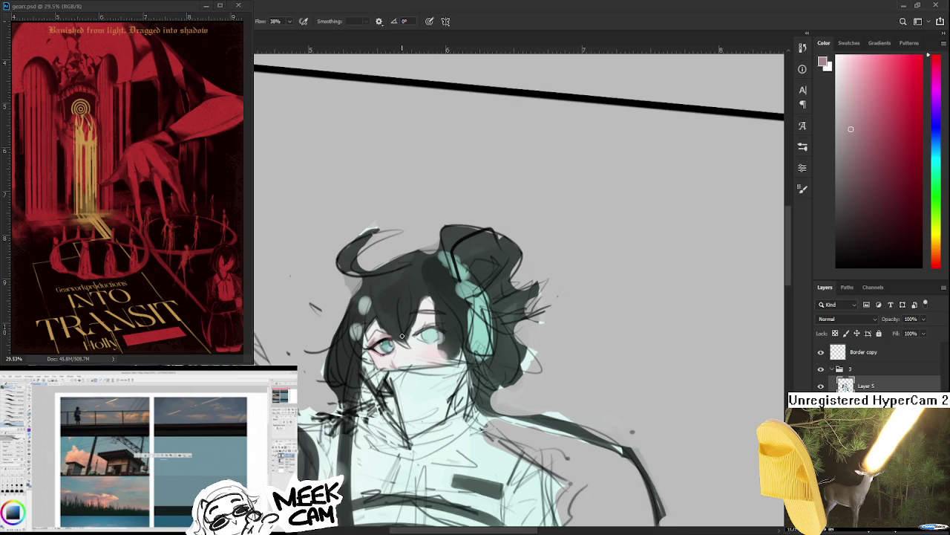
scroll(402, 336, "up", 2)
scroll(399, 338, "up", 1)
scroll(398, 338, "up", 1)
scroll(396, 339, "up", 1)
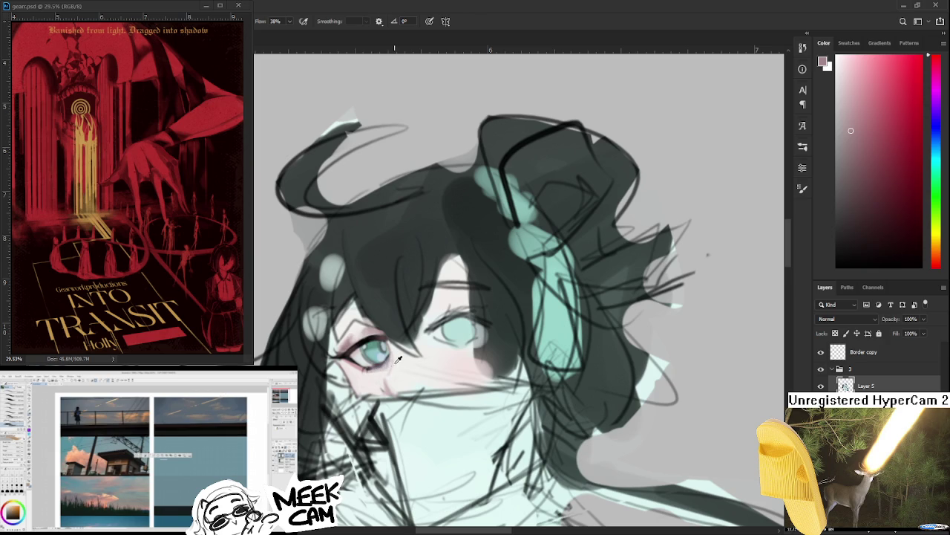
left_click(375, 372, "alt")
left_click(386, 368, "alt")
left_click(339, 340, "alt")
left_click(347, 344, "alt")
left_click(358, 331, "alt")
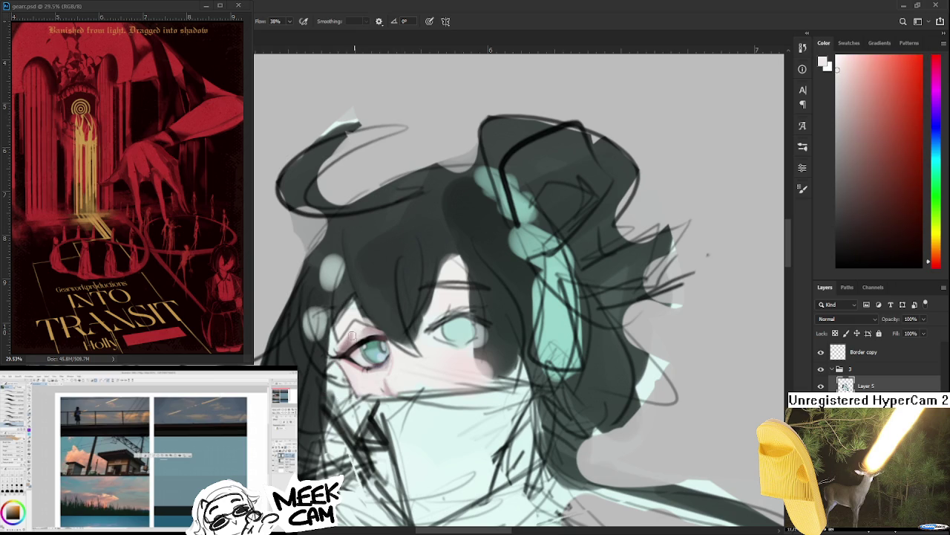
left_click(355, 334, "alt")
left_click(349, 343, "alt")
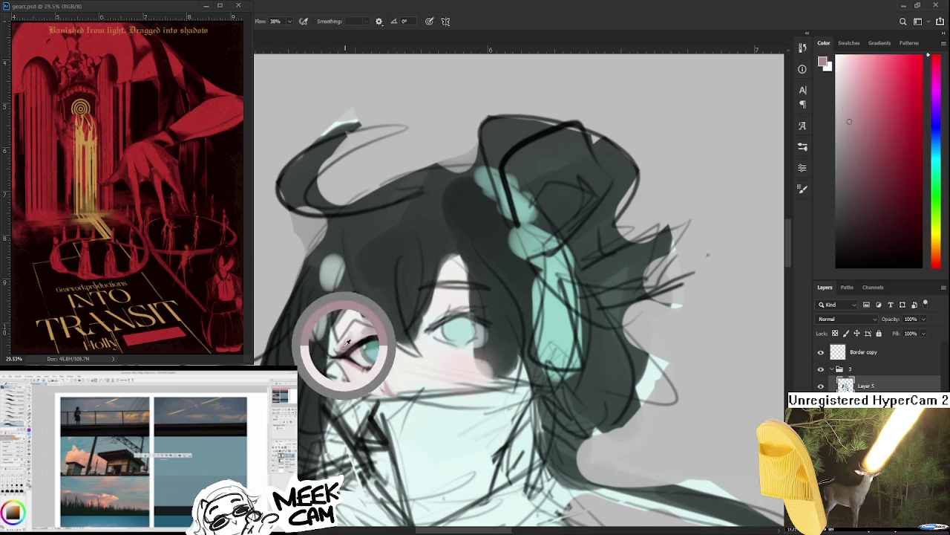
left_click(356, 334, "alt")
left_click(348, 347, "alt")
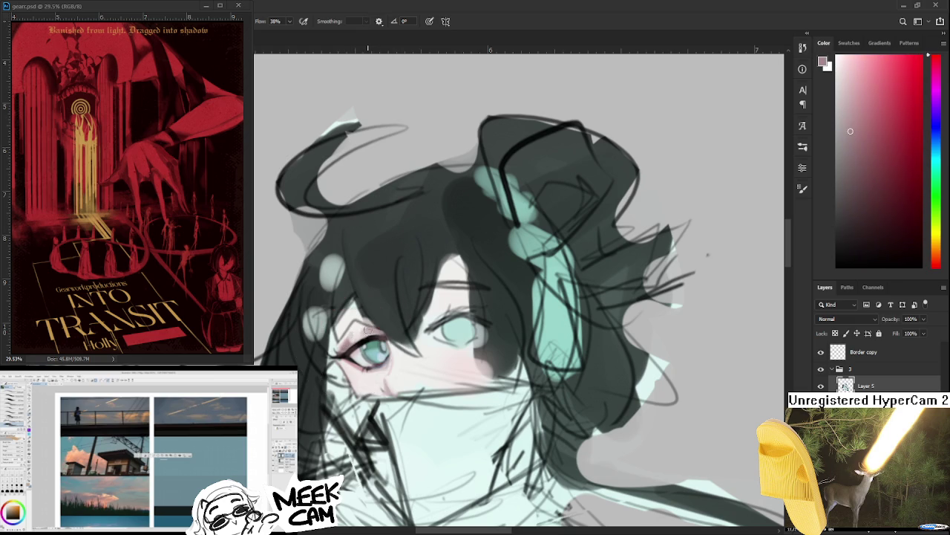
left_click(356, 334, "alt")
Step: Re-centre the view on the eye and resample its pink and near-white tones
scroll(393, 331, "down", 1)
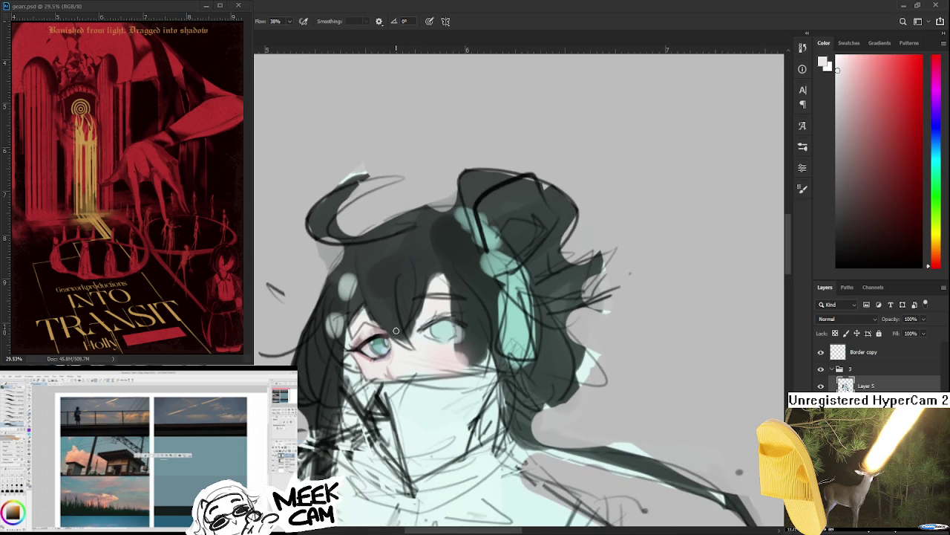
scroll(393, 330, "down", 1)
scroll(397, 338, "down", 1)
scroll(395, 338, "up", 1)
scroll(394, 340, "up", 1)
scroll(393, 341, "up", 2)
scroll(393, 346, "up", 1)
scroll(392, 345, "up", 1)
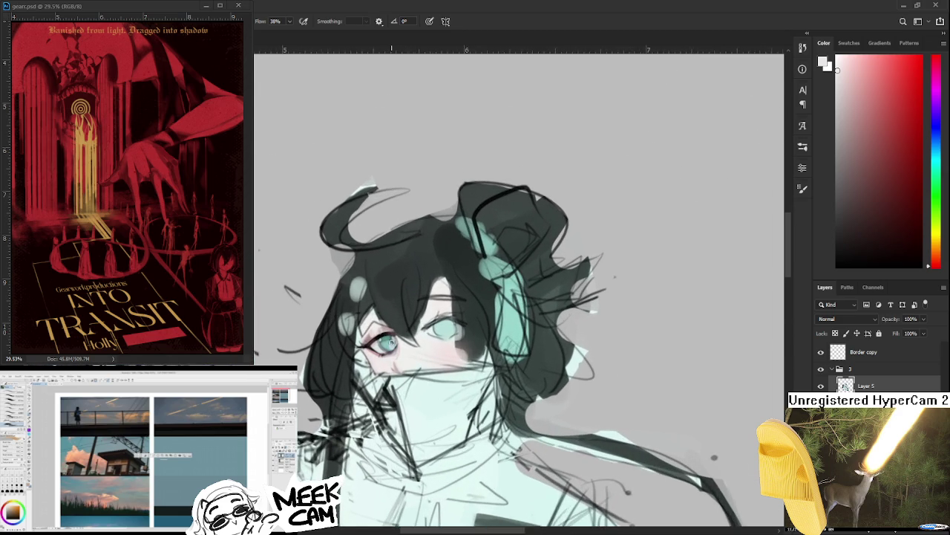
scroll(390, 345, "up", 2)
scroll(386, 345, "up", 1)
left_click_drag(396, 360, 381, 356)
left_click(347, 341, "alt")
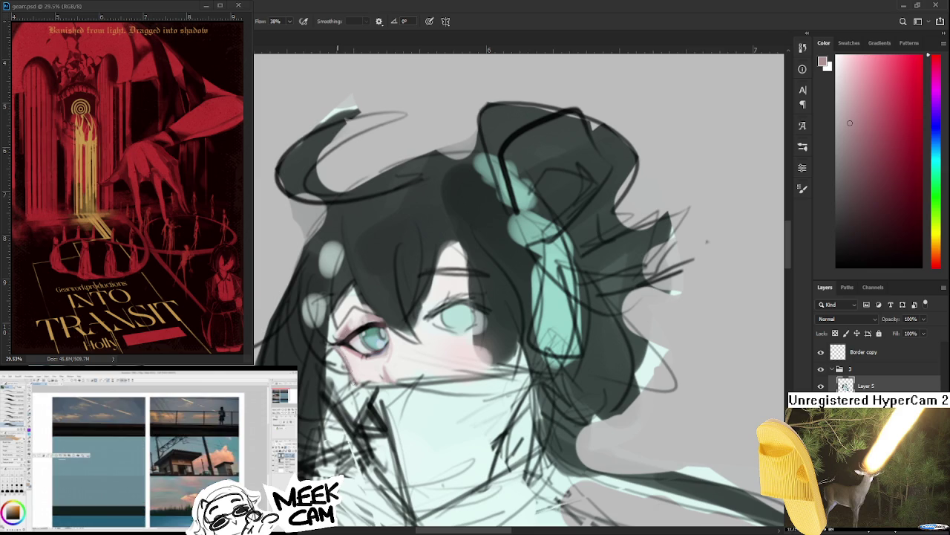
left_click(353, 363, "alt")
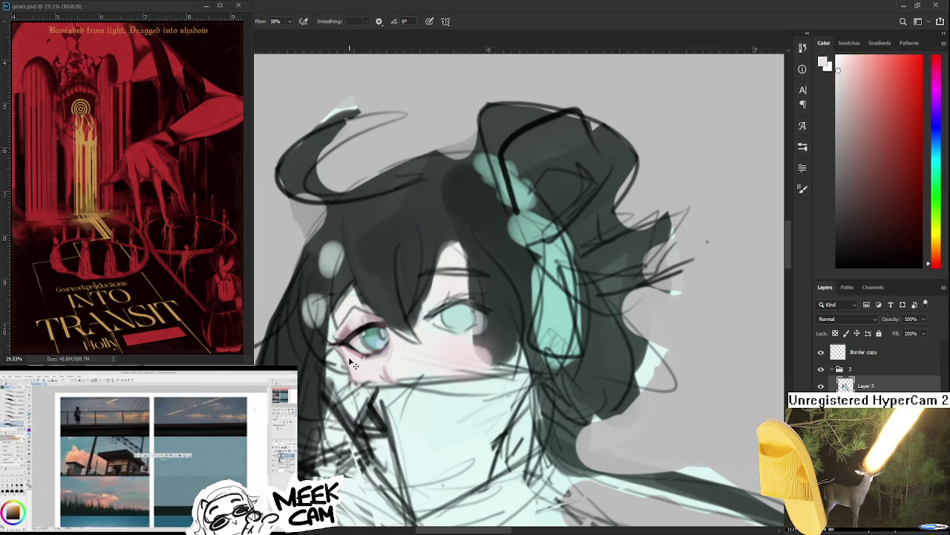
Step: Sample pinkish greys and near-white around the mouth, ending on the mask's pale teal
left_click_drag(371, 377, 363, 394)
left_click(363, 390, "alt")
left_click(392, 364, "alt")
left_click(375, 377, "alt")
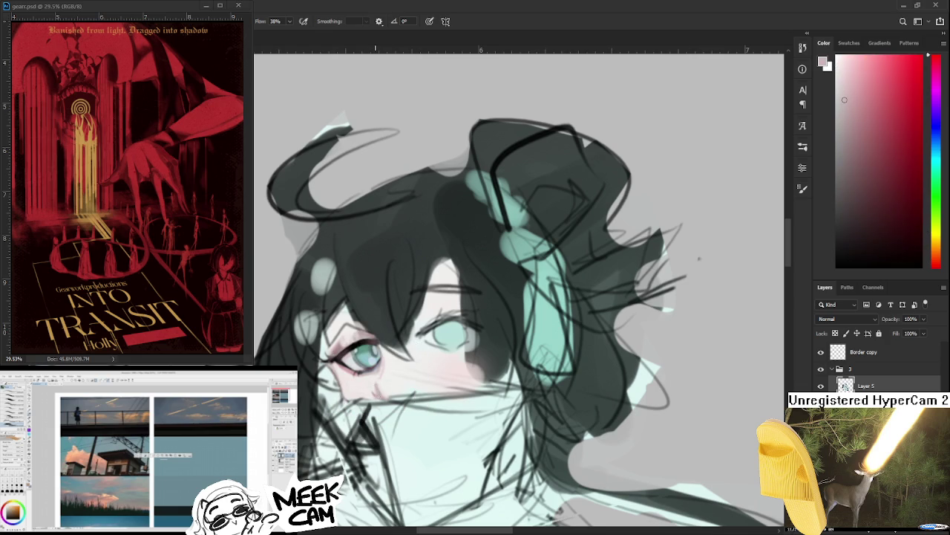
left_click(374, 393, "alt")
left_click(383, 393, "alt")
left_click(382, 393, "alt")
left_click(377, 395, "alt")
left_click(387, 387, "alt")
left_click(382, 376, "alt")
left_click(381, 375, "alt")
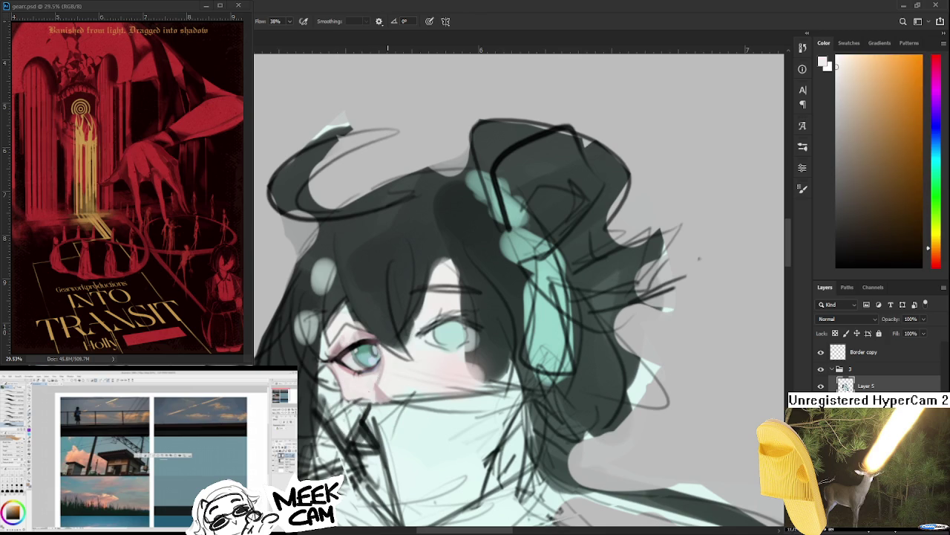
left_click(379, 382, "alt")
left_click(386, 367, "alt")
left_click(383, 410, "alt")
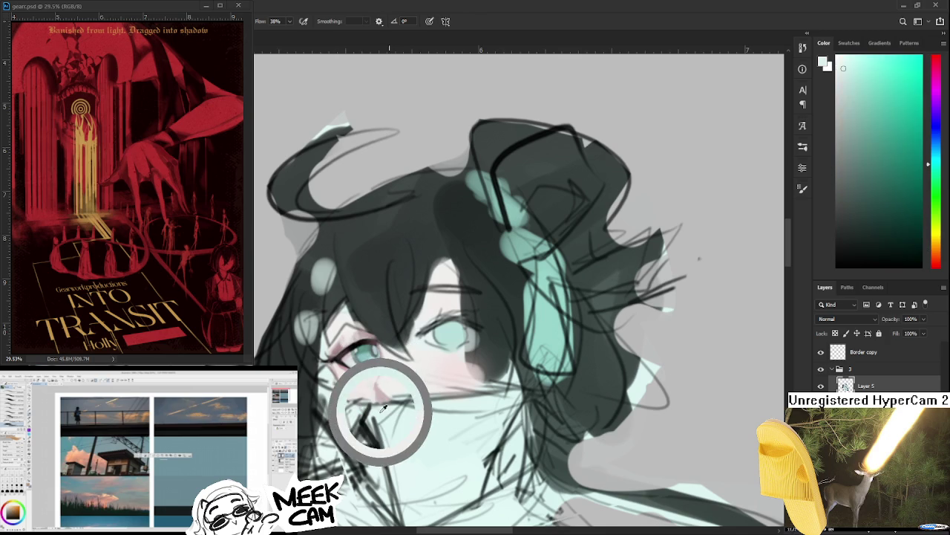
Step: Paint over the stray dark lines on the mask beside the mouth
mouse_move(370, 408)
left_mouse_down()
mouse_move(400, 407)
mouse_move(381, 406)
left_mouse_up()
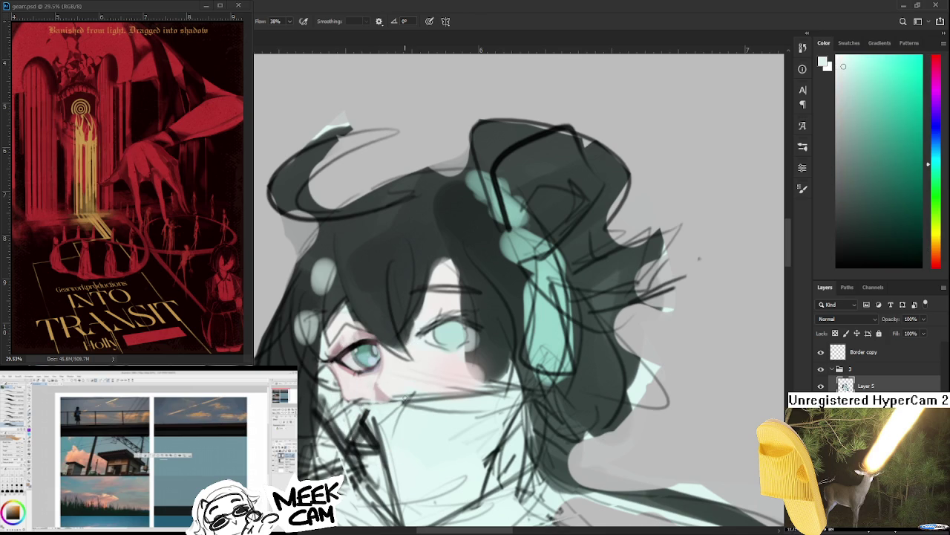
scroll(394, 398, "down", 1)
scroll(394, 397, "down", 1)
scroll(398, 390, "up", 1)
scroll(393, 388, "up", 2)
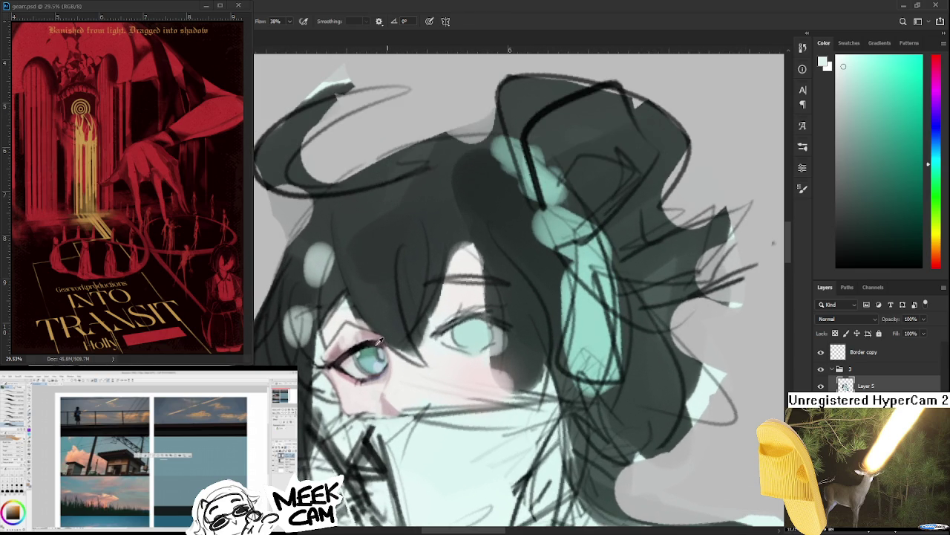
Step: Sample a dark lash tone from the eye and add dark strokes along the left eye's lash line
left_click(339, 376, "alt")
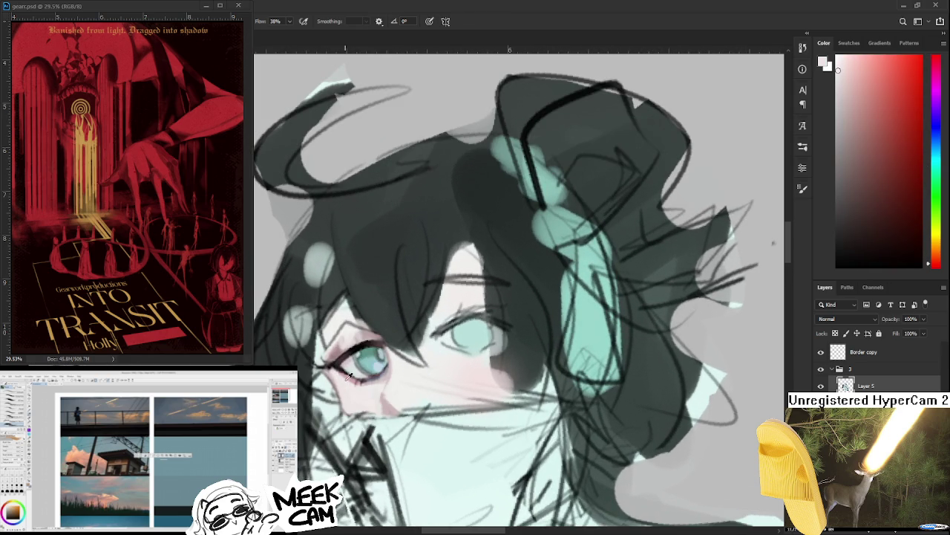
left_click(340, 371, "alt")
scroll(353, 376, "down", 1)
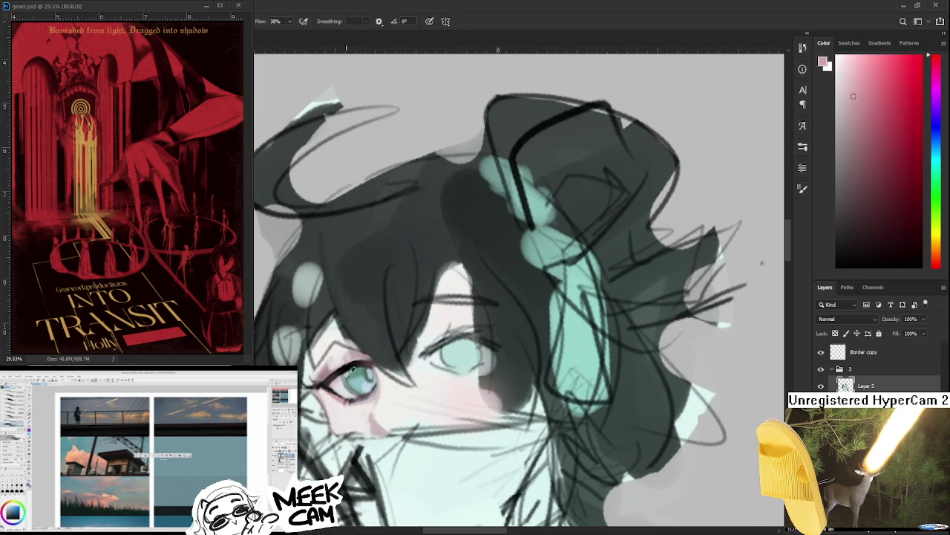
left_click(340, 394, "alt")
mouse_move(340, 395)
left_mouse_down()
mouse_move(343, 411)
mouse_move(347, 398)
mouse_move(336, 407)
left_mouse_up()
left_click(343, 401, "alt")
left_click(335, 396, "alt")
scroll(349, 378, "down", 2)
Step: Zoom in and sample near-white skin and pink tones from the finished left eye
scroll(349, 379, "down", 2)
scroll(349, 379, "down", 2)
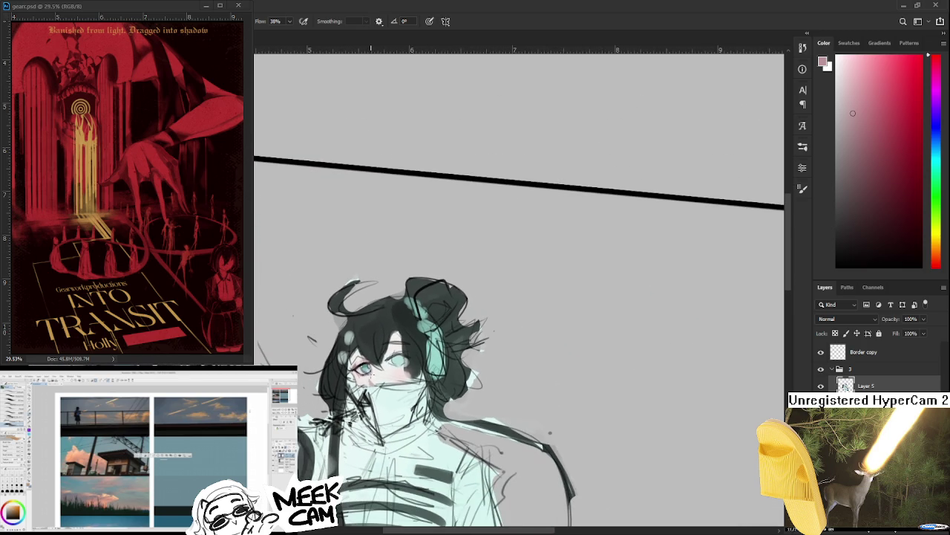
scroll(369, 378, "up", 1)
scroll(369, 378, "up", 2)
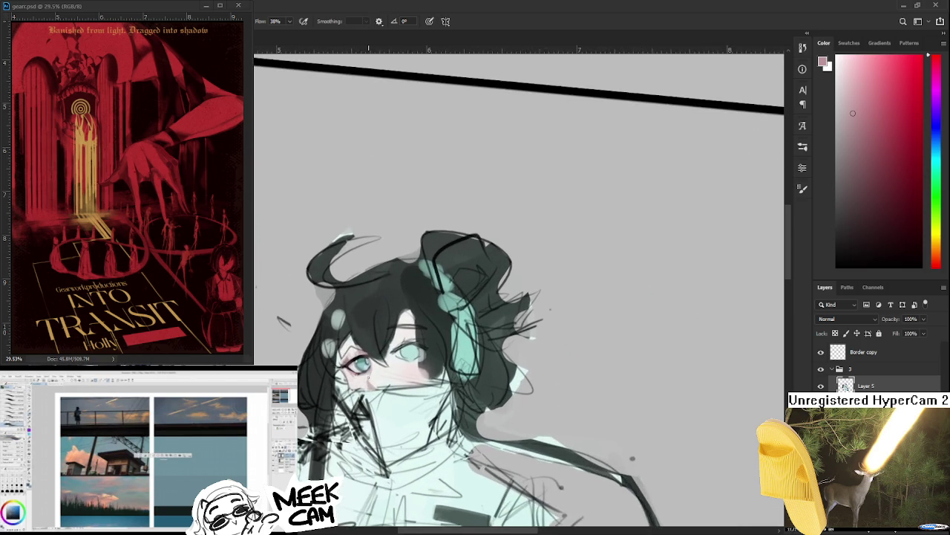
scroll(369, 378, "up", 1)
scroll(369, 378, "up", 1)
scroll(367, 380, "up", 2)
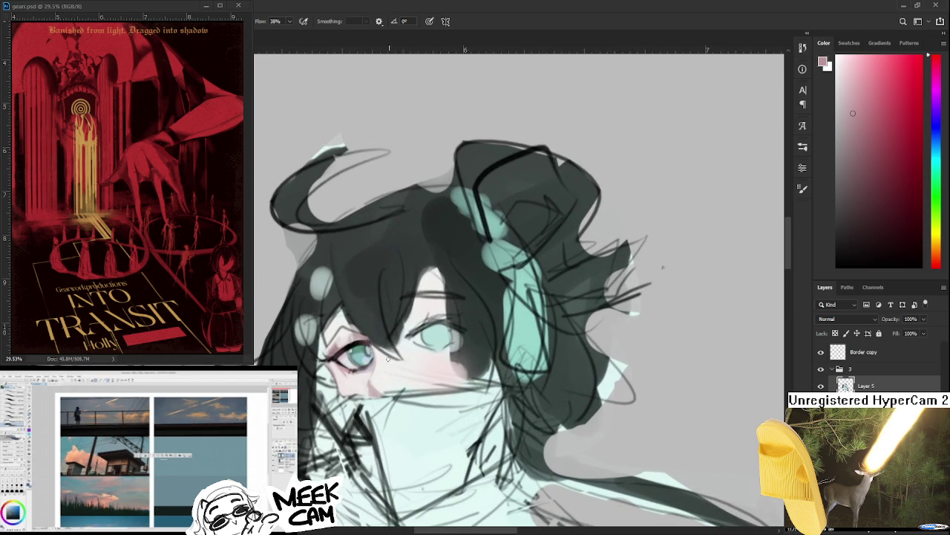
left_click(341, 379, "alt")
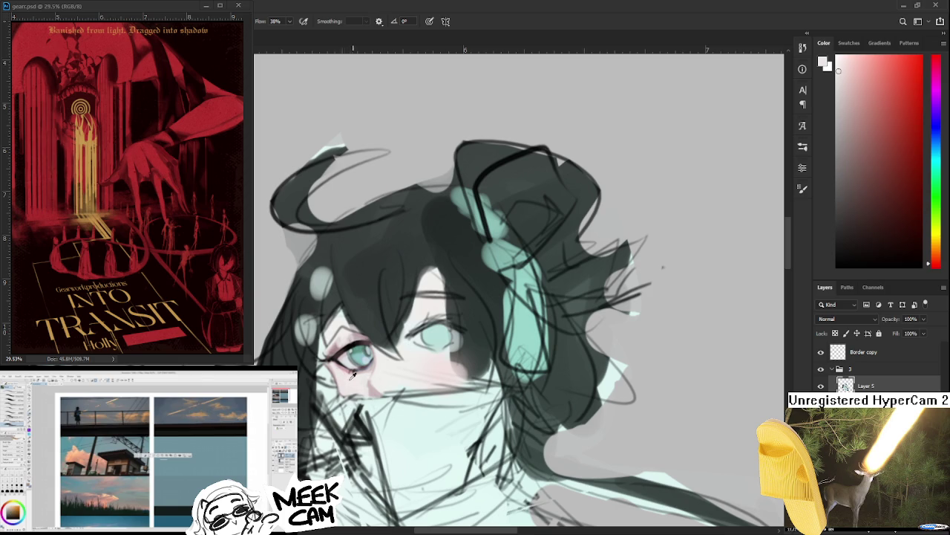
left_click(344, 363, "alt")
left_click(332, 356, "alt")
left_click(336, 362, "alt")
left_click(345, 365, "alt")
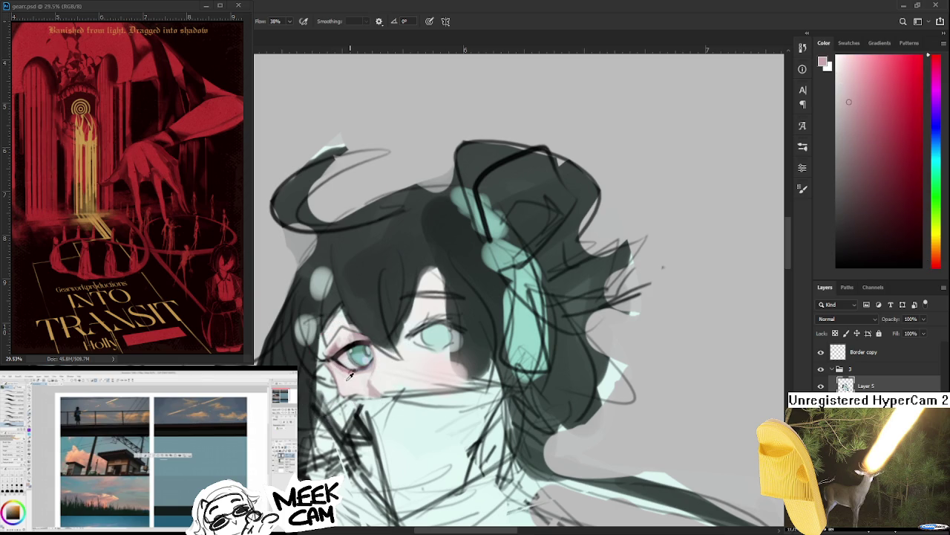
left_click(351, 373, "alt")
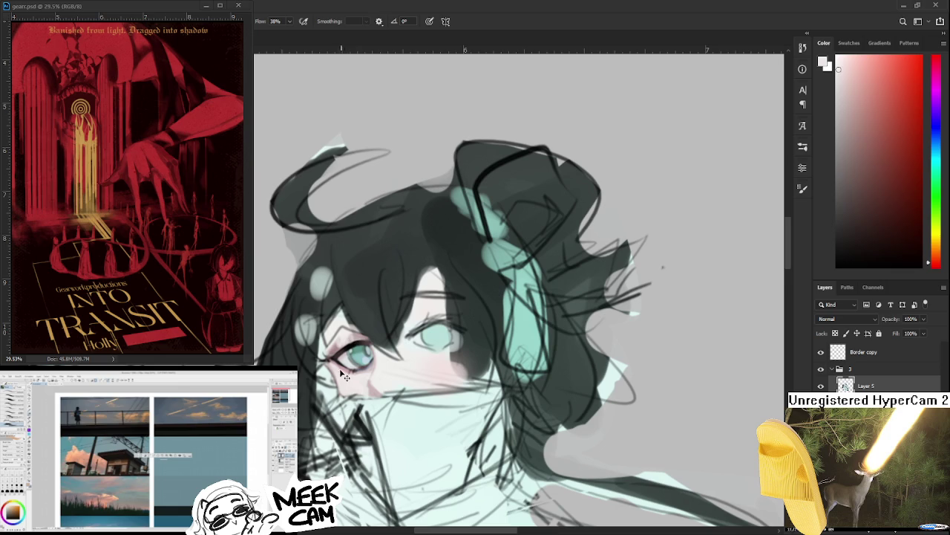
Step: Sample greyish-pink, cyan iris and red-pink lid colours from the left eye
left_click(334, 363, "alt")
left_click(338, 361, "alt")
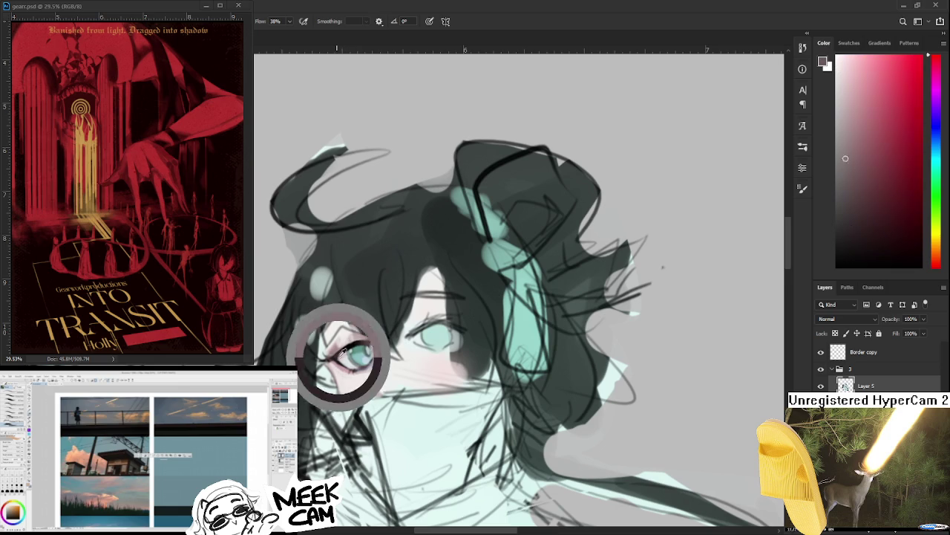
left_click(334, 356, "alt")
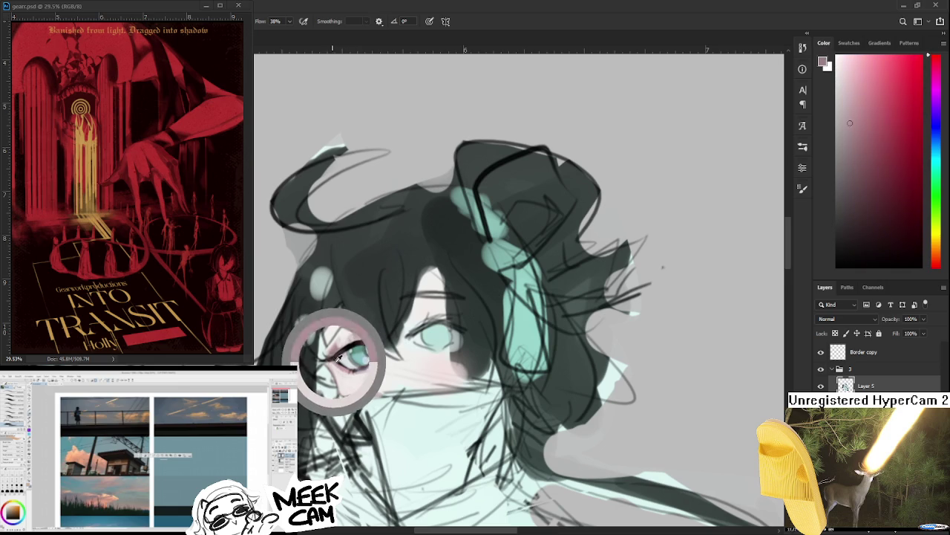
left_click(346, 359, "alt")
left_click(341, 352, "alt")
left_click(339, 361, "alt")
left_click(339, 380, "alt")
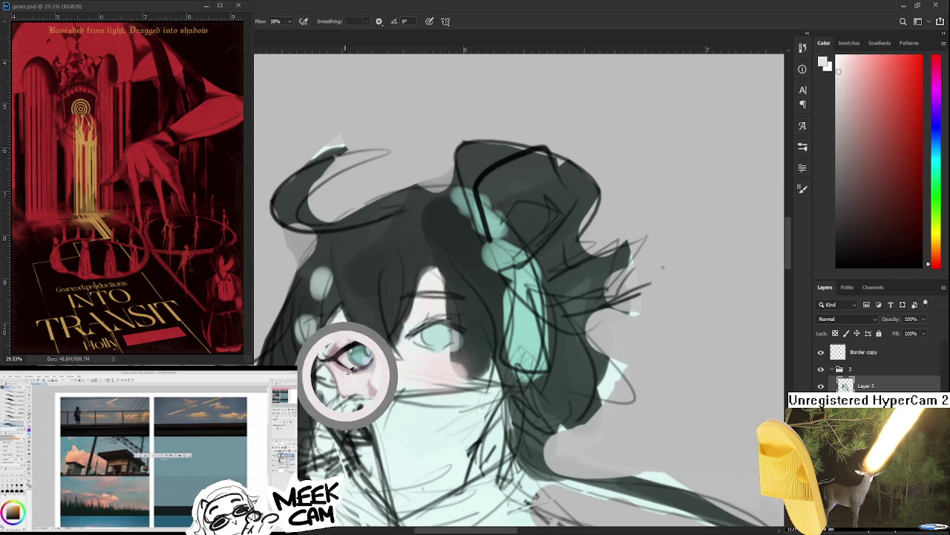
left_click(346, 378, "alt")
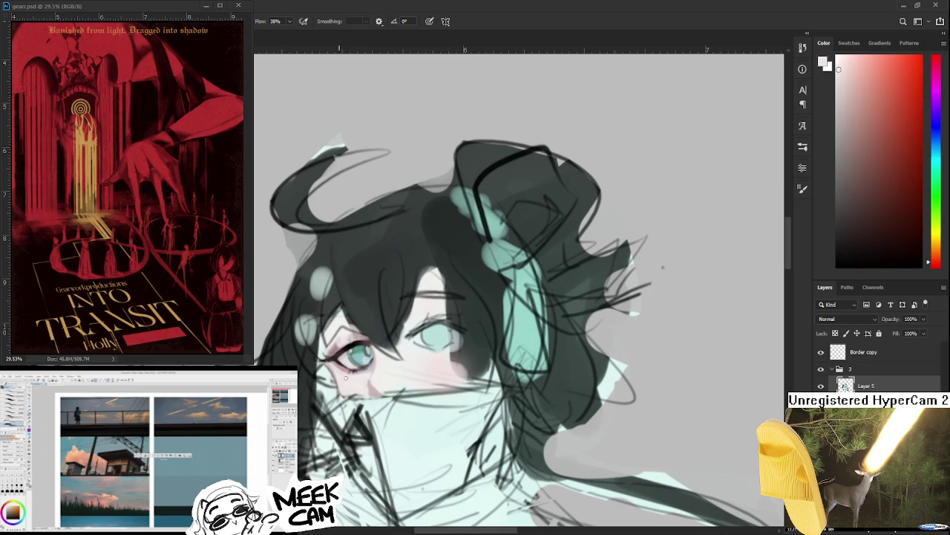
left_click(352, 375, "alt")
left_click(355, 377, "alt")
left_click(347, 379, "alt")
left_click(354, 375, "alt")
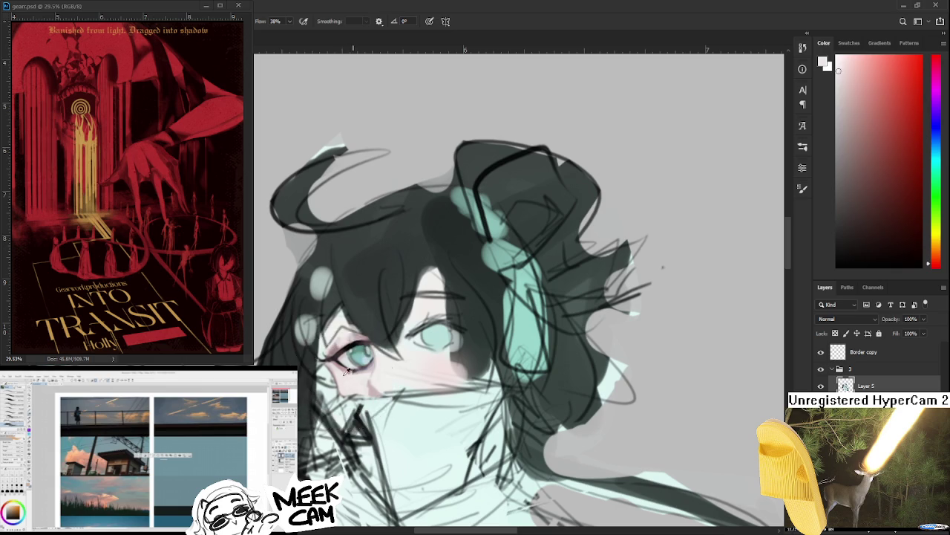
left_click(347, 375, "alt")
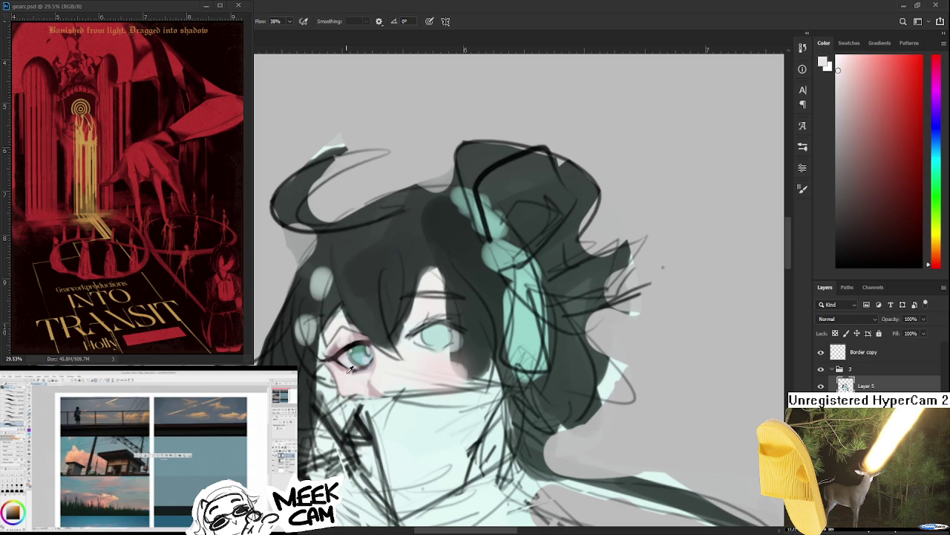
left_click(344, 373, "alt")
Step: Sample a warm skin tone and the reddish lid colour, then centre the view on the unfinished eye
scroll(417, 369, "down", 2)
scroll(417, 369, "down", 2)
scroll(418, 368, "down", 2)
scroll(413, 378, "up", 2)
scroll(410, 382, "up", 2)
scroll(408, 384, "up", 1)
scroll(408, 384, "up", 1)
scroll(408, 384, "up", 2)
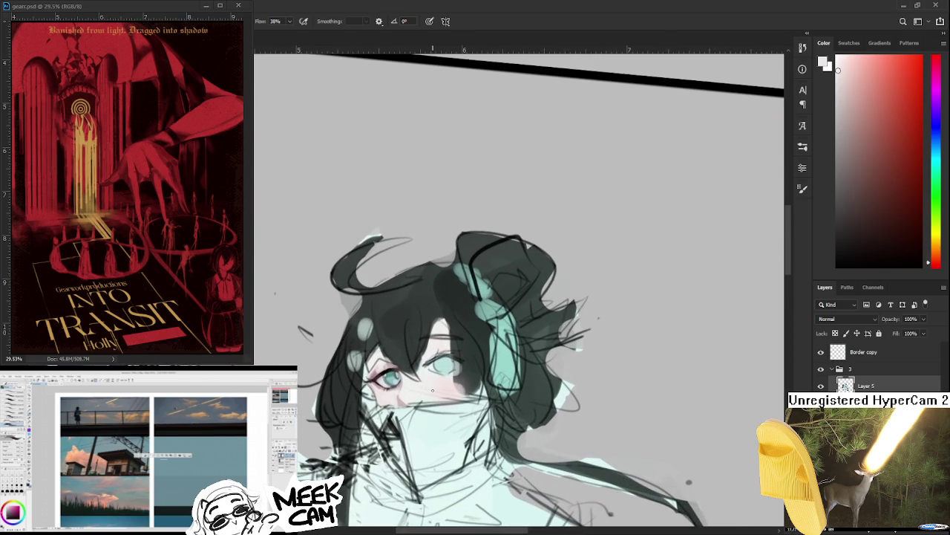
left_click_drag(445, 388, 390, 341)
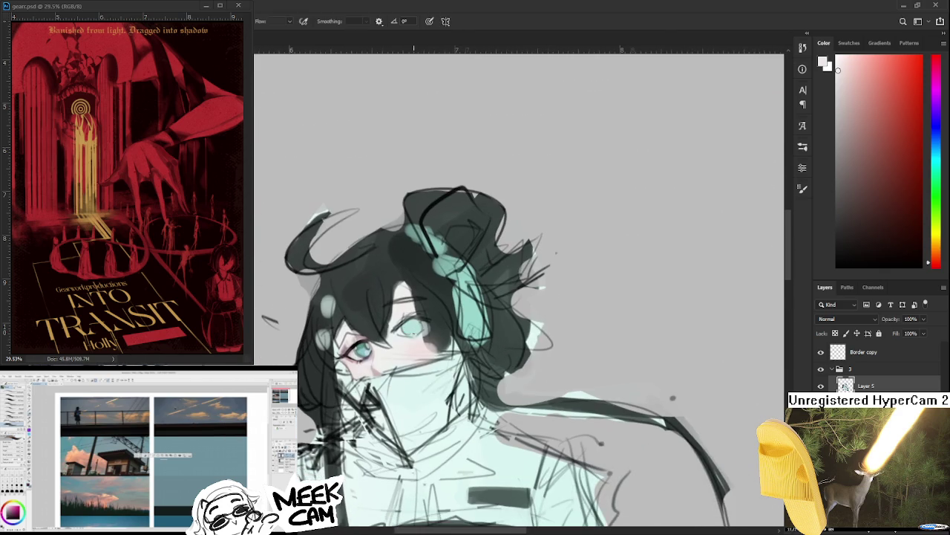
left_click(378, 352, "alt")
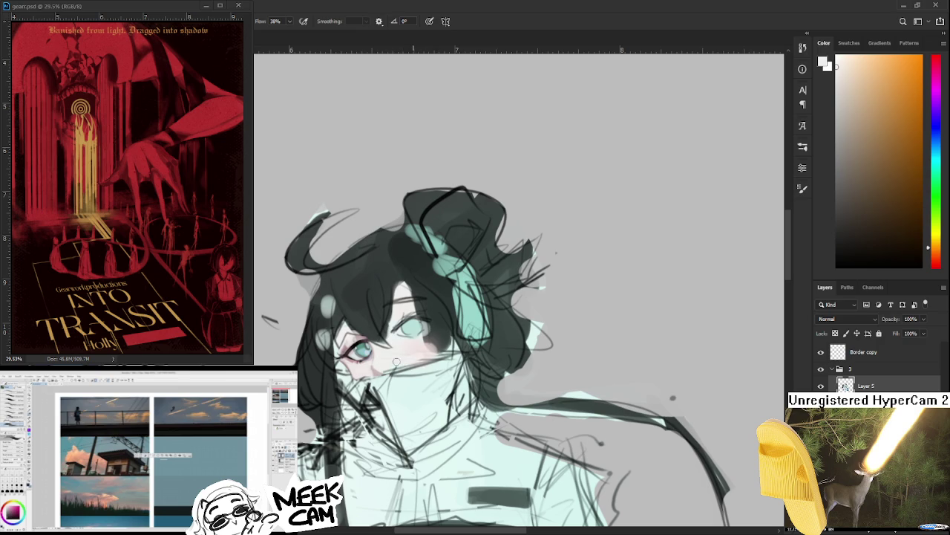
left_click(411, 349, "alt")
left_click_drag(429, 351, 438, 332)
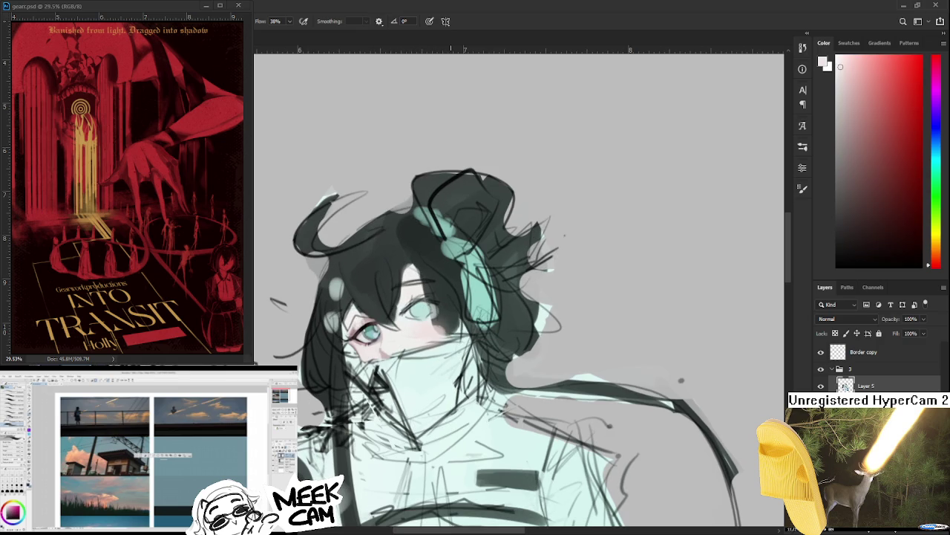
scroll(409, 240, "down", 2)
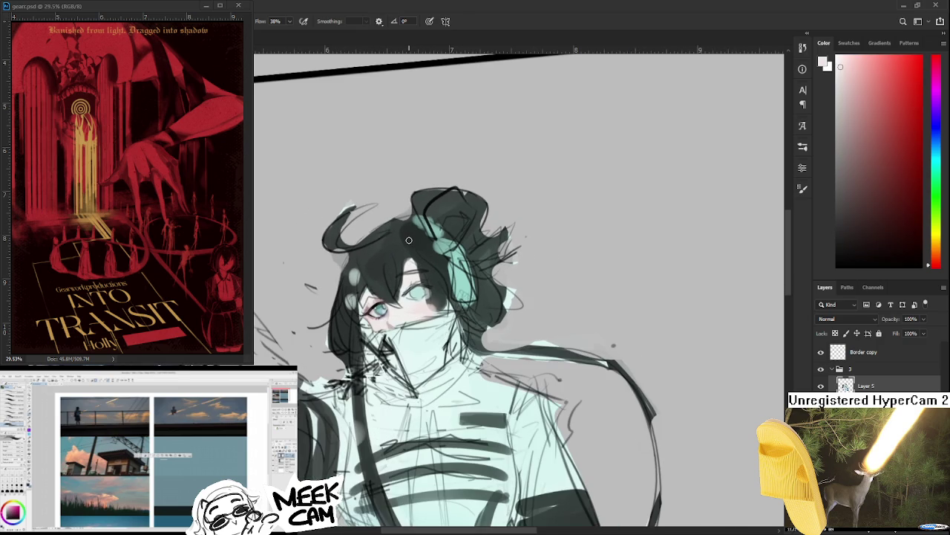
scroll(400, 237, "up", 1)
scroll(398, 238, "up", 1)
scroll(401, 238, "up", 1)
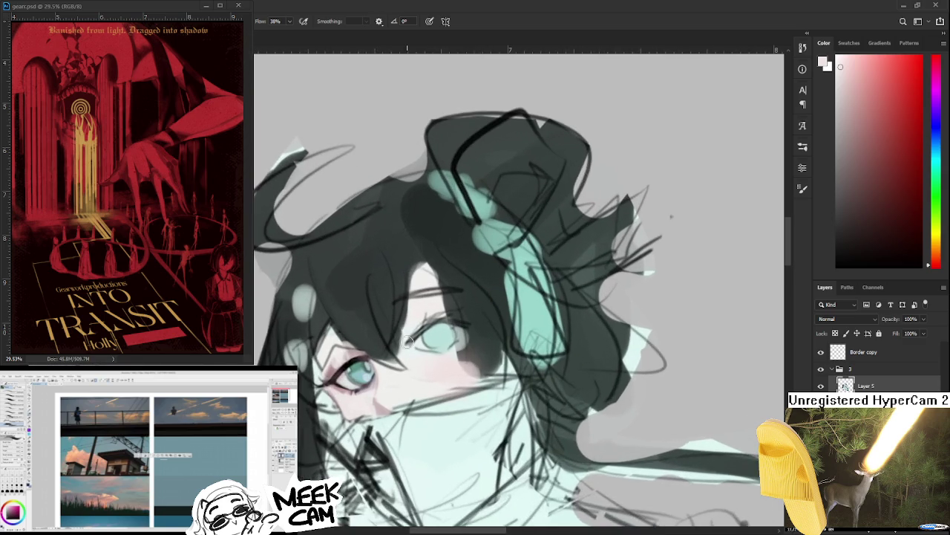
scroll(408, 245, "up", 1)
left_click_drag(417, 347, 375, 326)
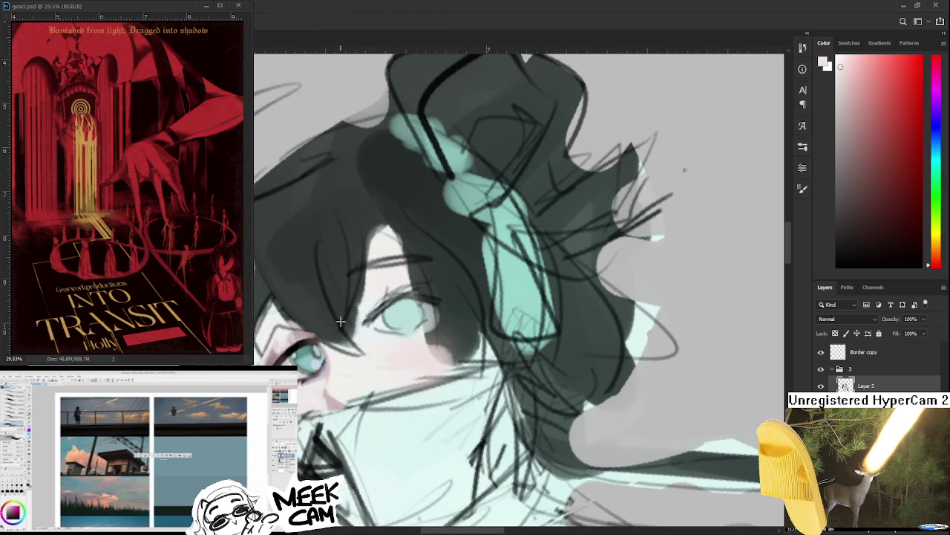
Step: Lasso the right eye, rotate it about 3.6°, nudge it left and commit the transform
left_click_drag(370, 290, 360, 349)
key("l")
key("ctrl+t")
left_click_drag(466, 349, 503, 319)
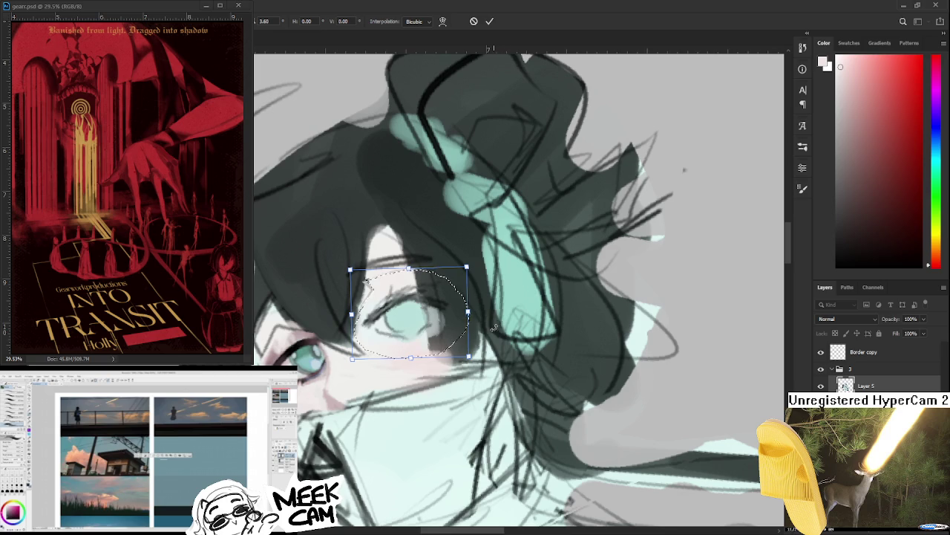
key("Left")
key("Left")
key("Left")
key("Left")
key("Left")
key("Return")
key("ctrl+d")
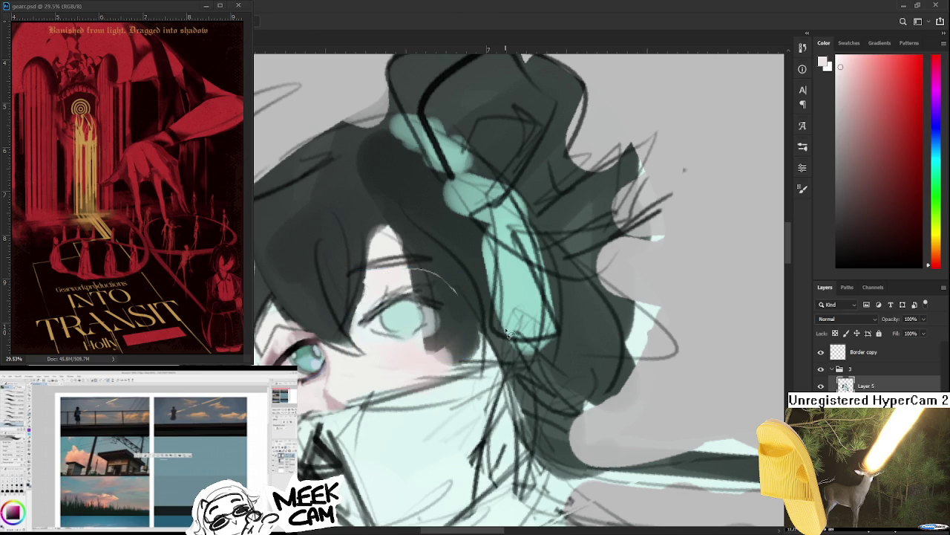
scroll(511, 311, "down", 3)
scroll(511, 316, "down", 1)
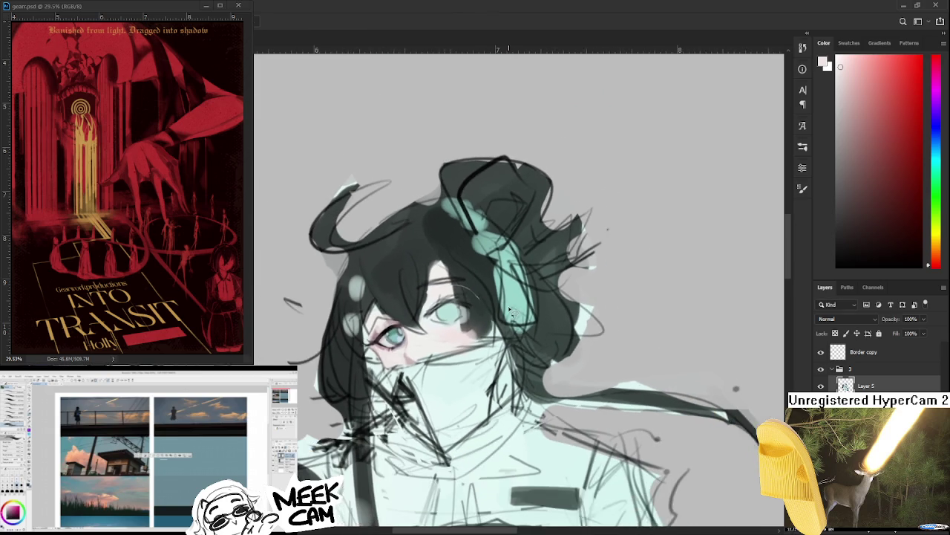
scroll(510, 320, "down", 2)
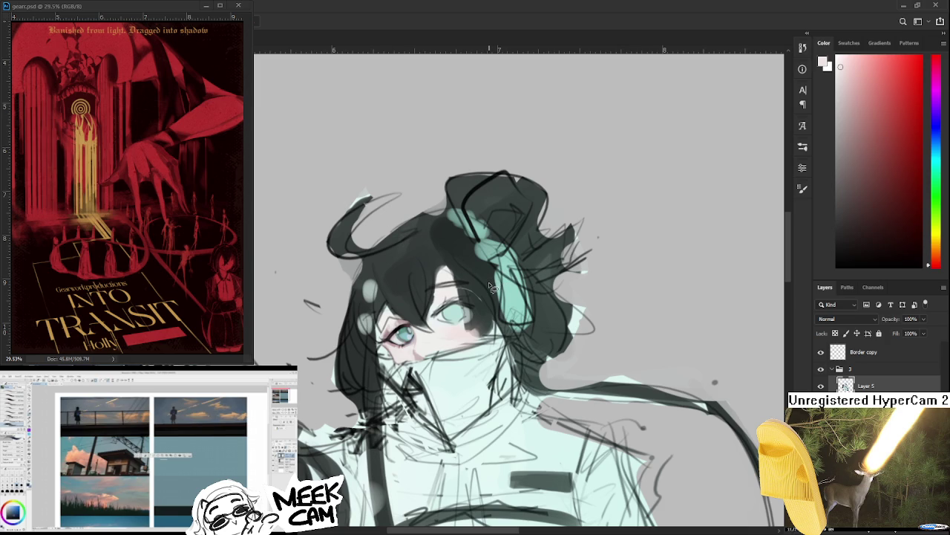
scroll(490, 287, "up", 1)
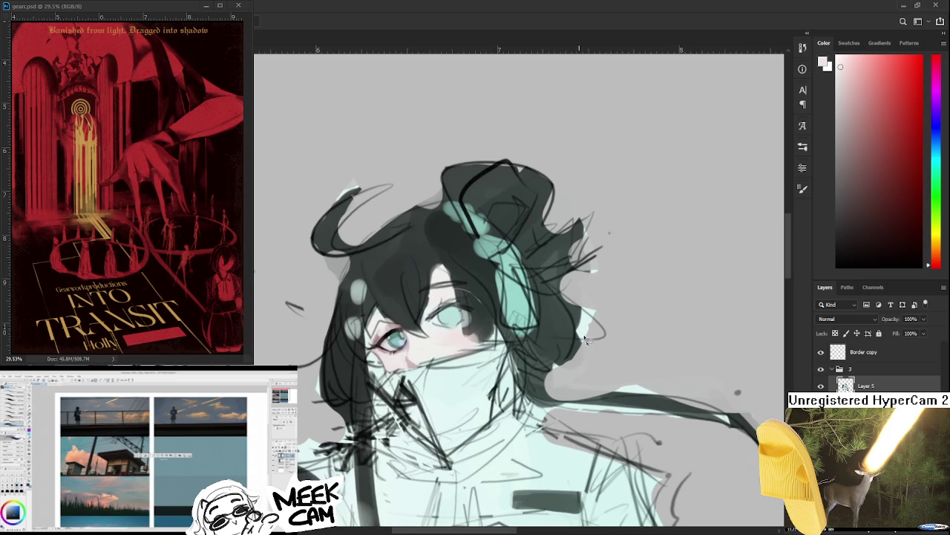
scroll(521, 301, "up", 1)
scroll(521, 302, "up", 1)
left_click_drag(392, 367, 383, 318)
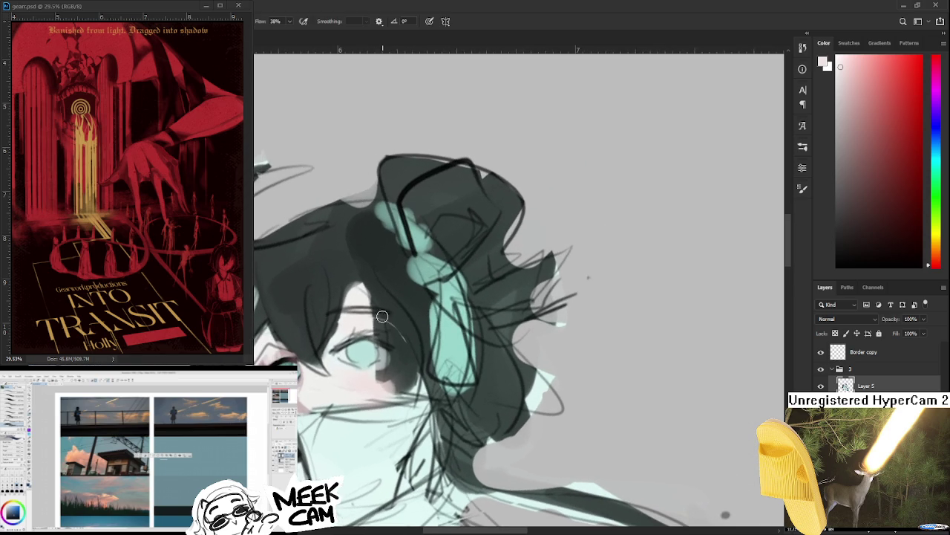
Step: Sample a dark teal shading colour from the hair
left_click(384, 314, "alt")
left_click(394, 319, "alt")
left_click(395, 325, "alt")
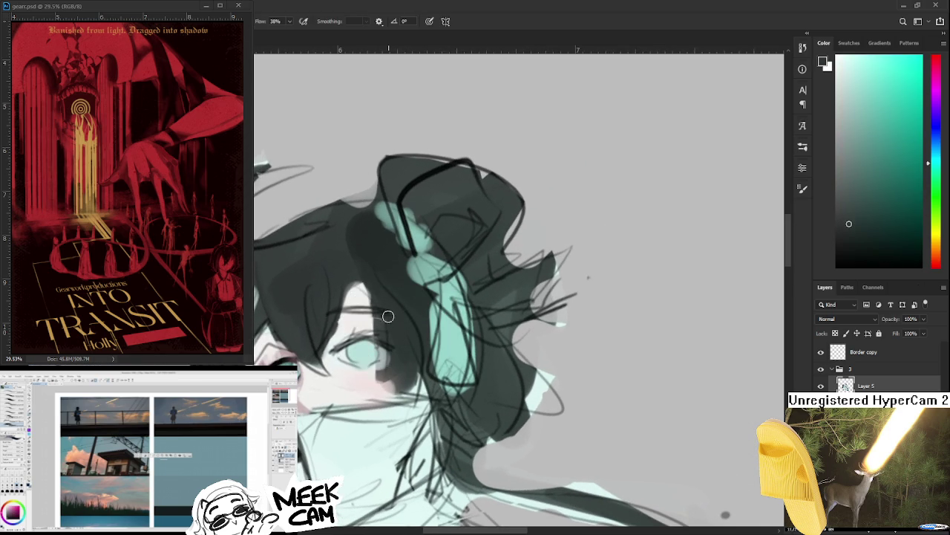
left_click(382, 325, "alt")
left_click(388, 300, "alt")
left_click(391, 298, "alt")
left_click(412, 338, "alt")
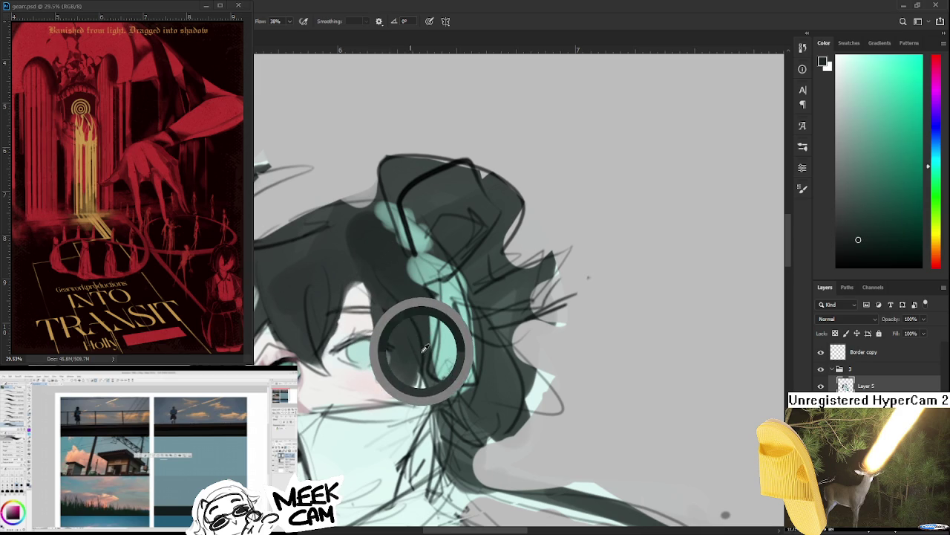
left_click(383, 313, "alt")
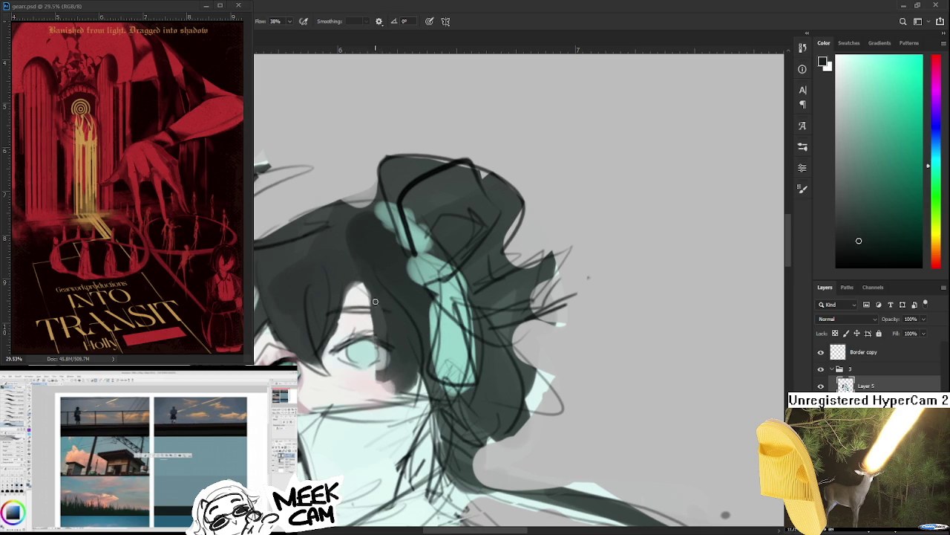
Step: Brush darker teal hair shading down beside the face, comparing with undo/redo before keeping it
left_click_drag(376, 303, 389, 375)
left_click_drag(377, 305, 388, 384)
left_click_drag(376, 305, 382, 402)
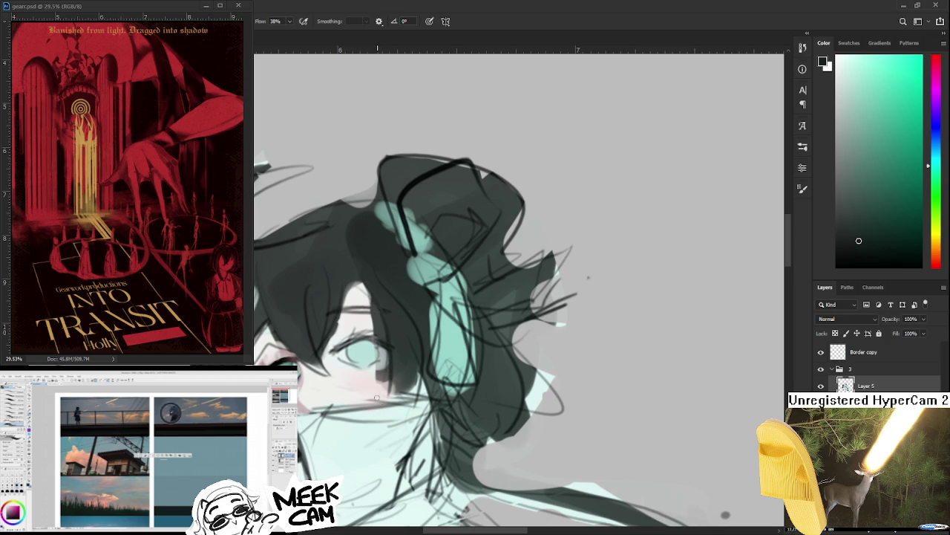
left_click_drag(369, 291, 383, 386)
key("ctrl+shift+z")
key("ctrl+z")
key("ctrl+shift+z")
key("ctrl+z")
key("ctrl+shift+z")
key("ctrl+z")
key("ctrl+shift+z")
Step: Resample lighter and paler tones from the face near the eye
left_click_drag(386, 342, 390, 355)
left_click(393, 351, "alt")
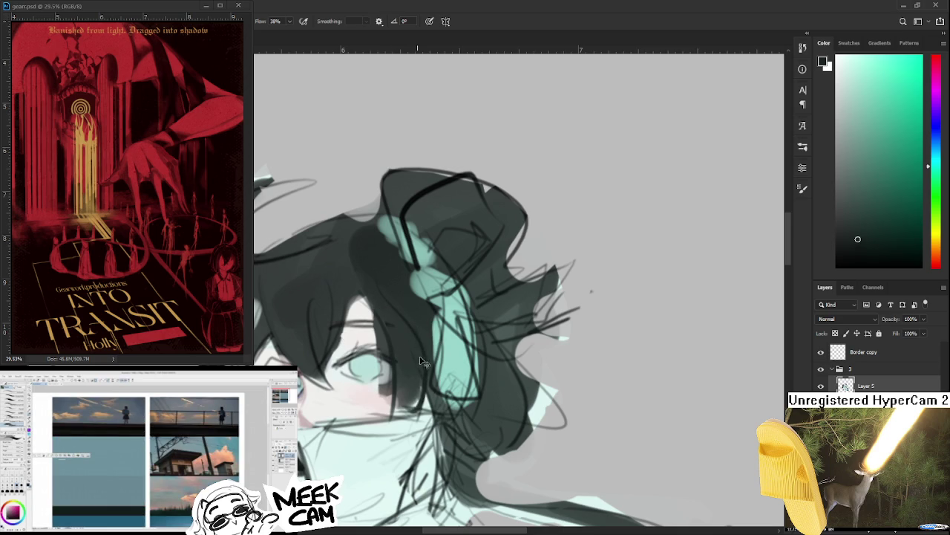
left_click(410, 352, "alt")
left_click(416, 384, "alt")
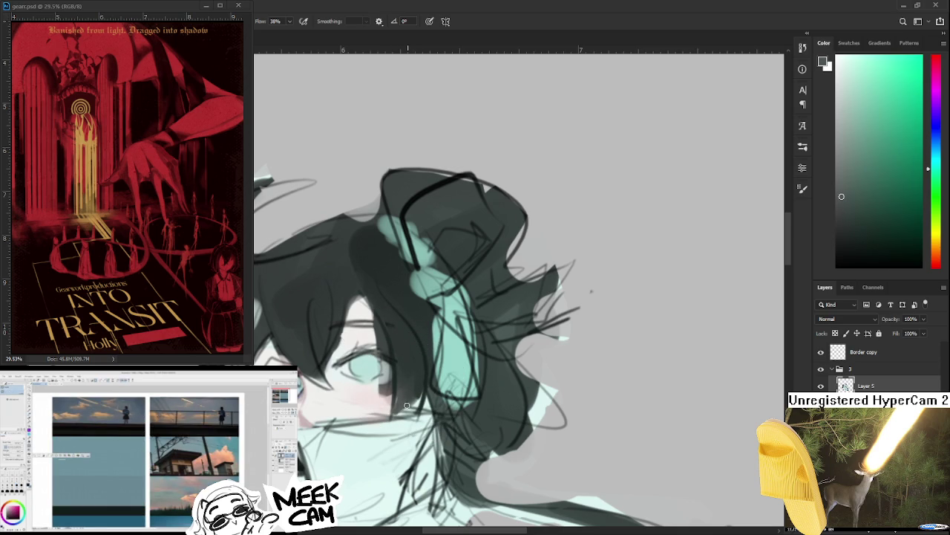
left_click(400, 397, "alt")
Step: Zoom in, sample a dark red tone from the eye and bring the unfinished eye into view
scroll(423, 381, "down", 3)
scroll(385, 402, "up", 1)
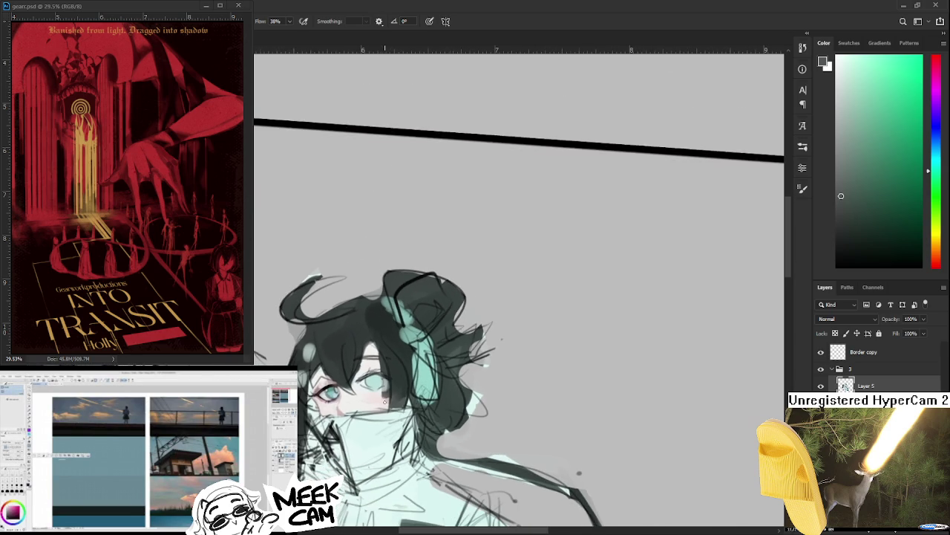
scroll(383, 397, "up", 1)
scroll(383, 398, "up", 1)
scroll(379, 386, "up", 1)
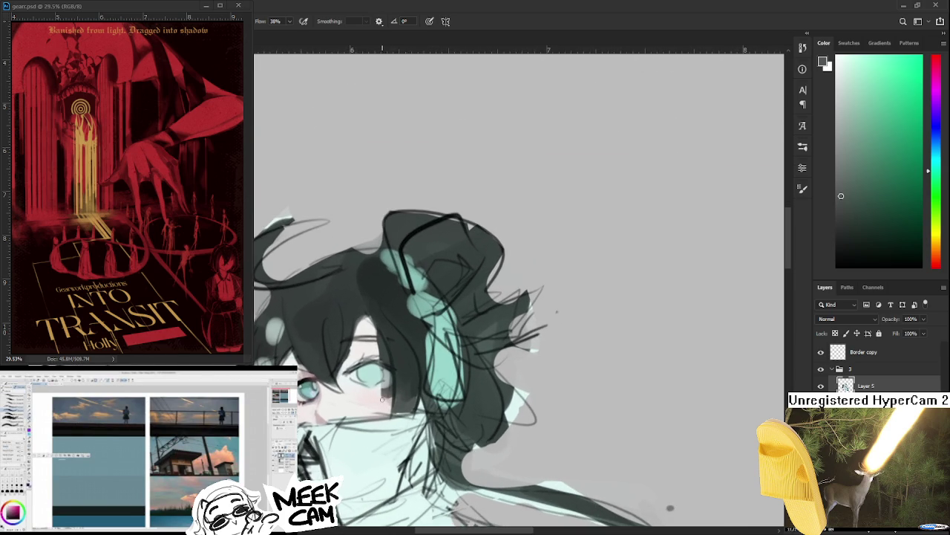
scroll(366, 348, "up", 1)
scroll(366, 348, "up", 1)
scroll(366, 349, "up", 1)
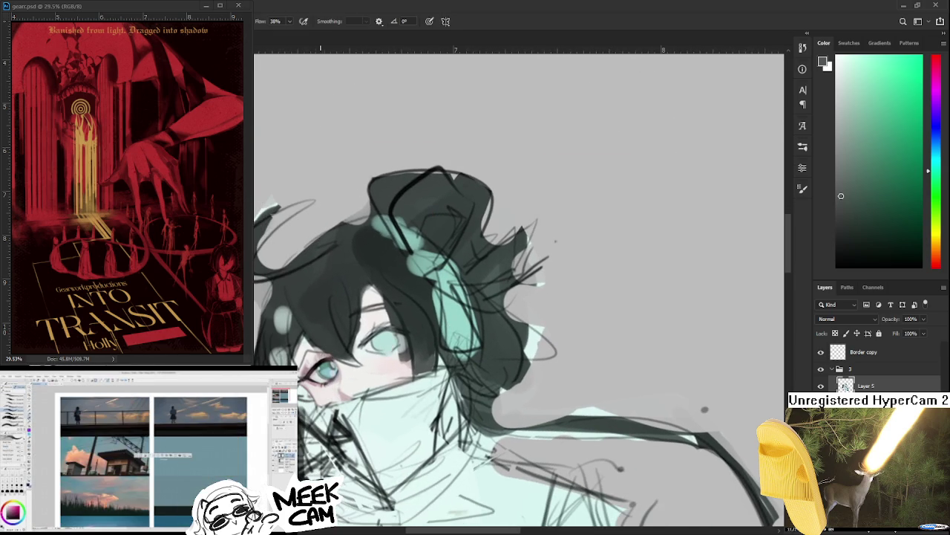
left_click(316, 364, "alt")
left_click_drag(316, 364, 306, 385)
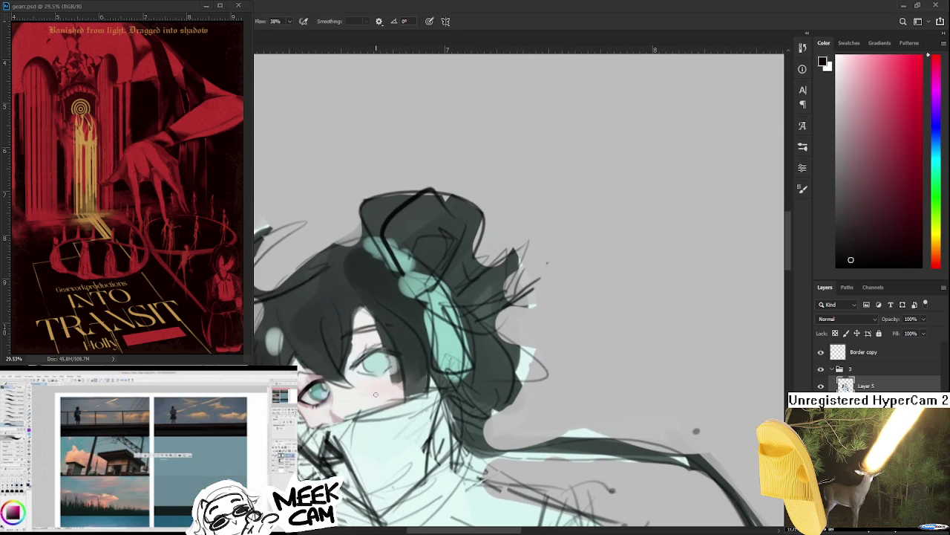
scroll(376, 395, "up", 1)
scroll(371, 391, "up", 1)
scroll(364, 386, "up", 1)
scroll(351, 380, "up", 1)
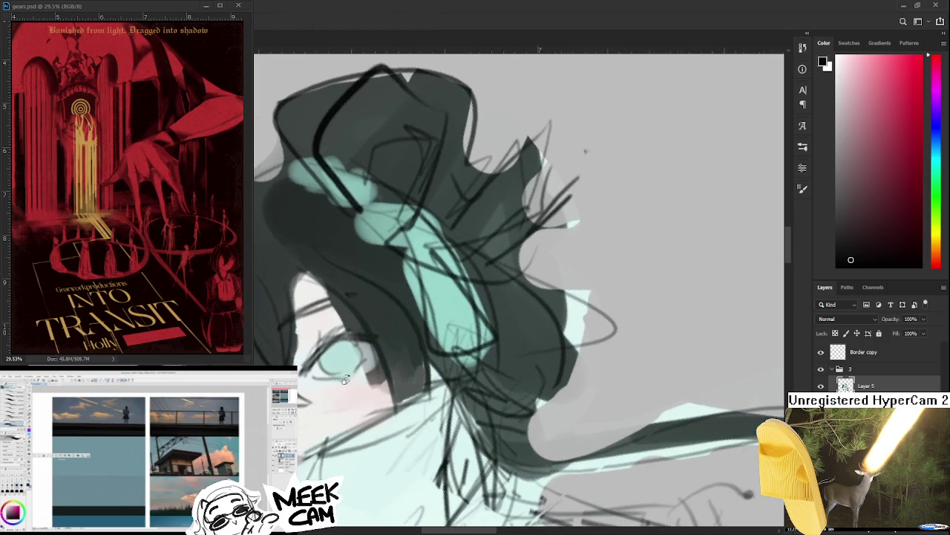
Step: Draw a thin dark lid arc over the unfinished right eye, replacing the too-thick first stroke
left_click_drag(375, 314, 325, 355)
key("ctrl+z")
left_click_drag(375, 314, 327, 354)
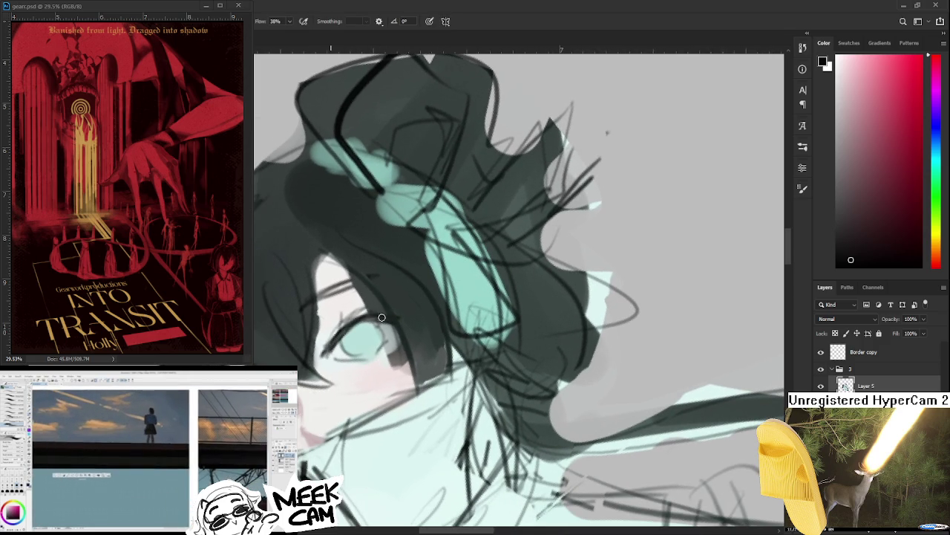
mouse_move(375, 315)
left_mouse_down()
mouse_move(343, 344)
mouse_move(391, 317)
mouse_move(326, 352)
left_mouse_up()
Step: Alternate sampling pale cyan and near-black tones from the eye, settling on a dark tone
left_click(327, 352, "alt")
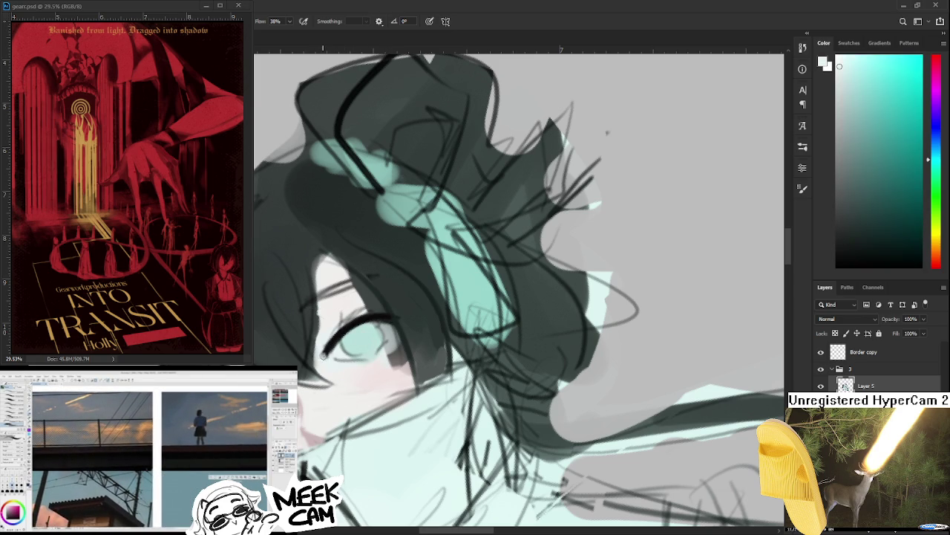
left_click(332, 342, "alt")
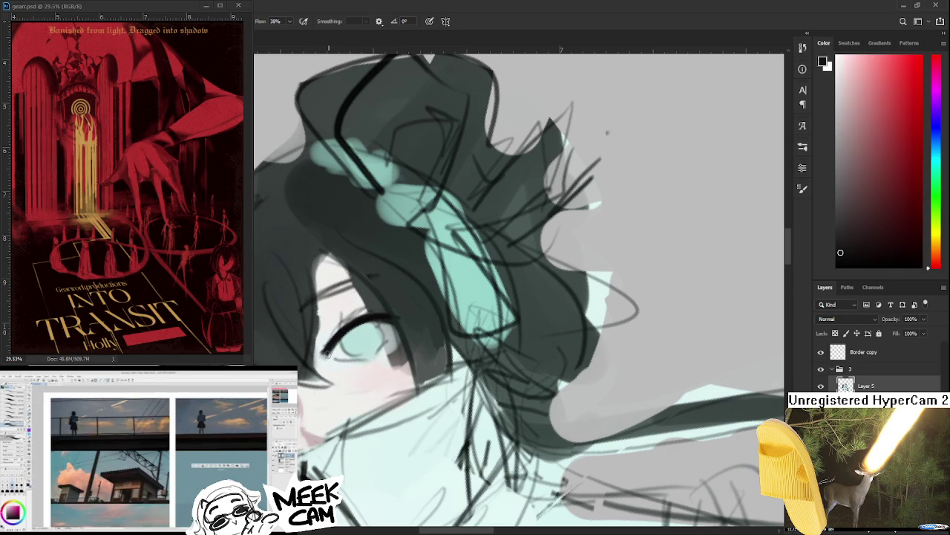
left_click(332, 350, "alt")
left_click(335, 336, "alt")
left_click(319, 338, "alt")
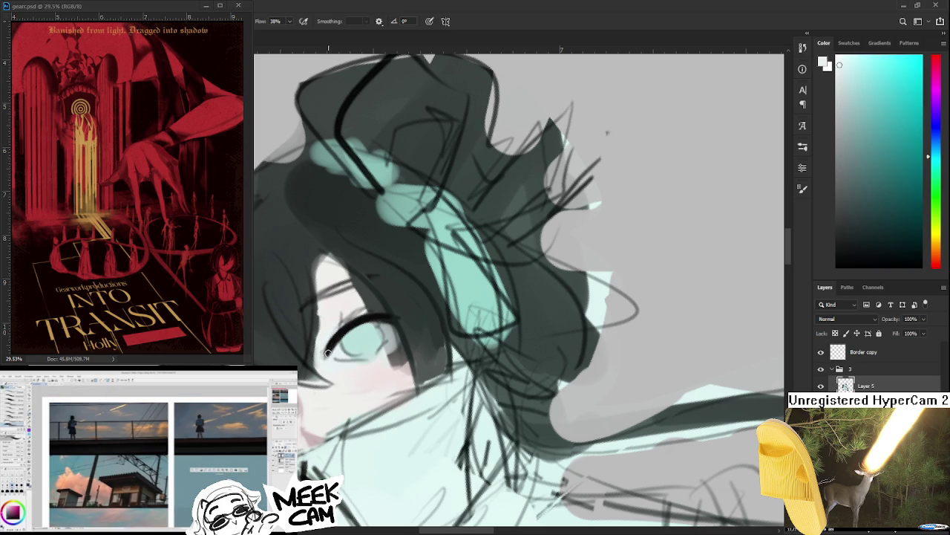
left_click(338, 340, "alt")
left_click(340, 338, "alt")
left_click(343, 330, "alt")
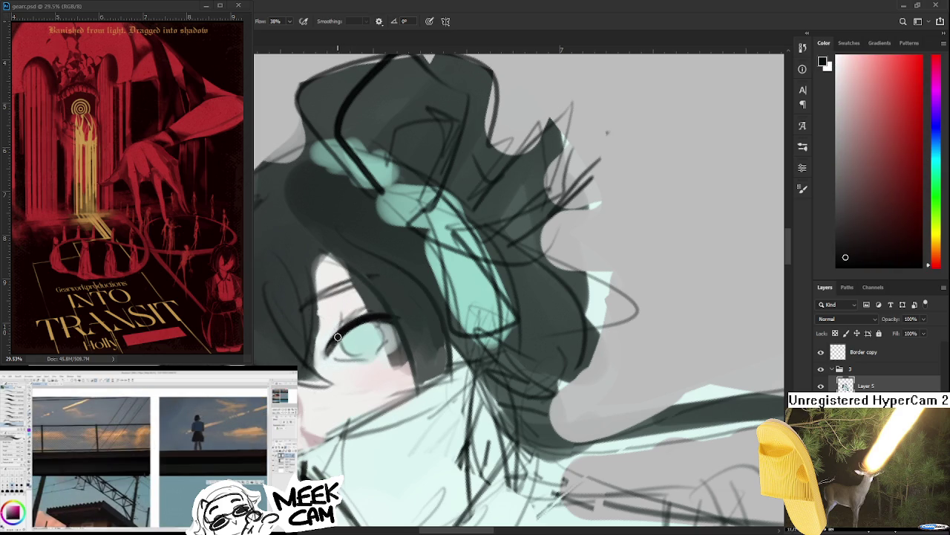
Step: Pick up pale cyan and near-white from the eye, and tilt the canvas view with R
left_click(334, 355, "alt")
left_click(339, 362, "alt")
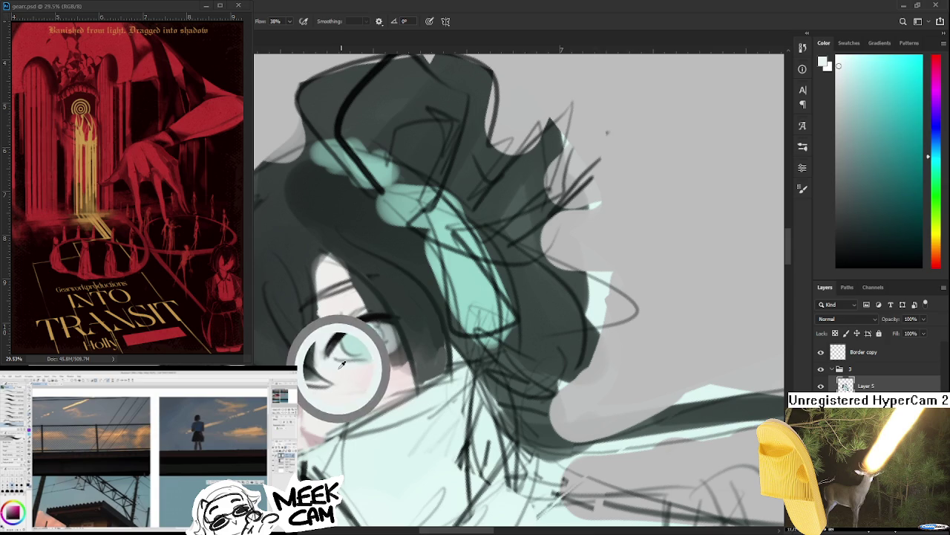
left_click(340, 351, "alt")
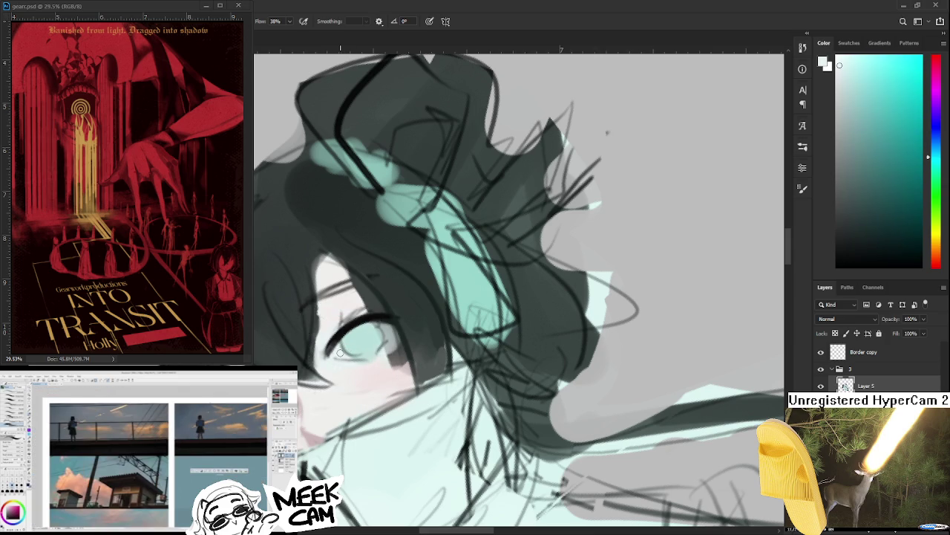
left_click(339, 340, "alt")
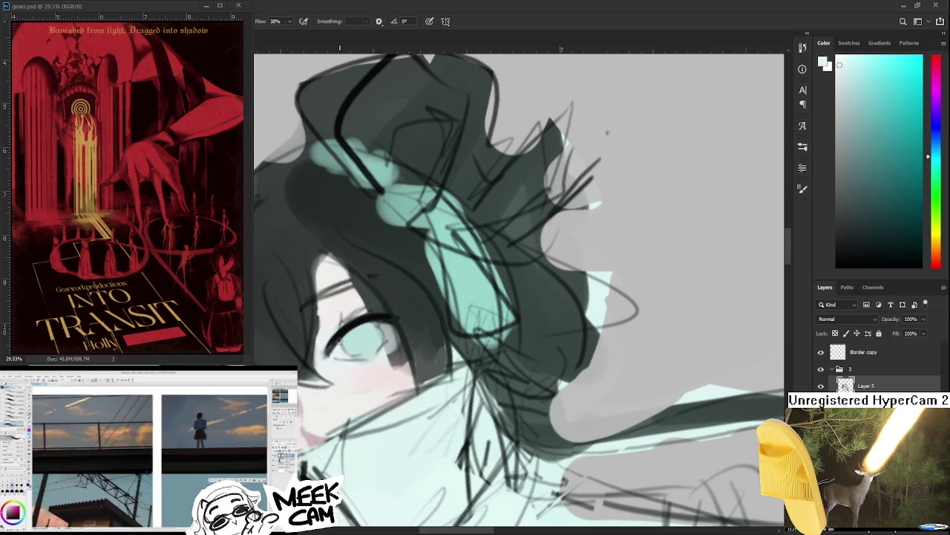
left_click(340, 342, "alt")
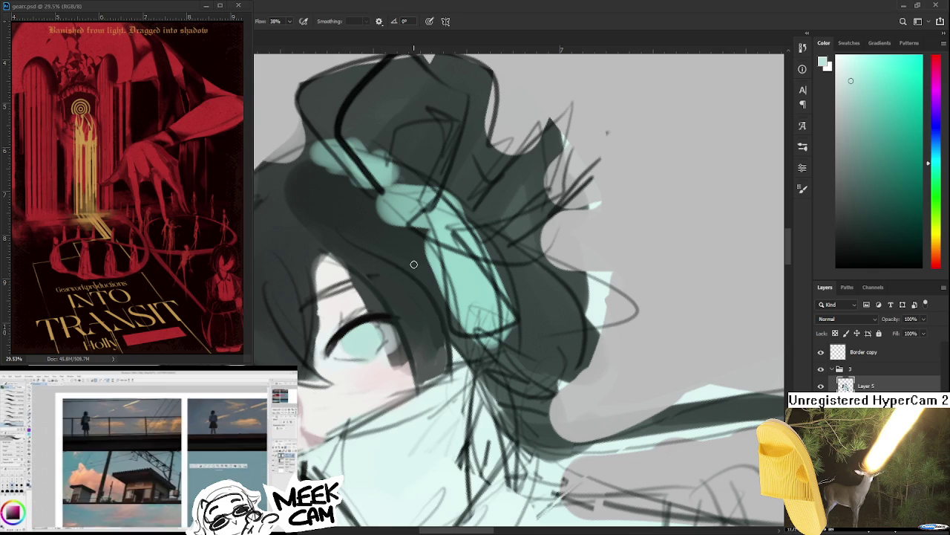
scroll(418, 274, "down", 1)
scroll(419, 282, "down", 1)
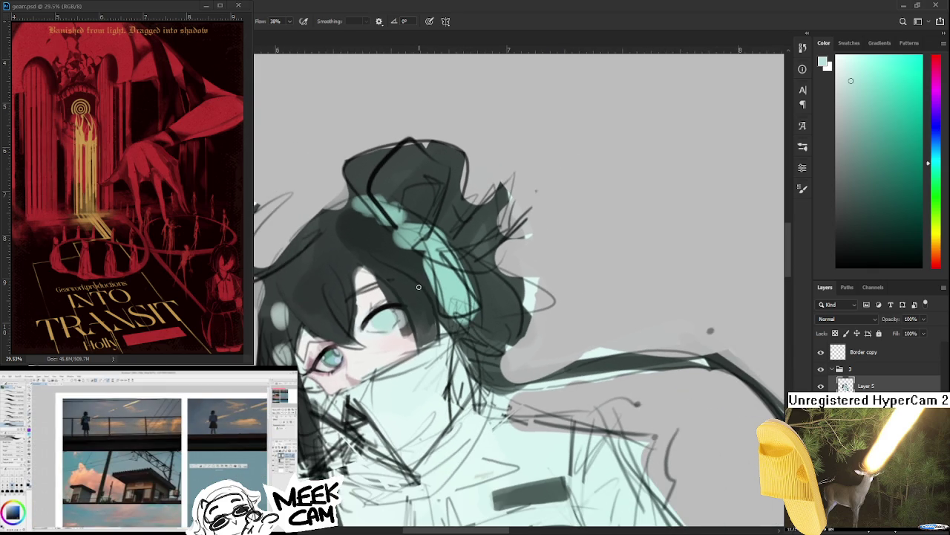
scroll(414, 297, "up", 2)
key("r")
mouse_move(381, 312)
left_mouse_down()
mouse_move(434, 349)
mouse_move(382, 328)
left_mouse_up()
Step: Sample light cyan, near-black, dark green and cheek pink around the larger eye
left_click(382, 336, "alt")
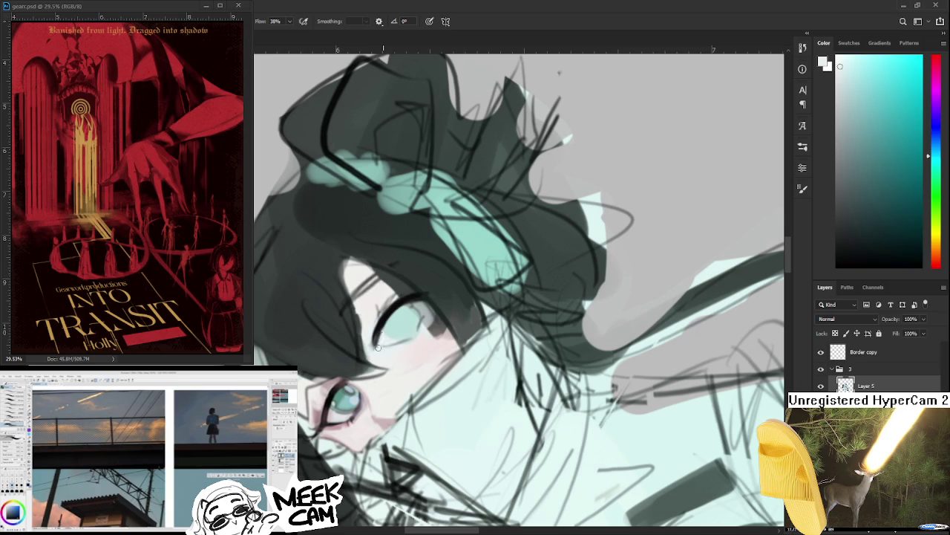
left_click(383, 319, "alt")
left_click(379, 325, "alt")
left_click(380, 297, "alt")
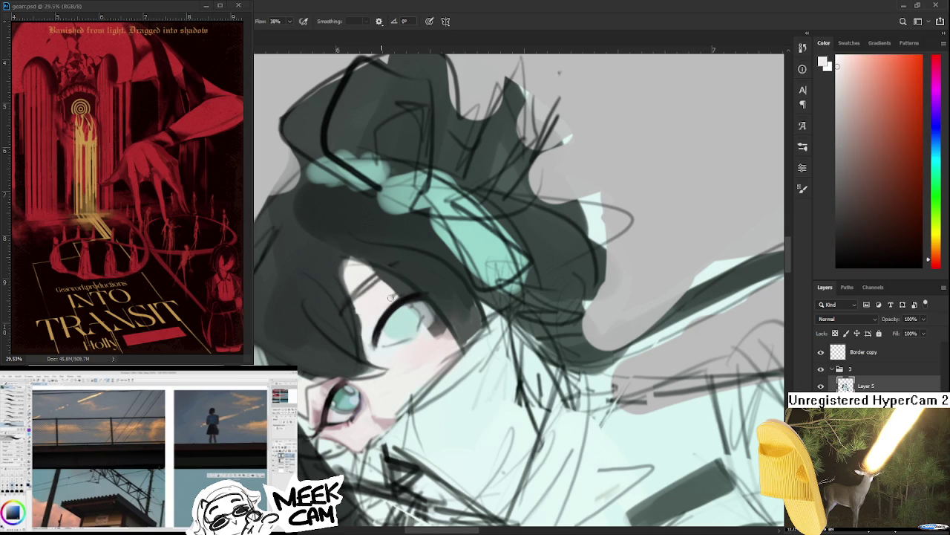
left_click(382, 323, "alt")
left_click(339, 403, "alt")
left_click(330, 416, "alt")
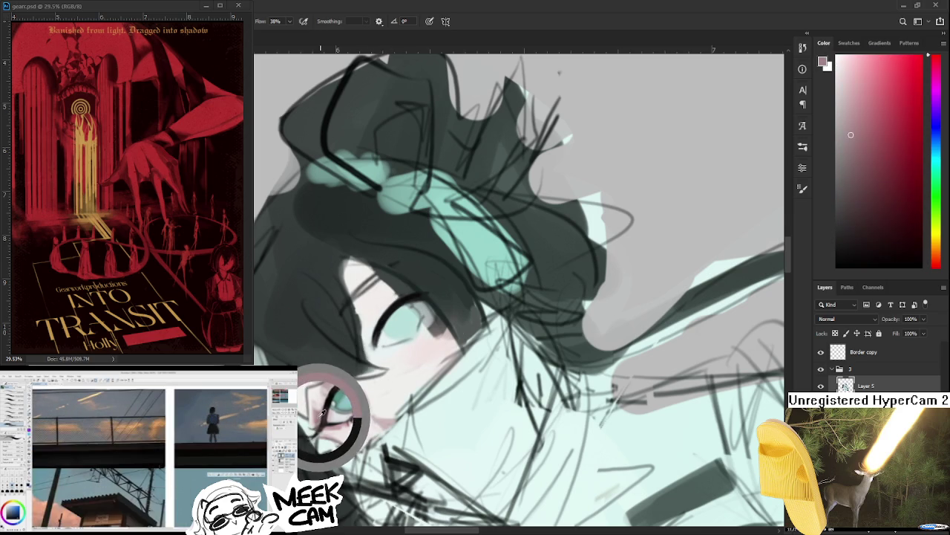
Step: Paint greyish-pink shading on the upper lid, alternating with near-white skin tone
left_click(377, 307, "alt")
left_click(370, 321, "alt")
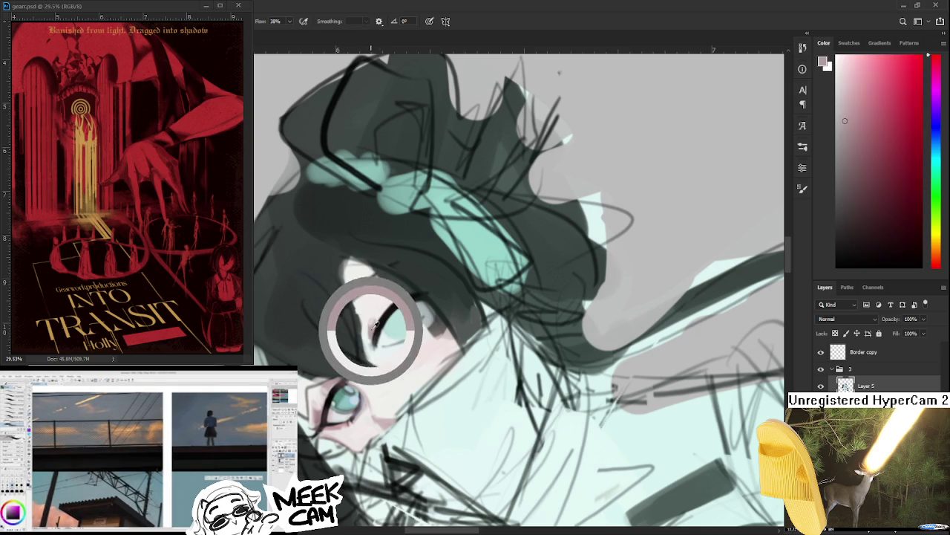
left_click(378, 299, "alt")
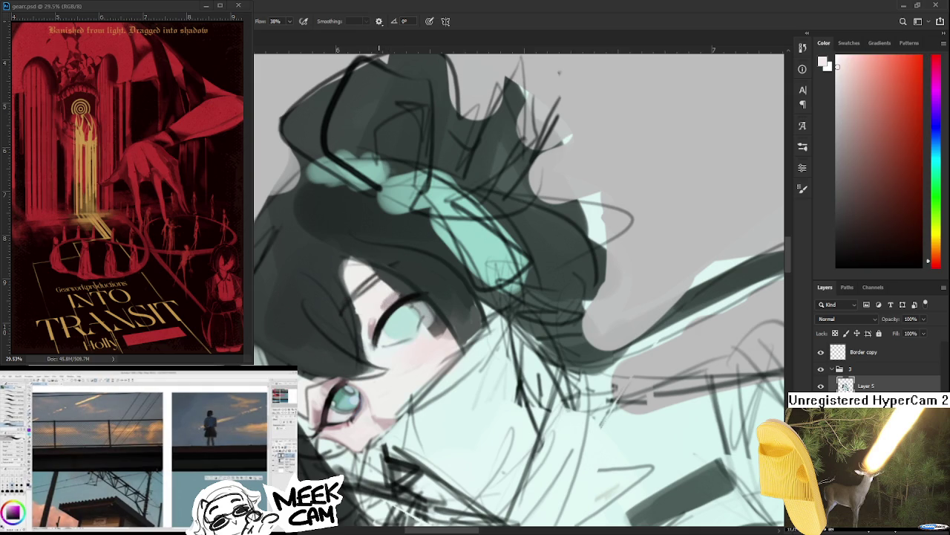
left_click(387, 303, "alt")
left_click(396, 290, "alt")
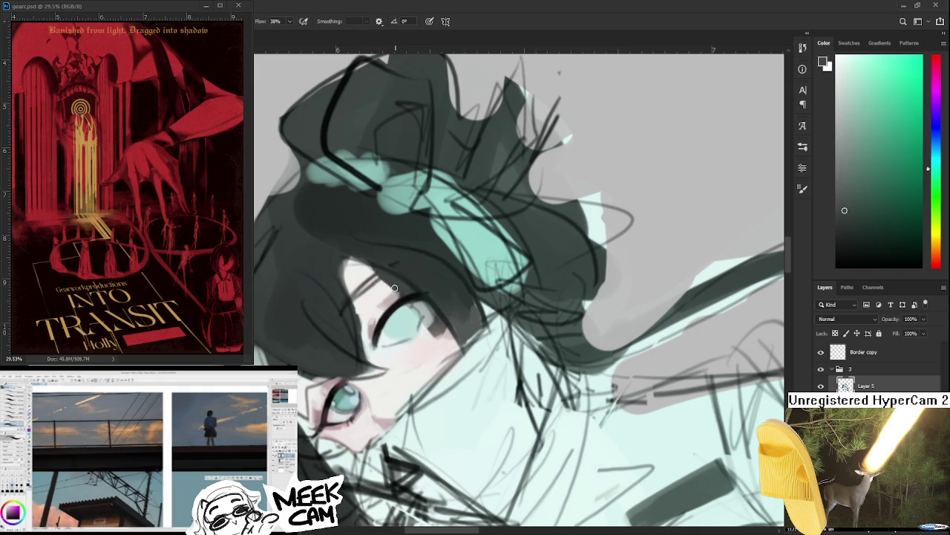
left_click(405, 289, "alt")
left_click(388, 300, "alt")
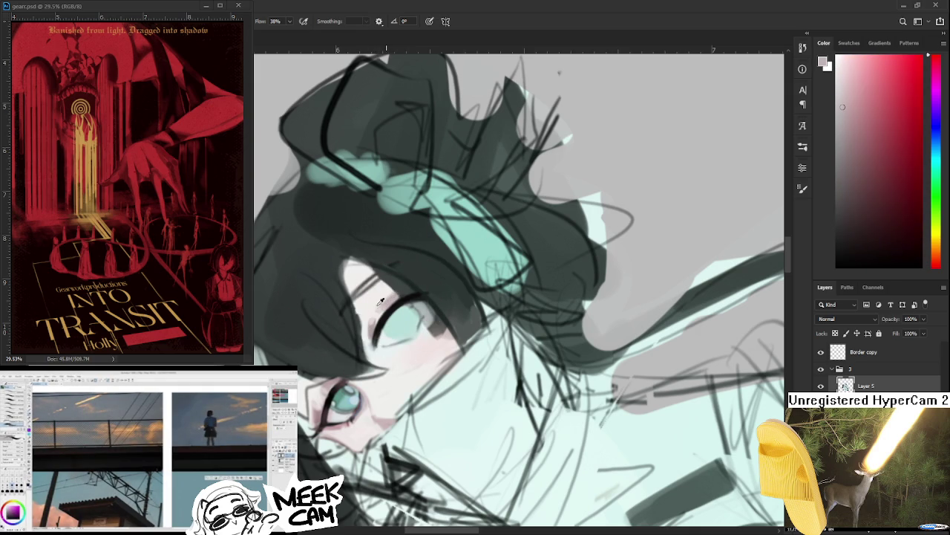
left_click(376, 312, "alt")
left_click(373, 318, "alt")
Step: Rotate the view and blend the lid shading with near-white, cyan and lighter pink
left_click_drag(391, 299, 445, 296)
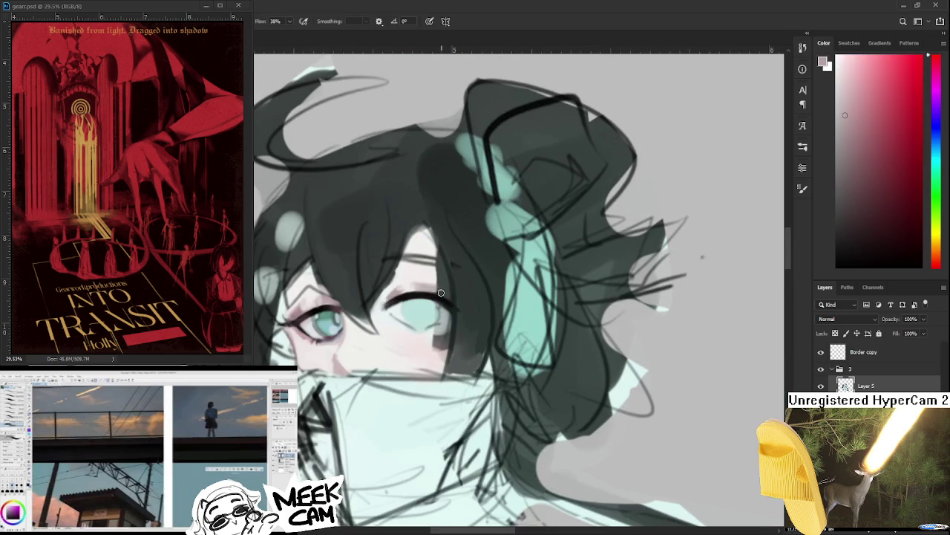
left_click(394, 280, "alt")
left_click_drag(394, 279, 396, 285)
left_click(401, 286, "alt")
left_click(409, 287, "alt")
Step: Zoom out and back in, then paint the smaller eye's iris and lash line in sampled dark teal
left_click(410, 285, "alt")
scroll(414, 292, "down", 3)
scroll(405, 305, "down", 1)
scroll(406, 300, "up", 1)
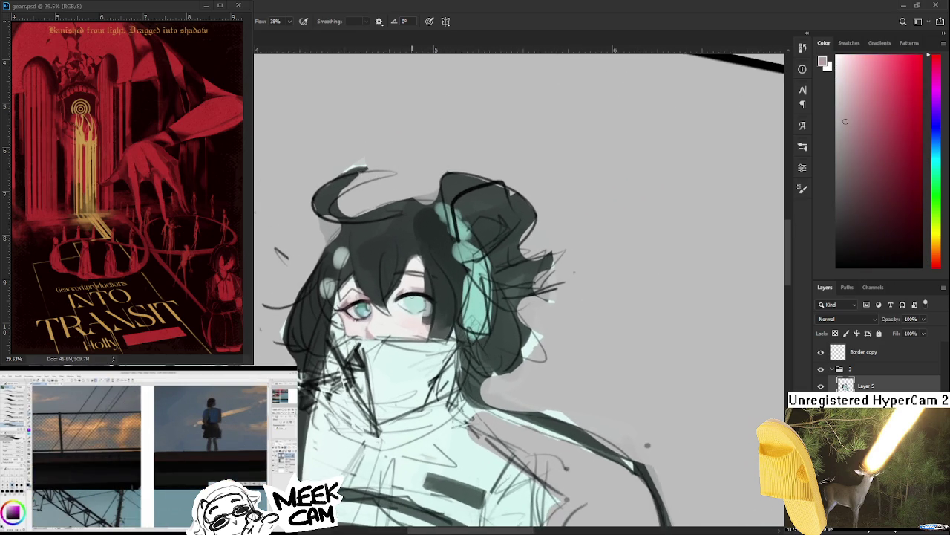
scroll(407, 300, "up", 1)
scroll(408, 300, "up", 1)
scroll(411, 300, "up", 2)
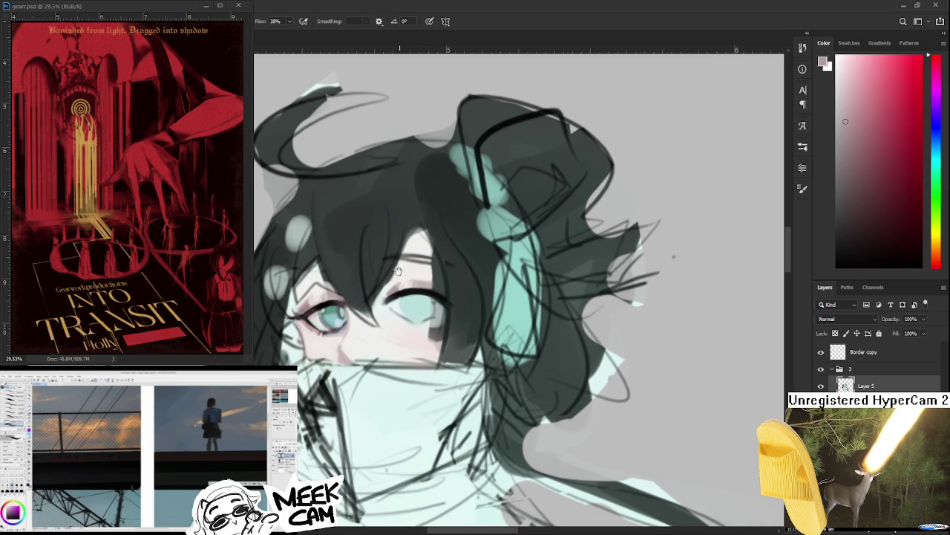
scroll(349, 312, "down", 1)
left_click(299, 331, "alt")
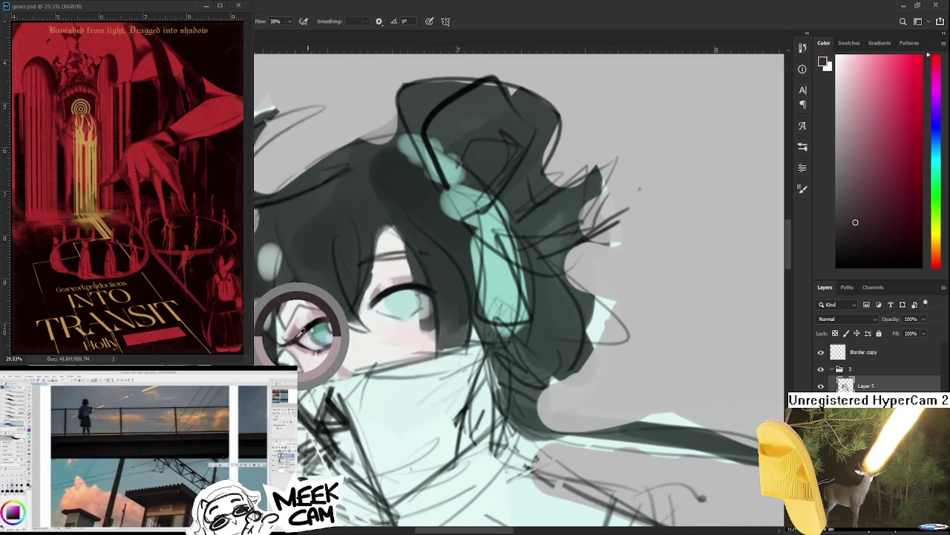
left_click_drag(300, 332, 309, 327)
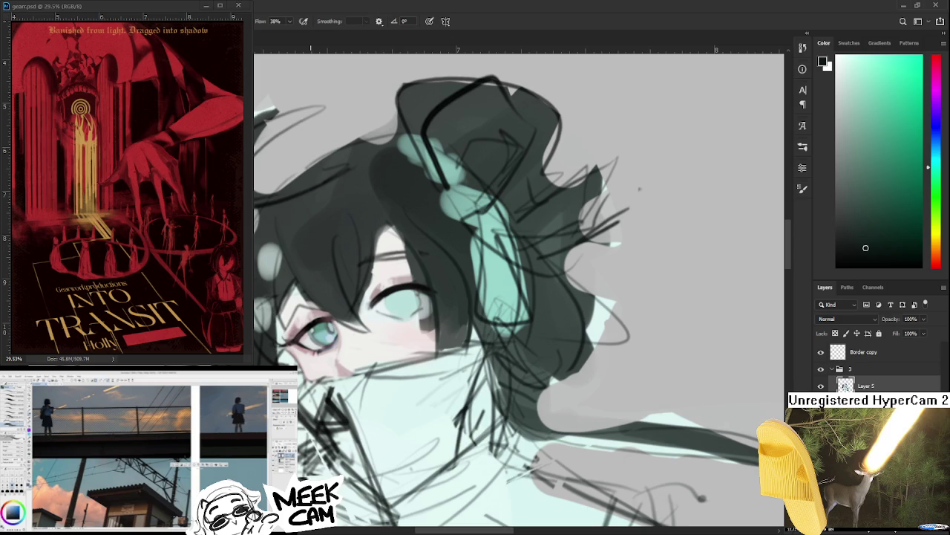
scroll(433, 343, "up", 1)
Step: Sample pale pink, near-white and pale teal around the larger eye
scroll(411, 318, "up", 1)
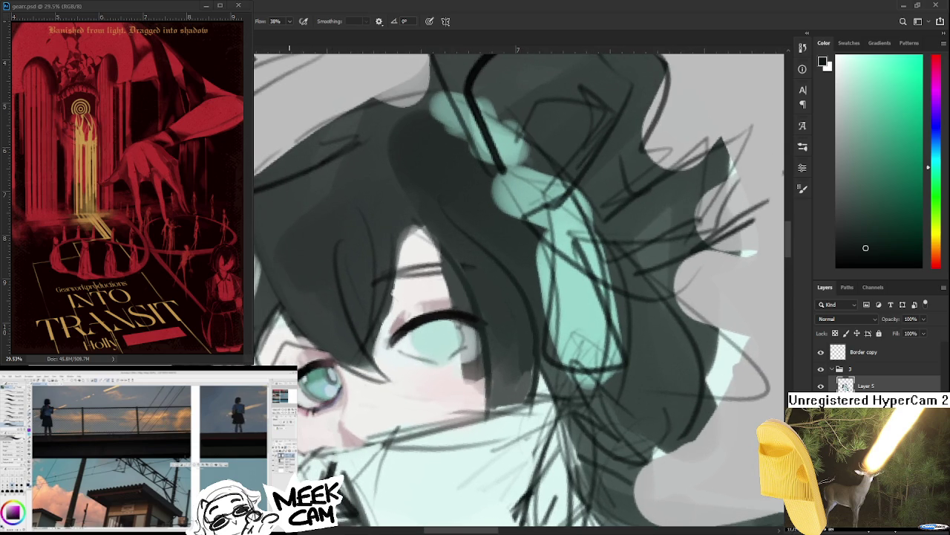
left_click(301, 376, "alt")
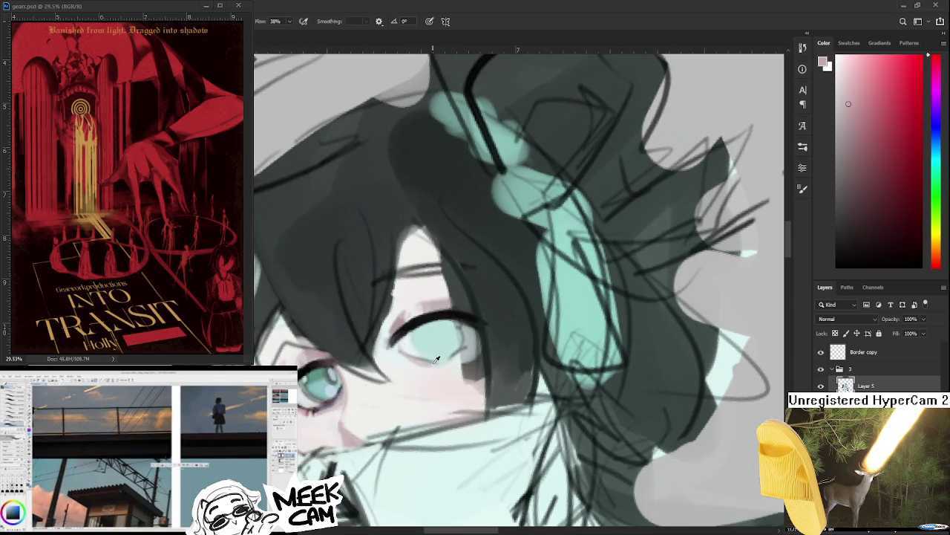
left_click(436, 361, "alt")
left_click(407, 348, "alt")
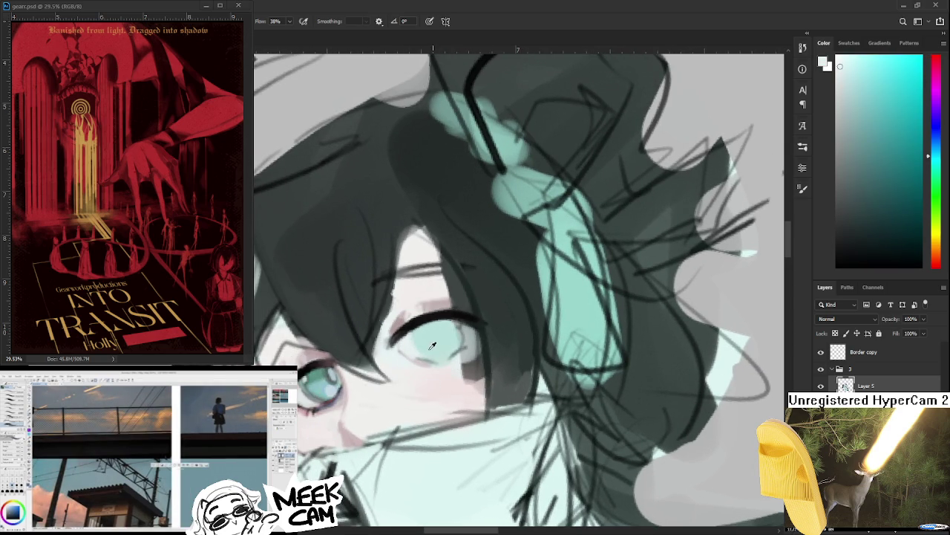
left_click(433, 352, "alt")
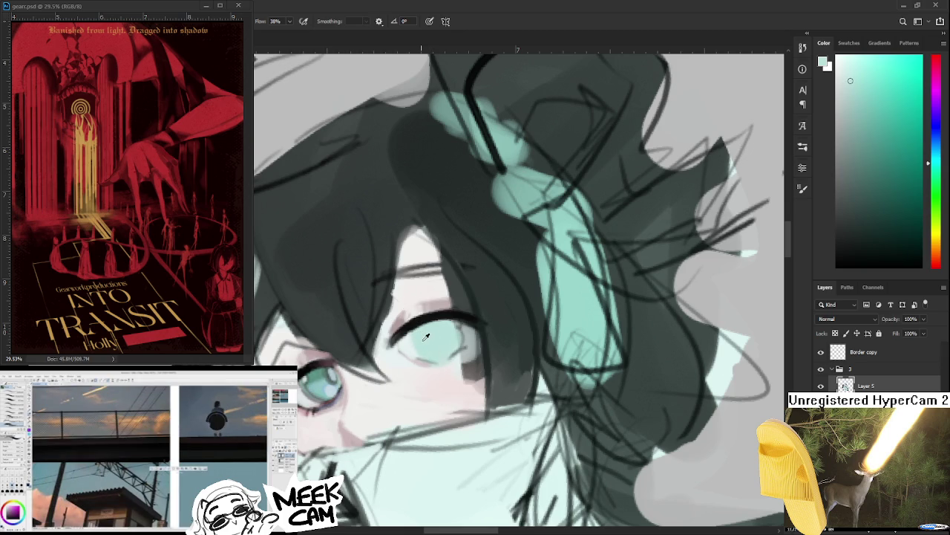
left_click(418, 353, "alt")
left_click_drag(418, 353, 415, 367)
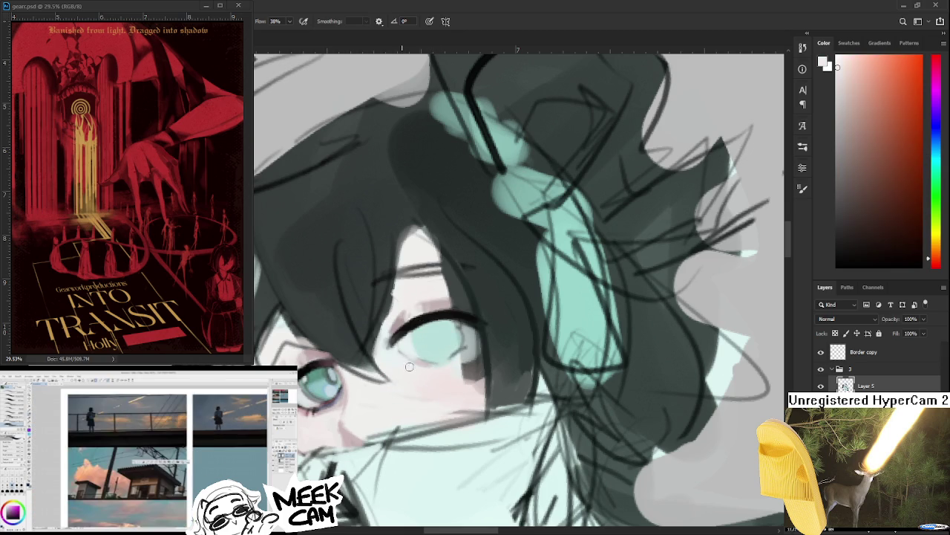
left_click(404, 353, "alt")
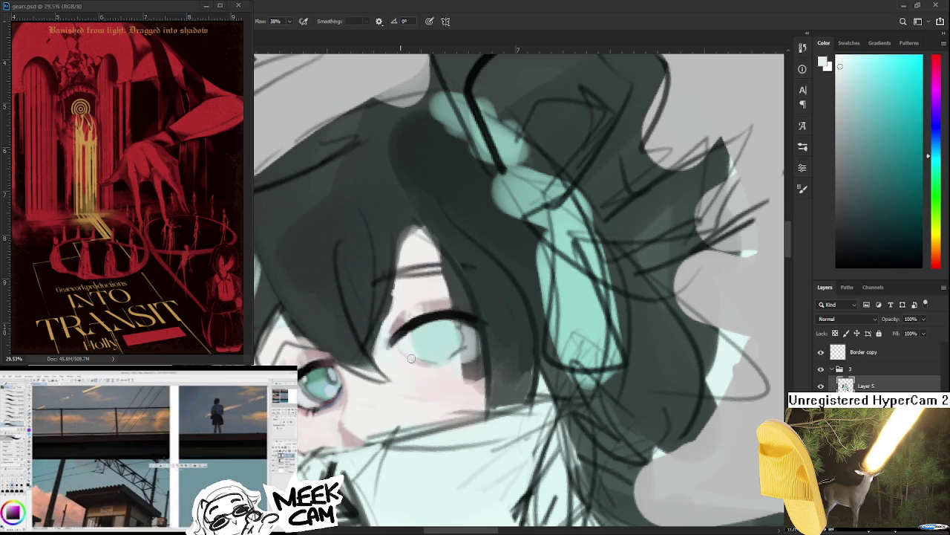
left_click(414, 358, "alt")
Step: Settle on a pale teal for the iris by comparing it against the skin pink
left_click(427, 363, "alt")
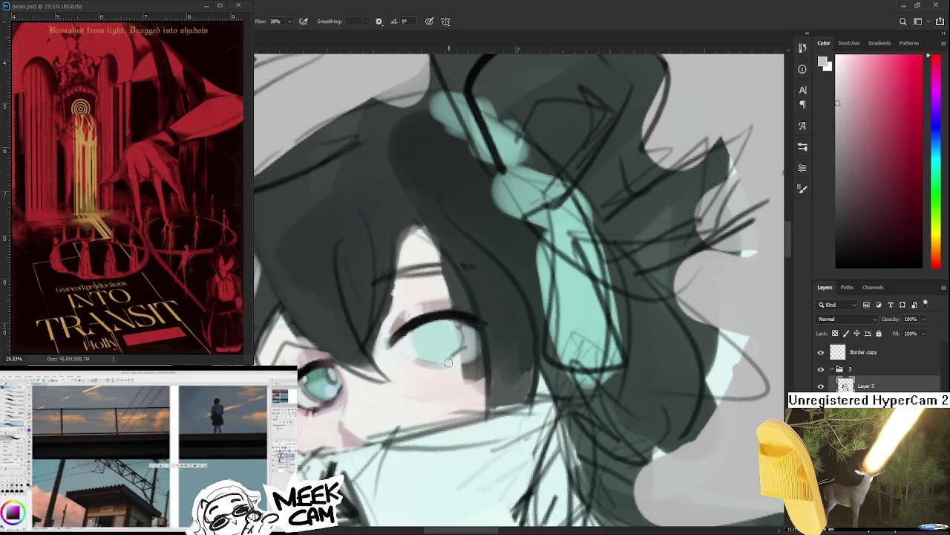
left_click(455, 358, "alt")
left_click(445, 375, "alt")
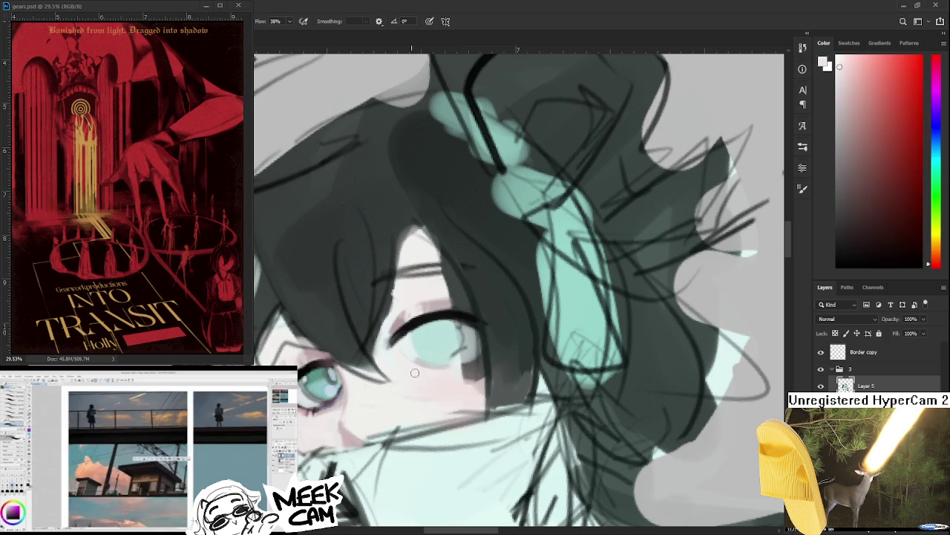
left_click(432, 371, "alt")
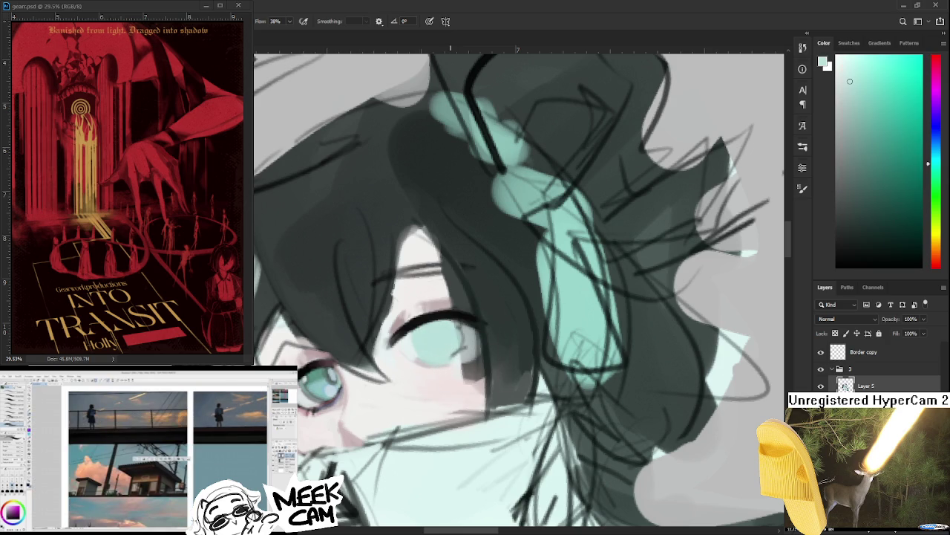
left_click(471, 343, "alt")
left_click(449, 339, "alt")
left_click(411, 341, "alt")
Step: Brighten the iris's right edge with refined pale teal strokes
left_click_drag(463, 327, 469, 355)
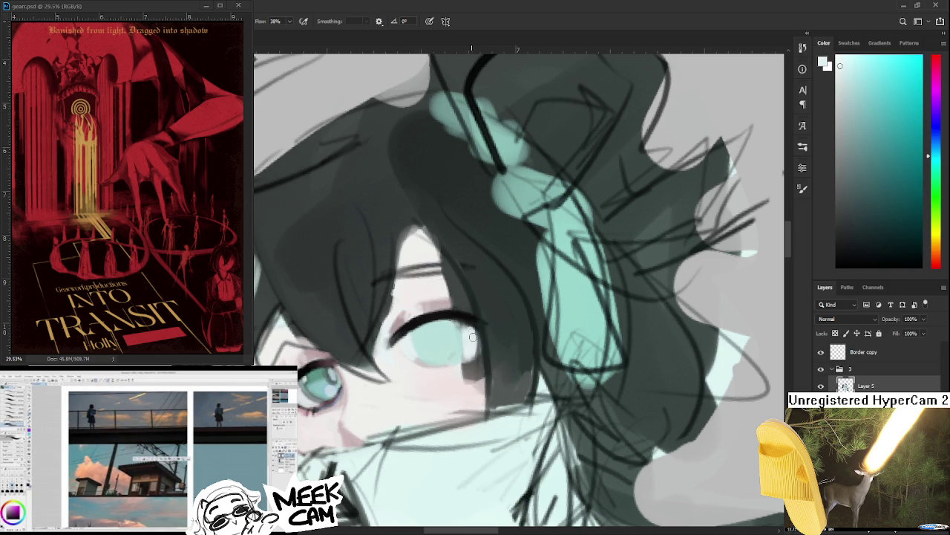
left_click(466, 331, "alt")
left_click(470, 340, "alt")
left_click(455, 337, "alt")
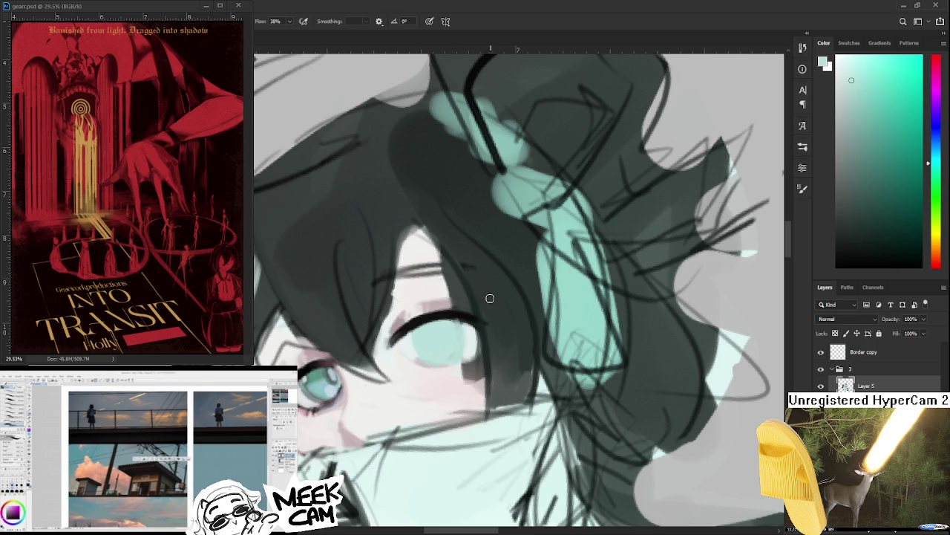
scroll(427, 374, "down", 3)
left_click(292, 344, "alt")
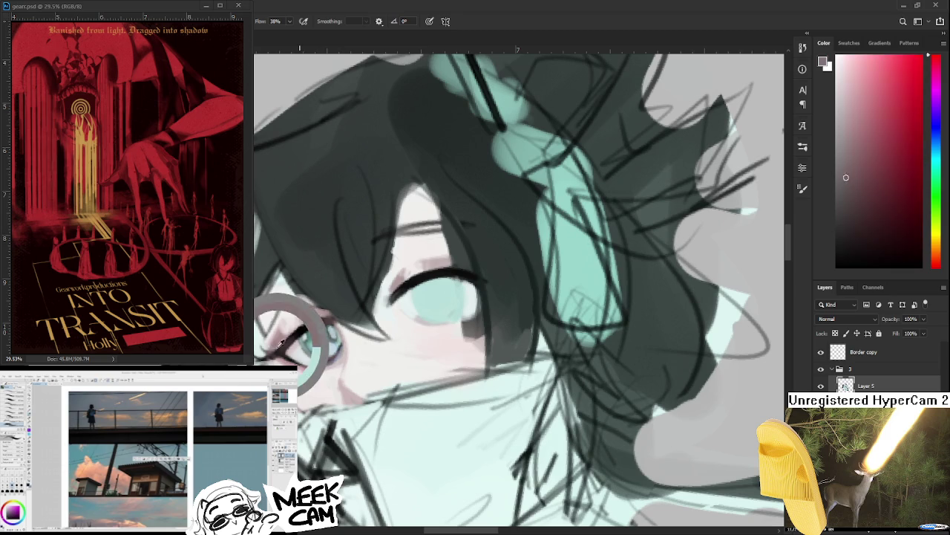
Step: Thicken the upper lash line with dark and deep red tones sampled from the eyeliner
scroll(450, 295, "up", 3)
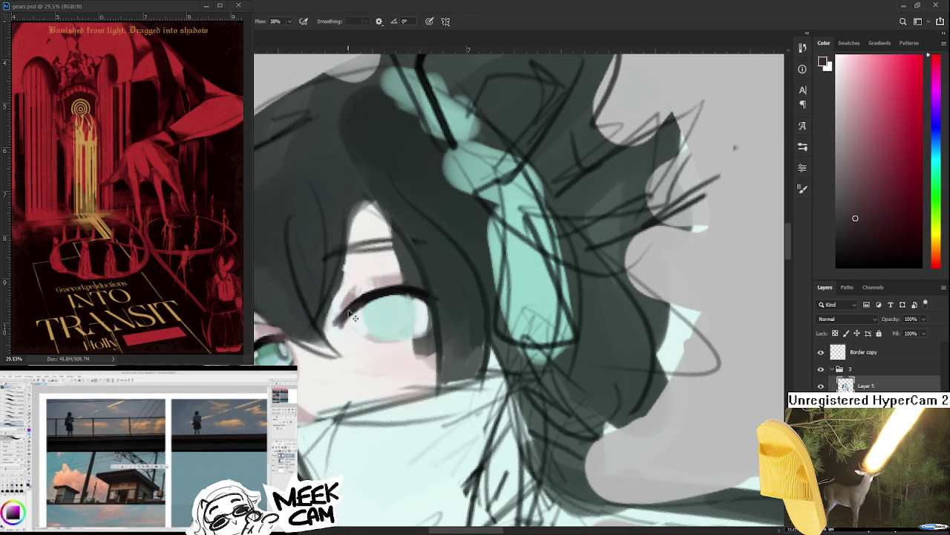
left_click(371, 294, "alt")
left_click(354, 305, "alt")
left_click(385, 290, "alt")
left_click(357, 304, "alt")
left_click(380, 293, "alt")
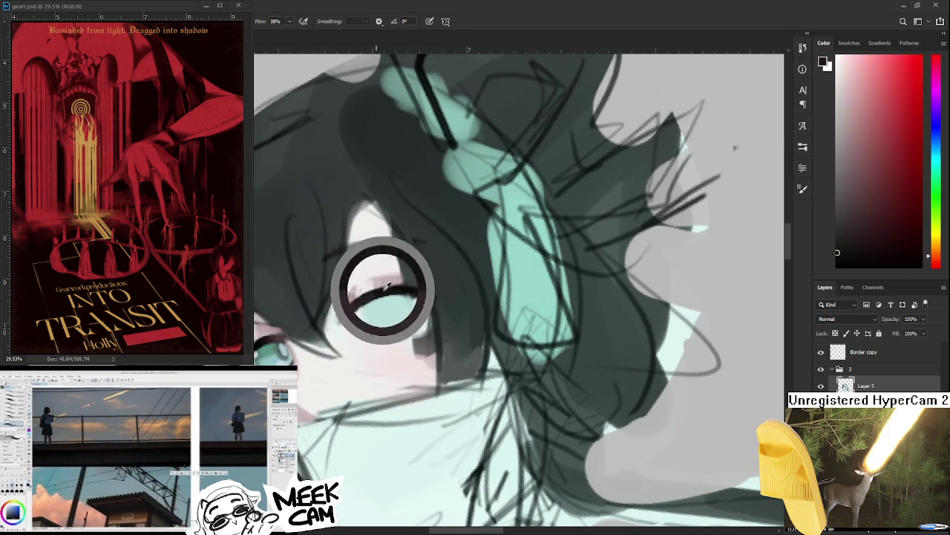
left_click(363, 297, "alt")
Step: Work light cyan, eye-white grey and pale skin tones along the eye, then dark eyeliner
left_click(334, 307, "alt")
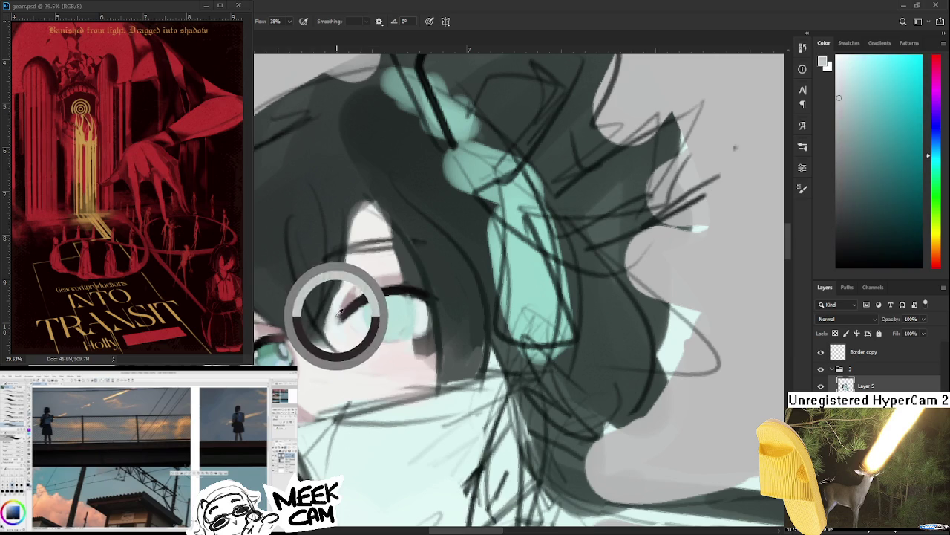
left_click(338, 314, "alt")
left_click_drag(338, 314, 371, 319)
left_click(391, 315, "alt")
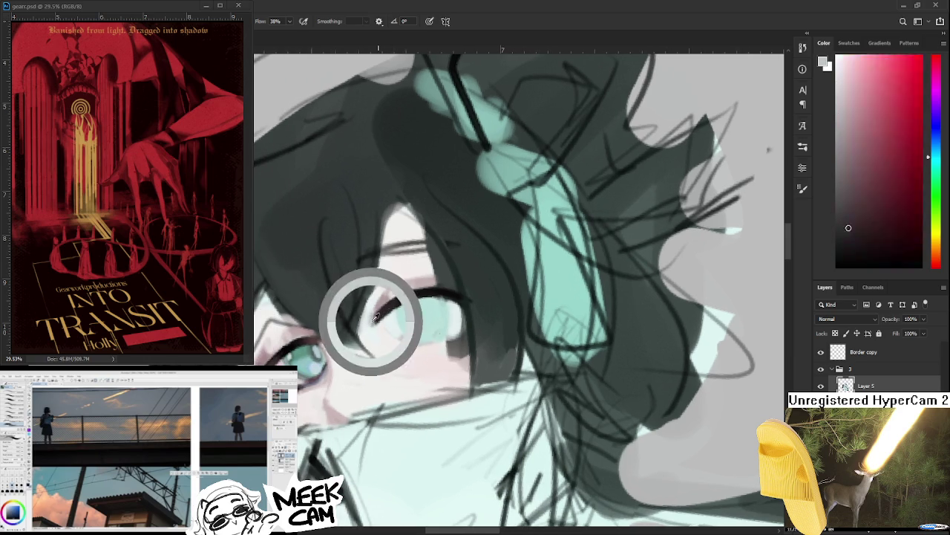
left_click(368, 322, "alt")
left_click(370, 320, "alt")
left_click(366, 316, "alt")
left_click(375, 327, "alt")
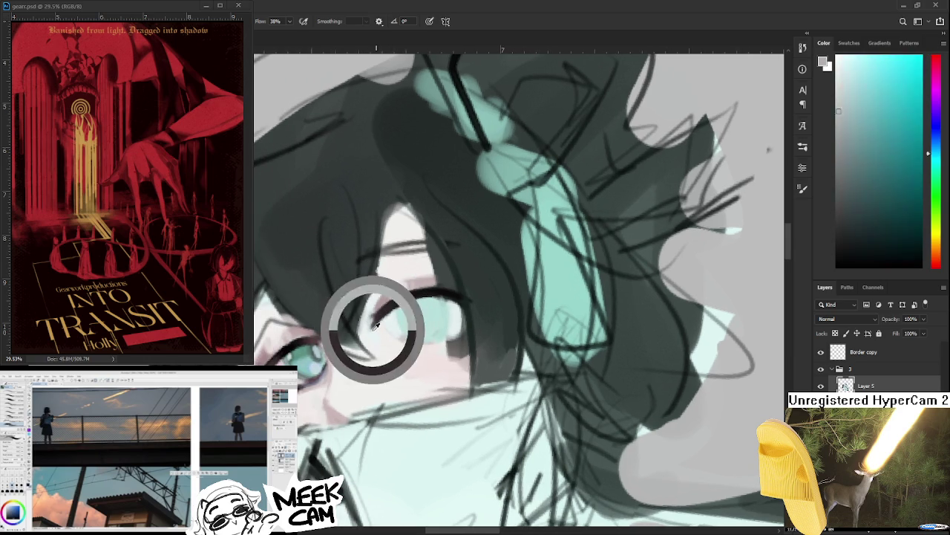
left_click_drag(413, 314, 384, 318)
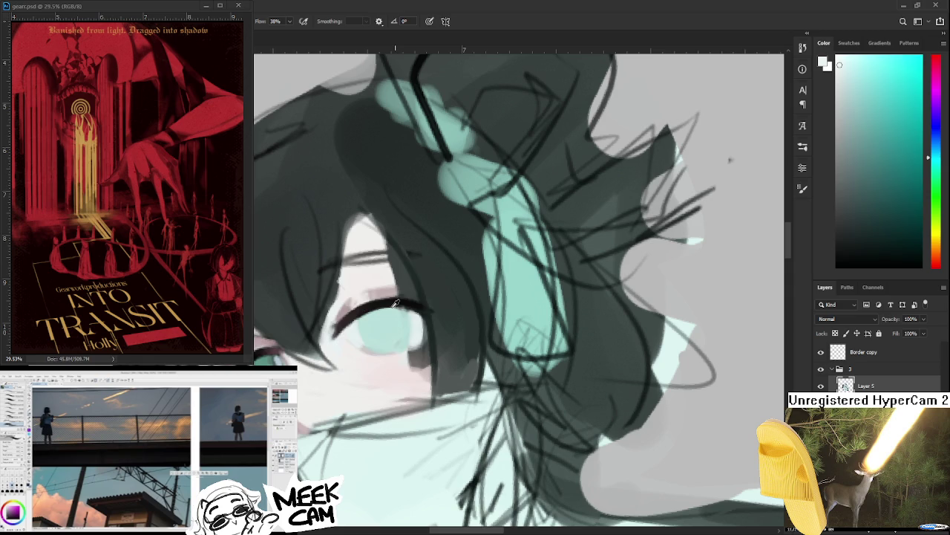
left_click(364, 314, "alt")
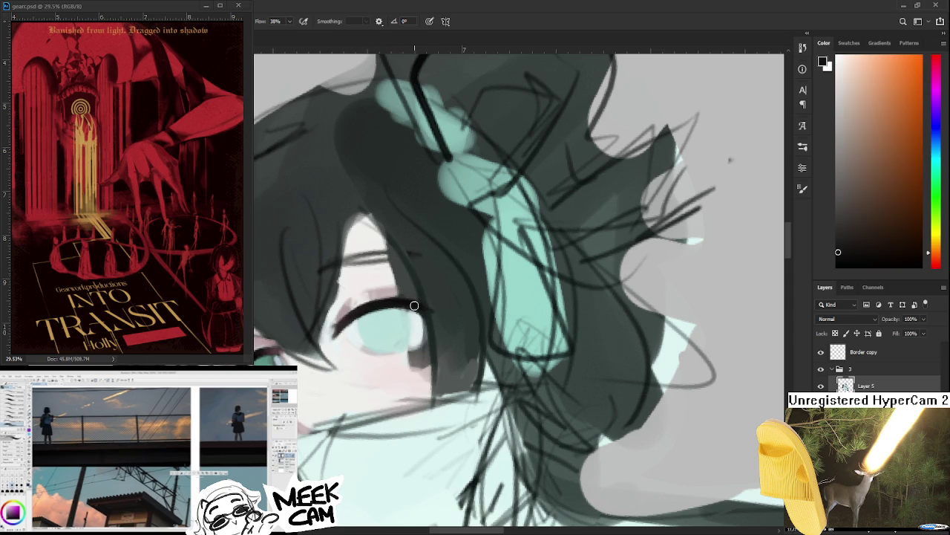
Step: Zoom and reposition the view over the eye, adding light cyan-white near it
scroll(421, 305, "down", 1)
scroll(446, 308, "down", 1)
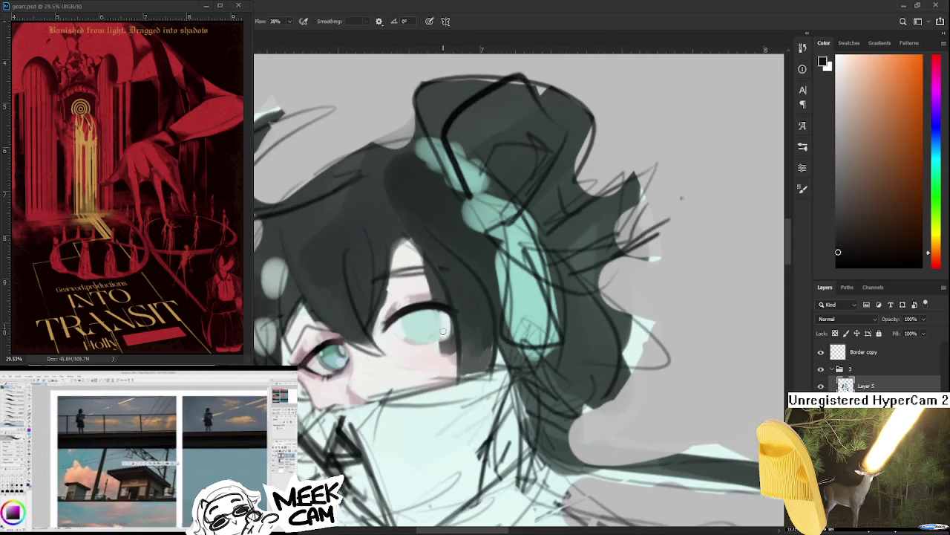
scroll(445, 328, "down", 2)
scroll(441, 329, "up", 2)
scroll(436, 332, "up", 1)
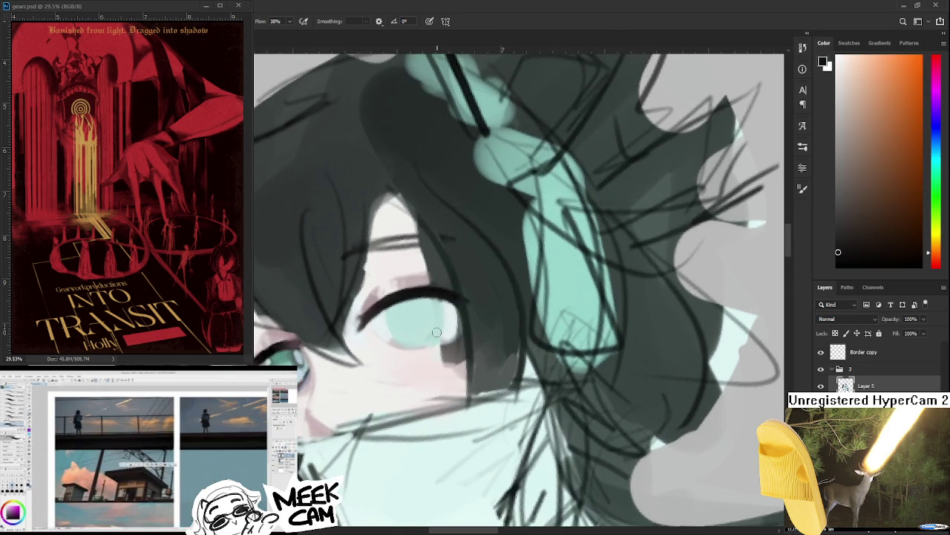
left_click_drag(381, 272, 381, 296)
left_click(364, 347, "alt")
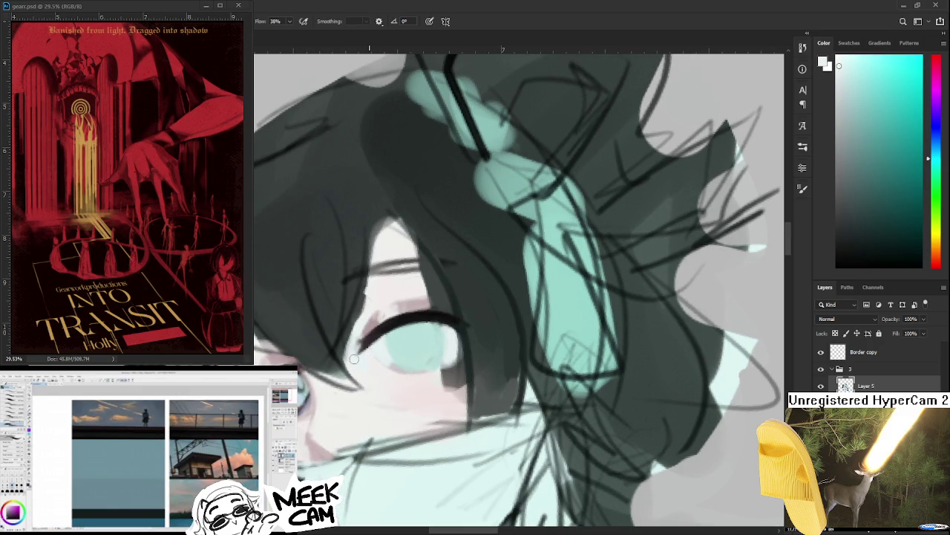
left_click_drag(369, 351, 363, 334)
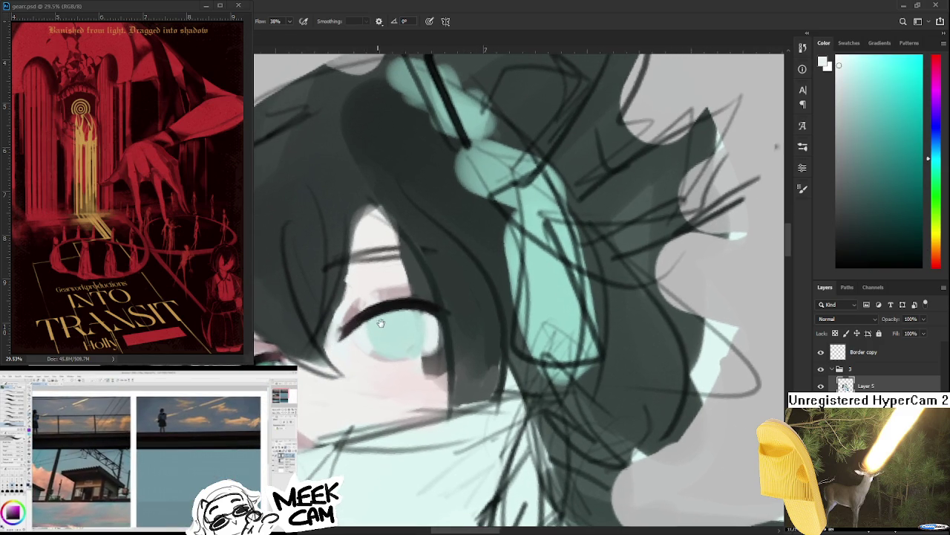
left_click_drag(369, 318, 399, 305)
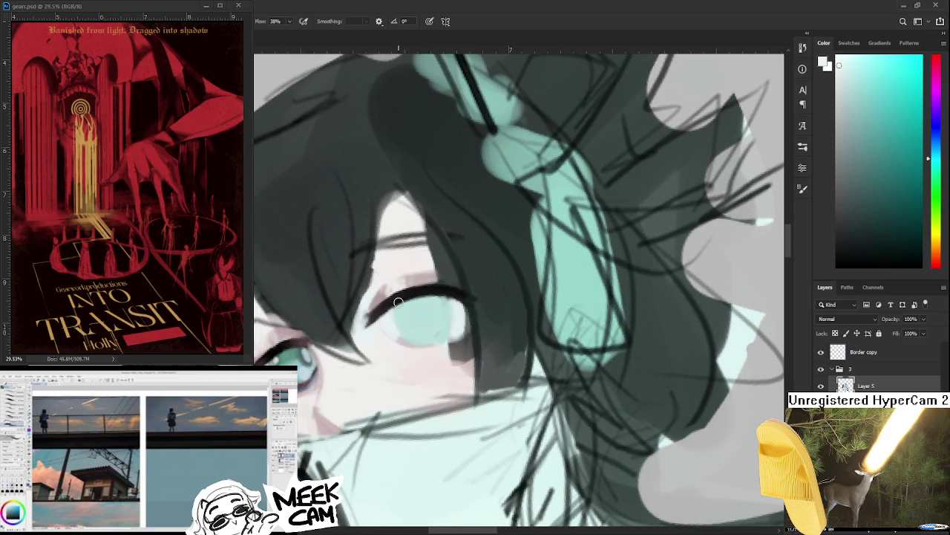
mouse_move(406, 305)
left_mouse_down()
mouse_move(427, 301)
mouse_move(386, 310)
left_mouse_up()
Step: Darken the lash line with dark red and near-black, then rotate the canvas to a new angle
left_click(286, 330, "alt")
left_click(381, 308, "alt")
left_click(389, 313, "alt")
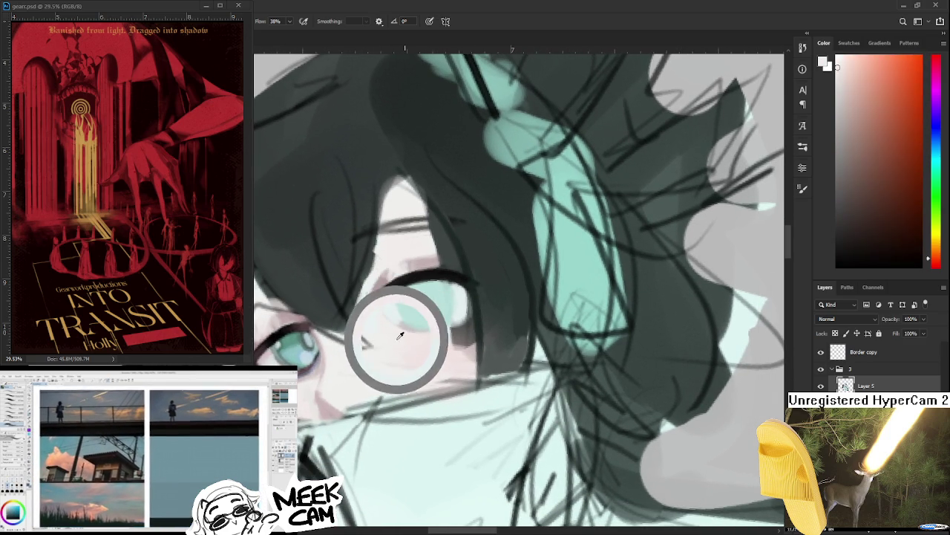
left_click_drag(399, 304, 402, 317)
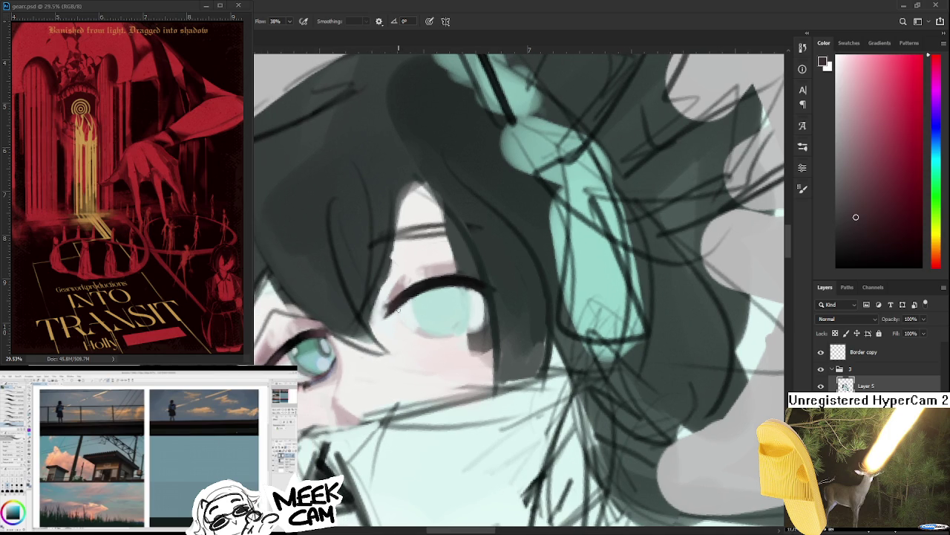
left_click(405, 297, "alt")
left_click(298, 337, "alt")
left_click_drag(298, 338, 347, 328)
left_click(364, 321, "alt")
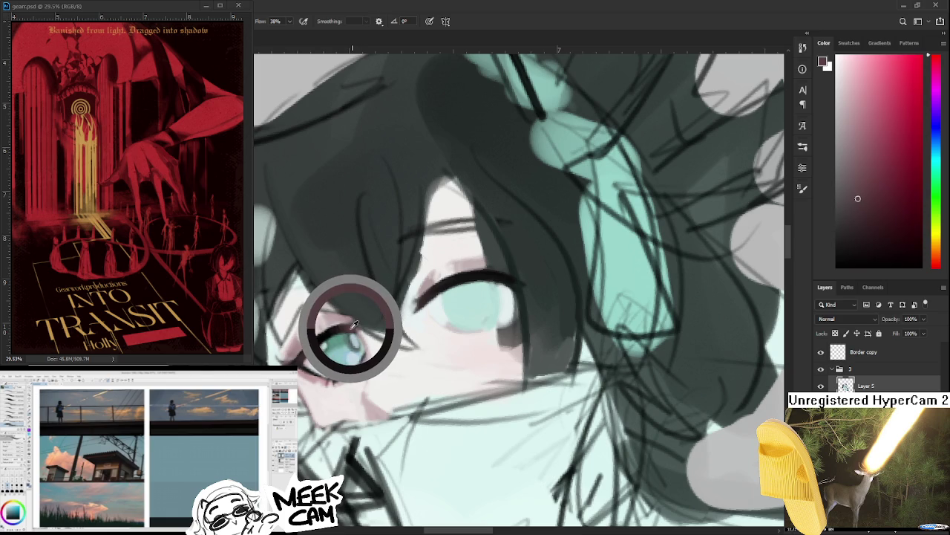
left_click_drag(438, 306, 371, 314)
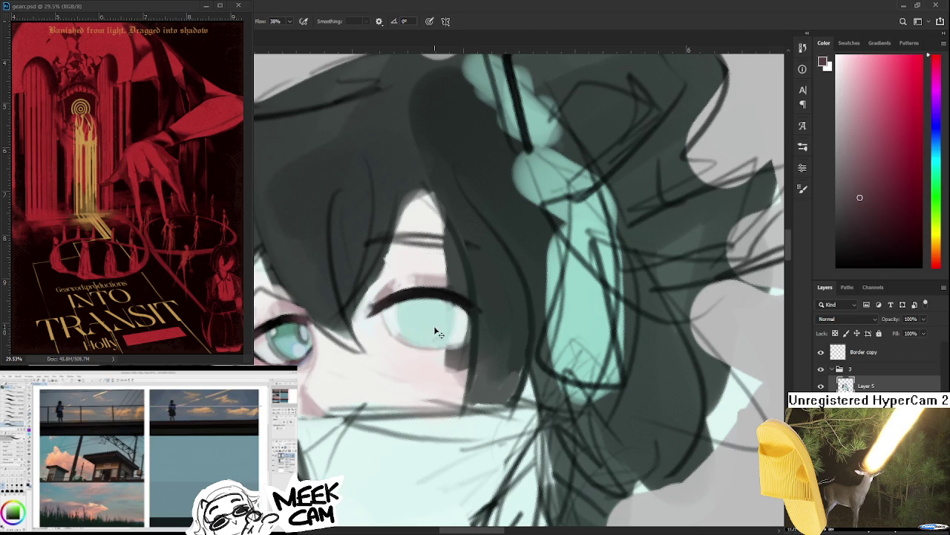
key("r")
mouse_move(435, 339)
left_mouse_down()
mouse_move(417, 385)
mouse_move(307, 346)
left_mouse_up()
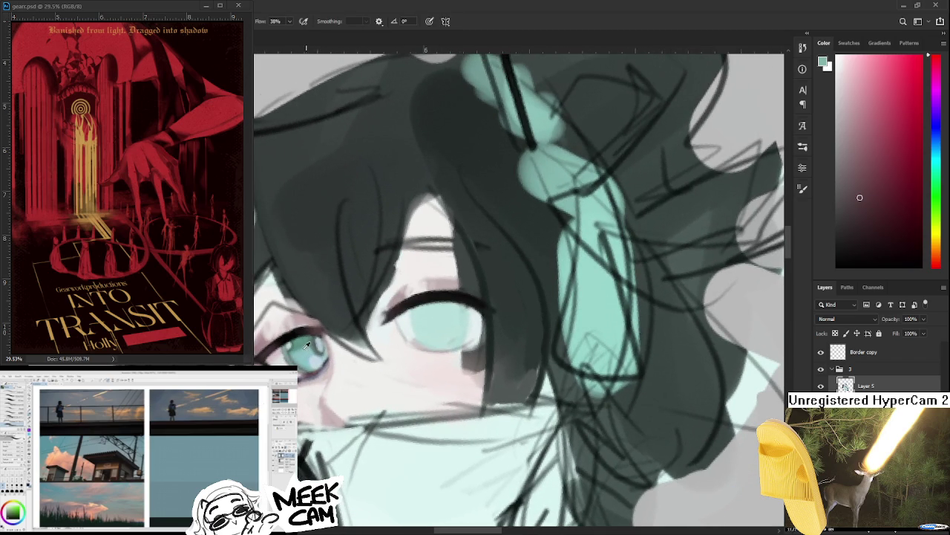
Step: Paint the right-hand iris with a lighter teal sampled from it, then zoom out to check
left_click(307, 346, "alt")
left_click(421, 327, "alt")
left_click(413, 310, "alt")
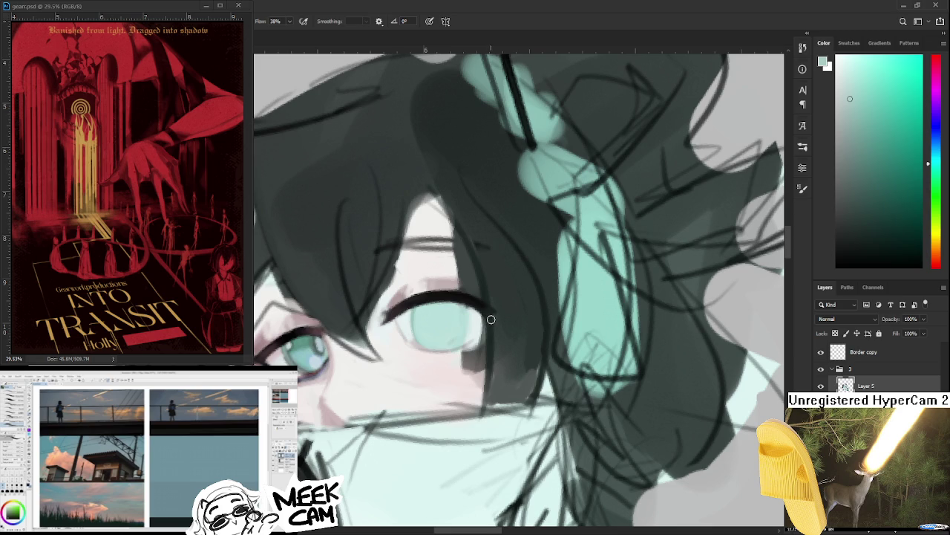
scroll(491, 320, "down", 2)
scroll(490, 327, "down", 2)
scroll(490, 334, "down", 2)
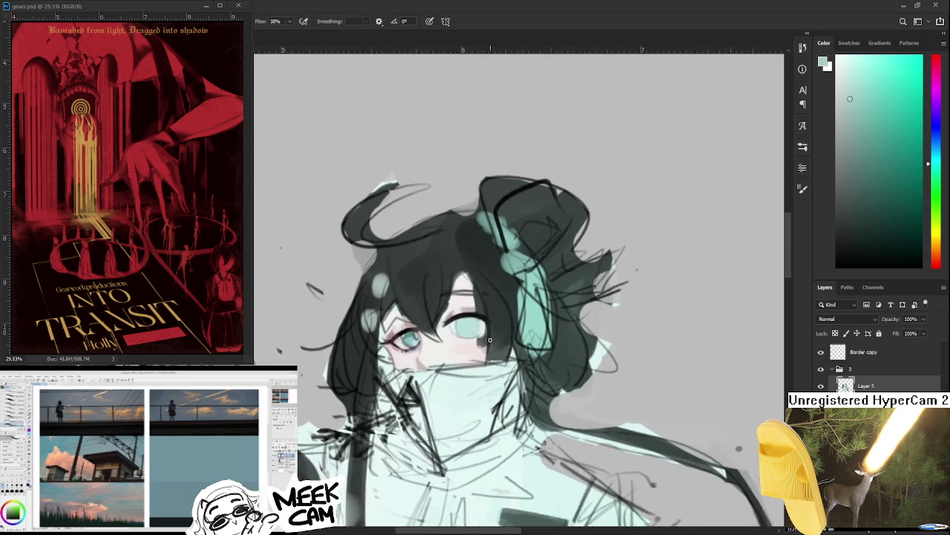
Step: Reframe the view and alternate near-black lash line and light teal iris strokes
left_click_drag(489, 338, 486, 338)
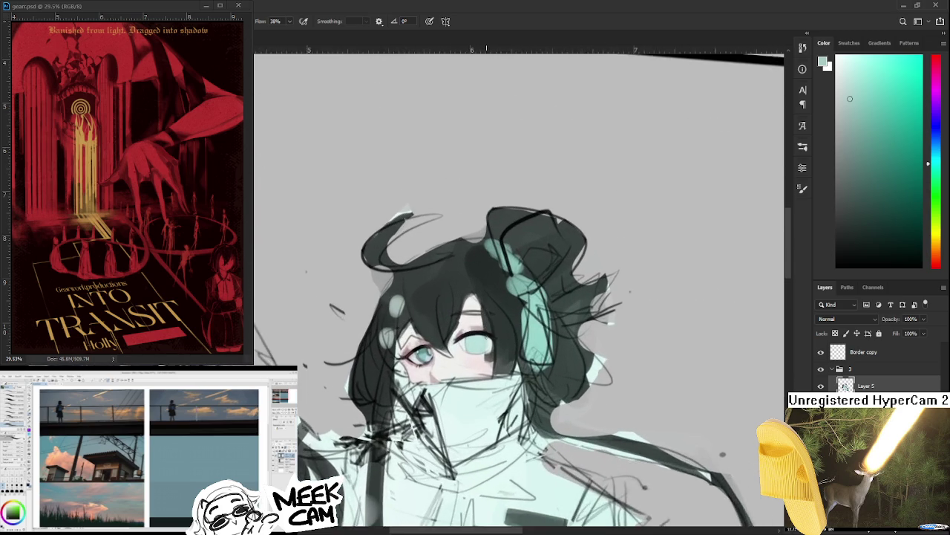
scroll(486, 338, "up", 2)
scroll(487, 336, "up", 2)
left_click_drag(399, 400, 317, 389)
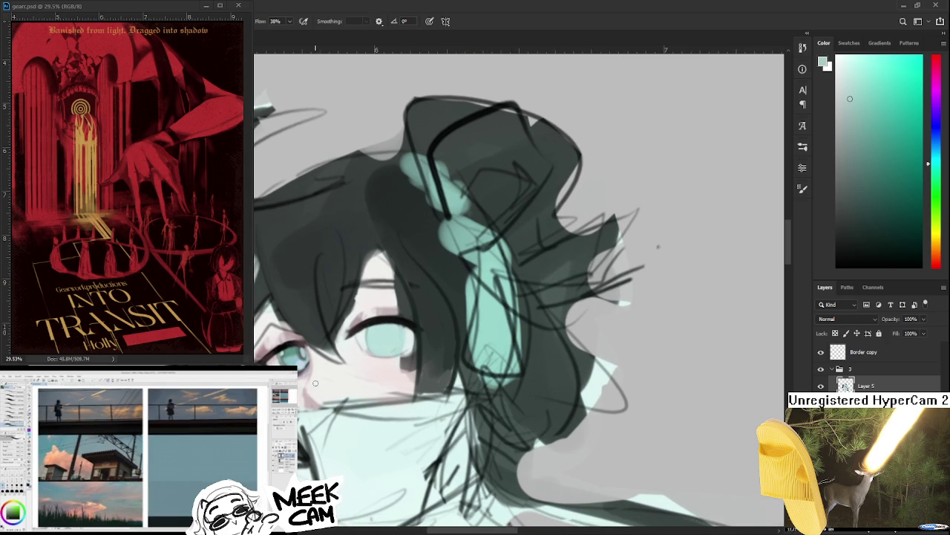
left_click(355, 332, "alt")
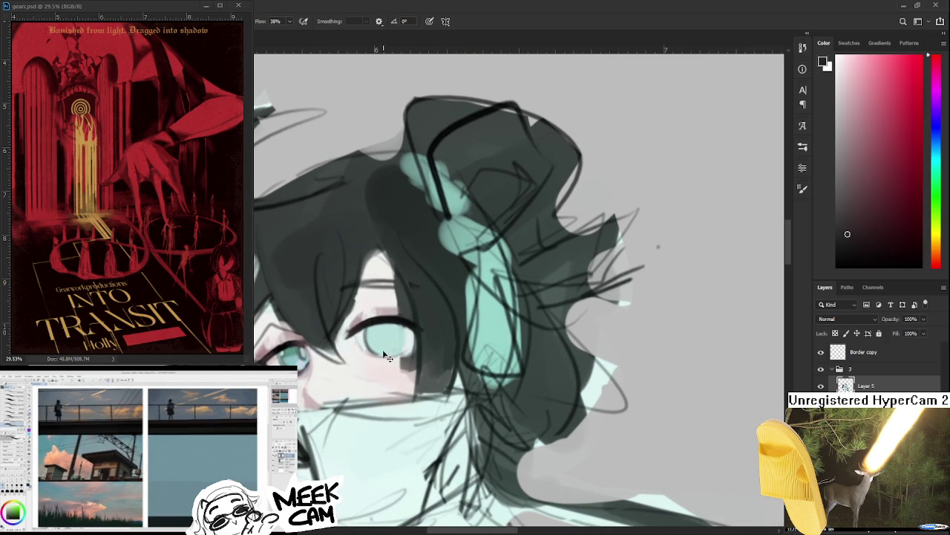
left_click(377, 335, "alt")
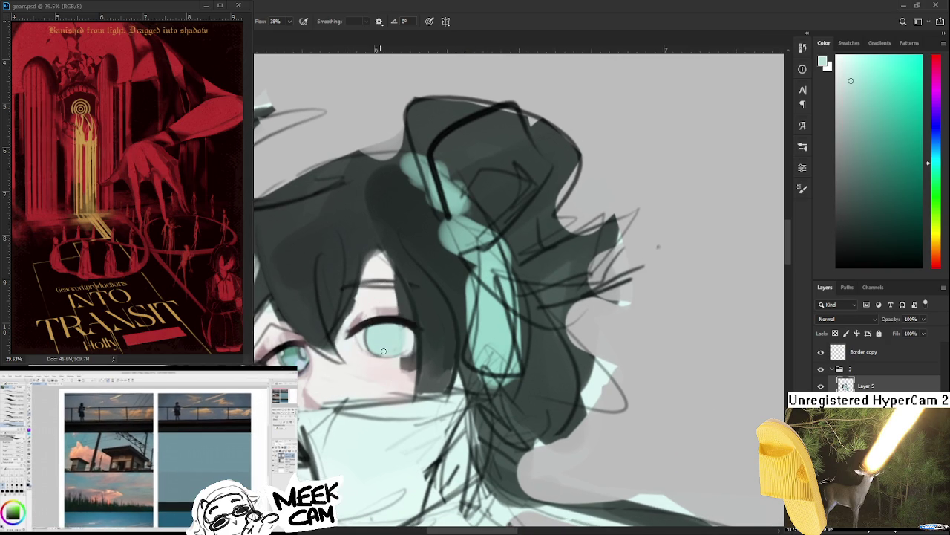
left_click(375, 328, "alt")
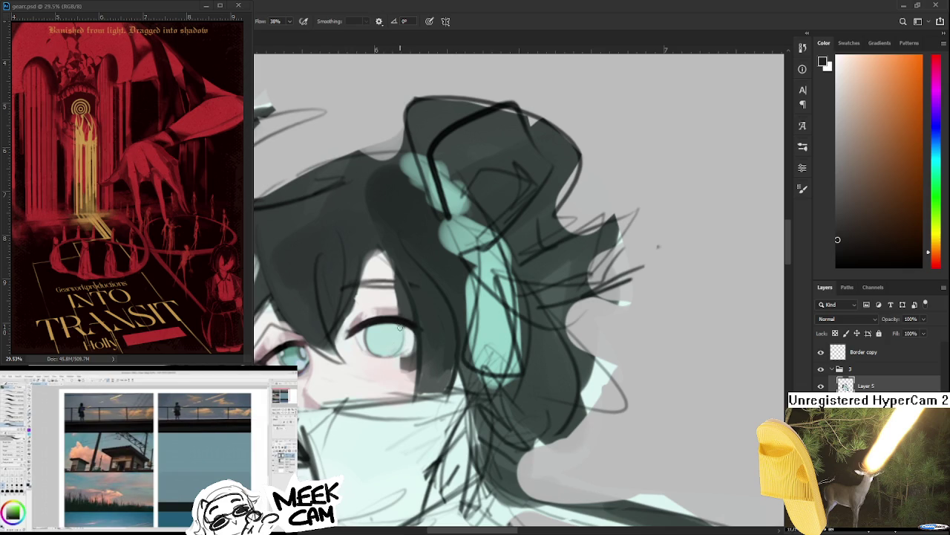
left_click(397, 341, "alt")
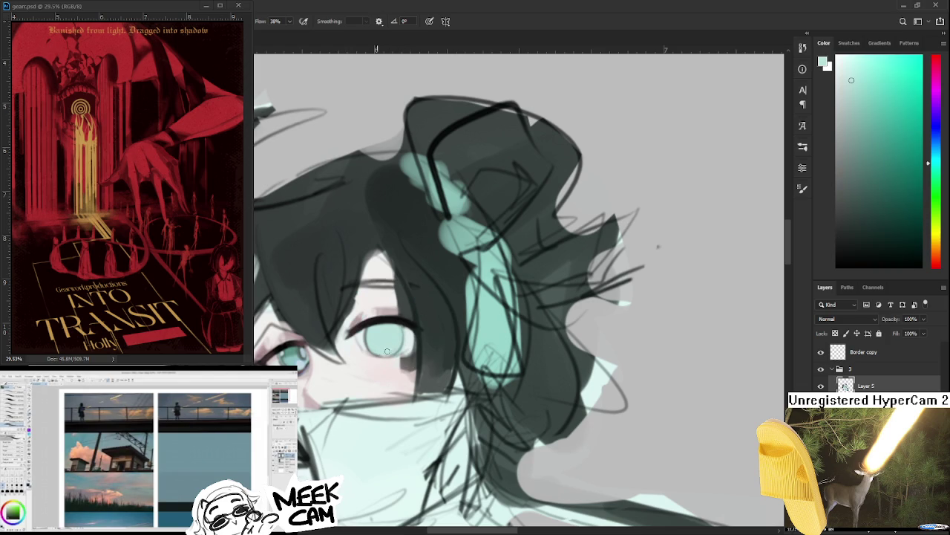
Step: Rotate the view and rework the eye with reddish lid tone and dark red
mouse_move(381, 354)
left_mouse_down()
mouse_move(416, 372)
mouse_move(358, 321)
mouse_move(374, 348)
left_mouse_up()
left_click(373, 344, "alt")
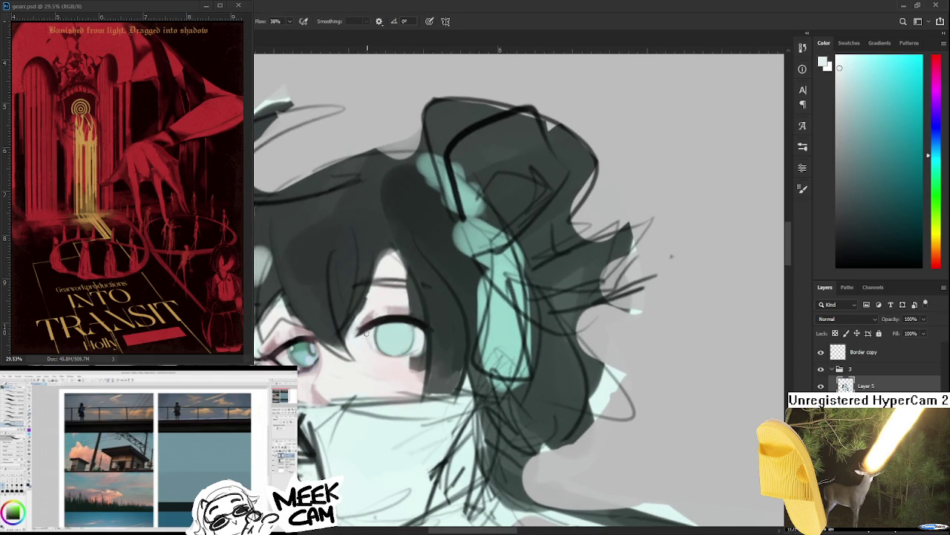
left_click_drag(383, 346, 374, 329)
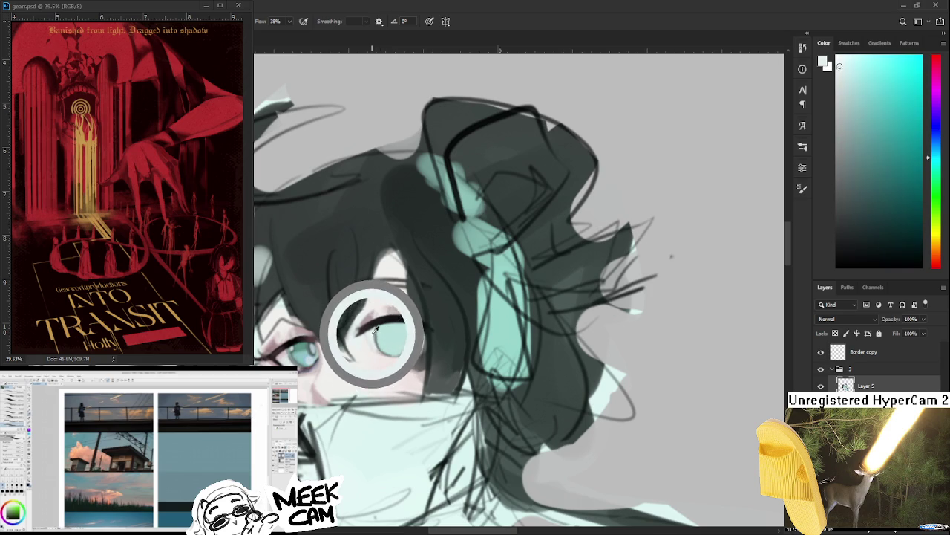
left_click(375, 346, "alt")
left_click(372, 354, "alt")
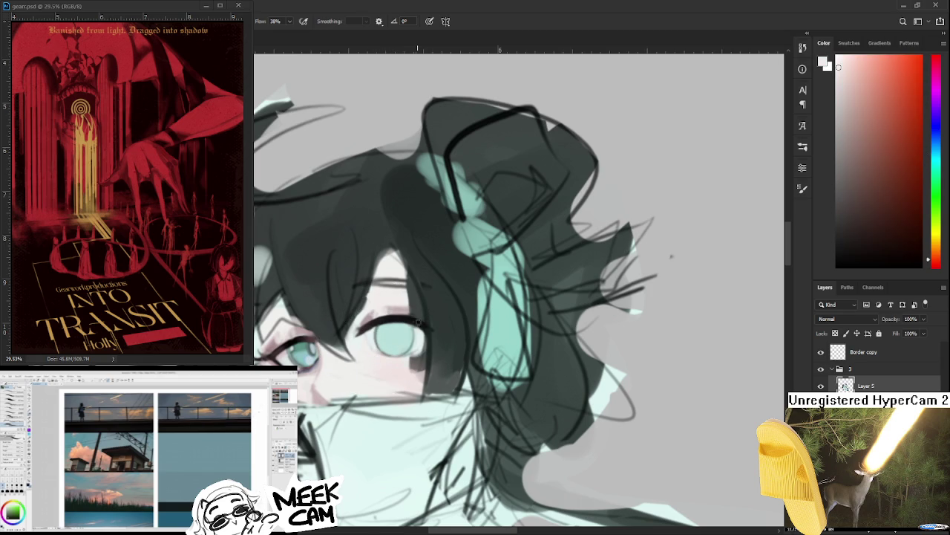
left_click_drag(416, 324, 365, 299)
left_click(346, 298, "alt")
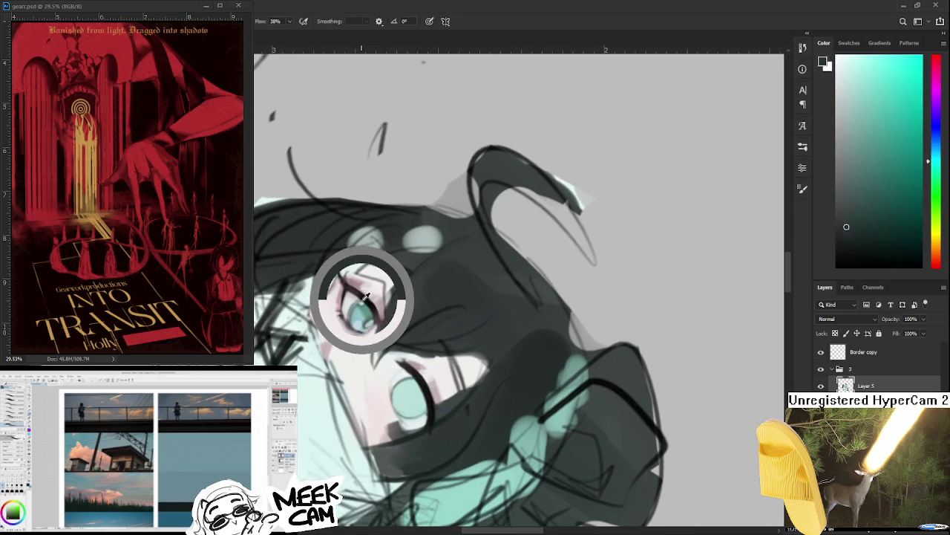
left_click(340, 307, "alt")
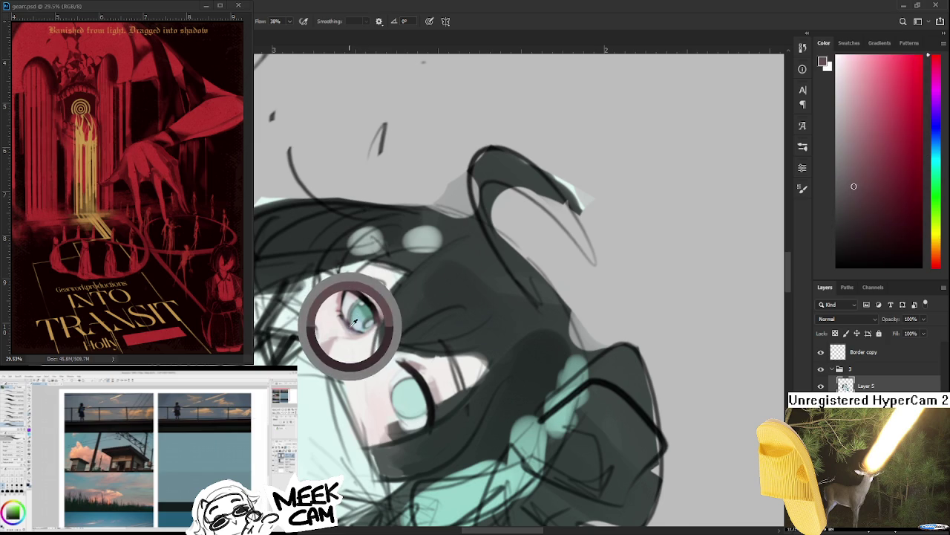
scroll(342, 312, "down", 2)
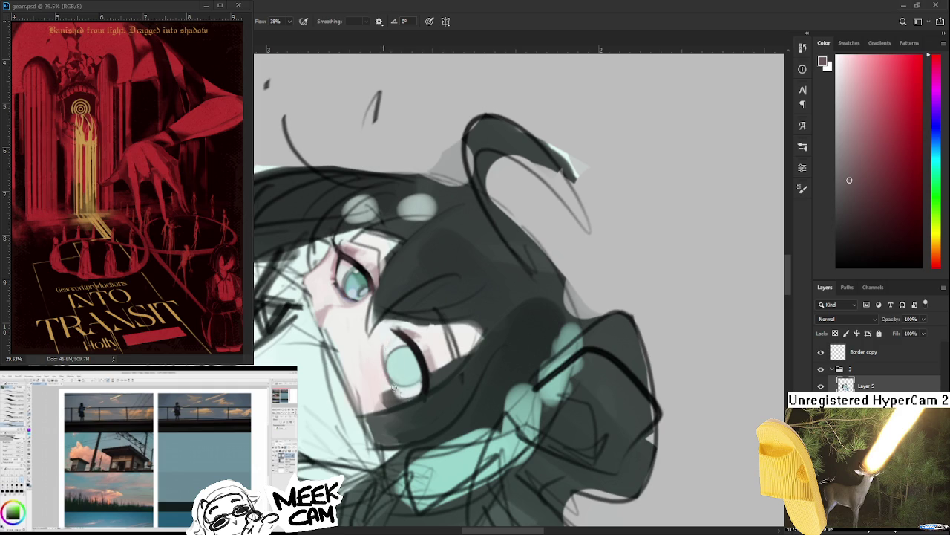
Step: Blend near-white face tone and mint green into the iris while turning the canvas upright
left_click_drag(395, 351, 362, 323)
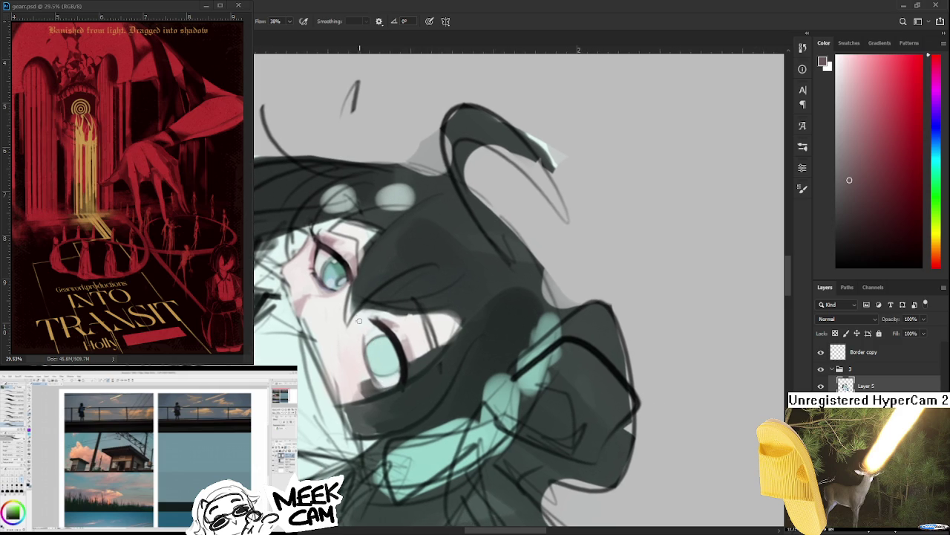
left_click(379, 338, "alt")
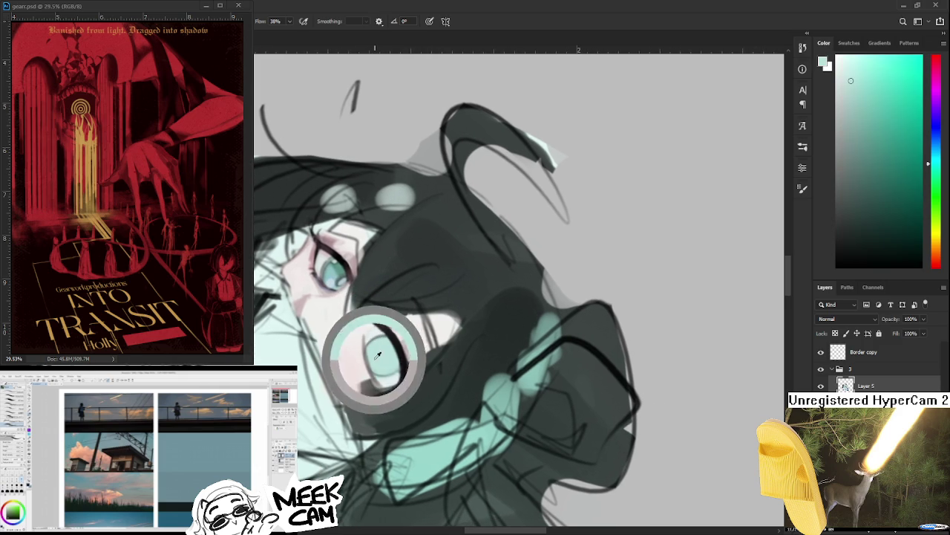
left_click(355, 353, "alt")
left_click(375, 369, "alt")
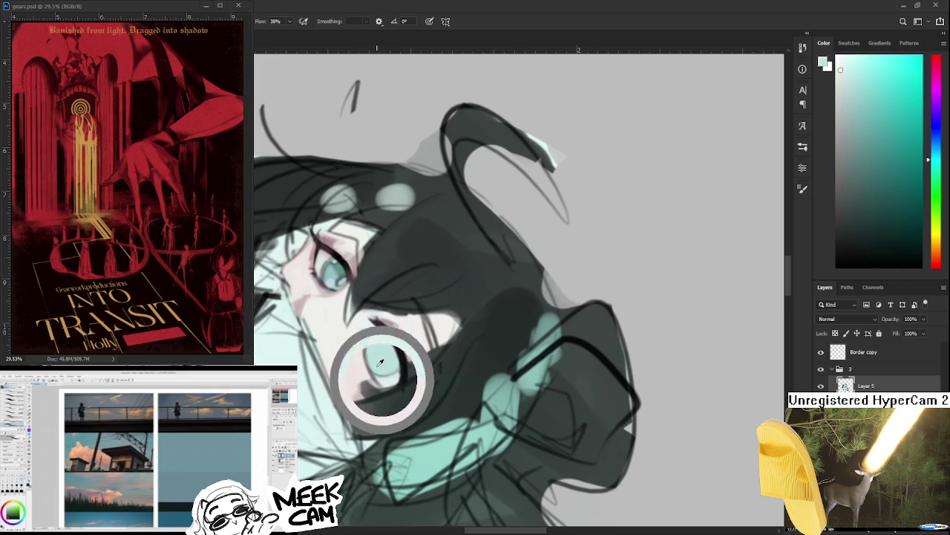
left_click_drag(360, 384, 460, 340)
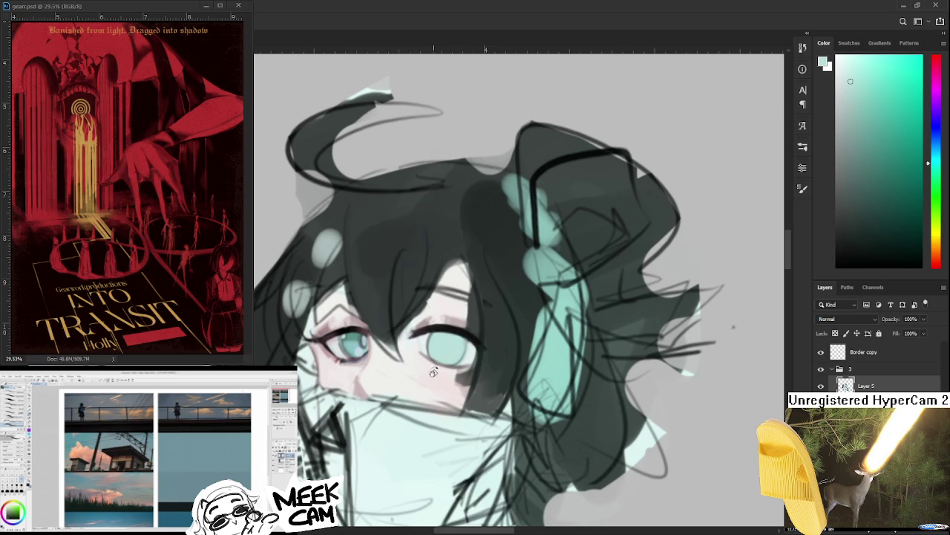
left_click_drag(431, 370, 472, 308)
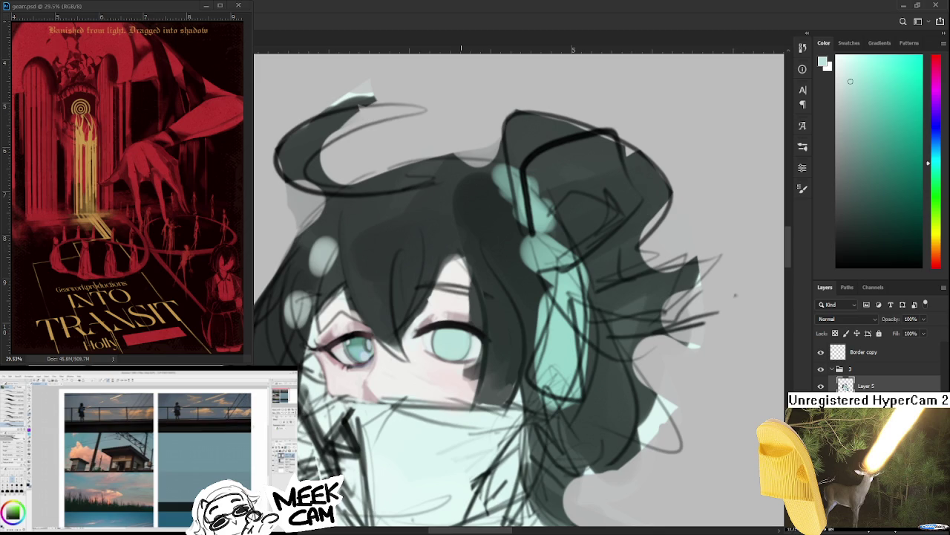
left_click_drag(429, 317, 414, 380)
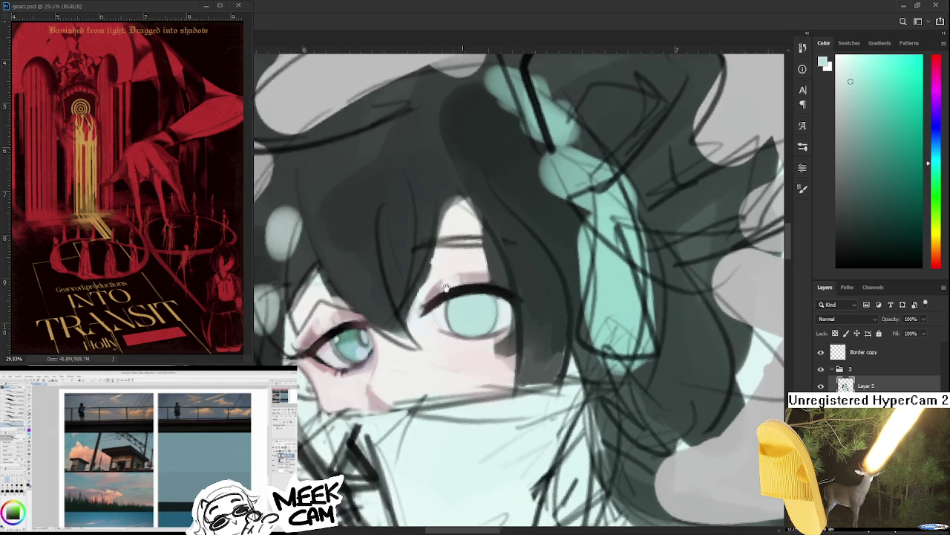
left_click_drag(391, 349, 477, 297)
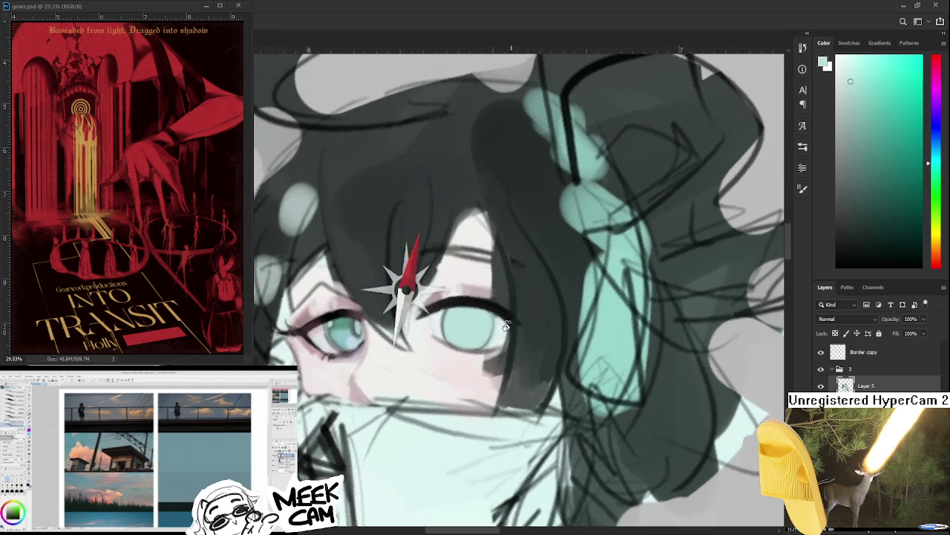
left_click(451, 299, "alt")
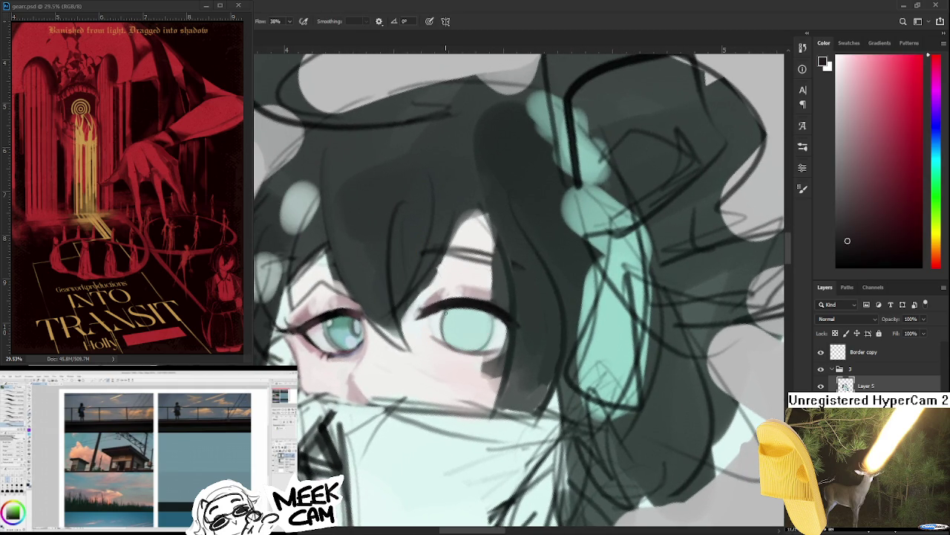
Step: Darken the right eye's upper lash line, sampling dark lash, pale skin and pale teal tones
mouse_move(445, 311)
left_mouse_down()
mouse_move(442, 349)
mouse_move(452, 301)
left_mouse_up()
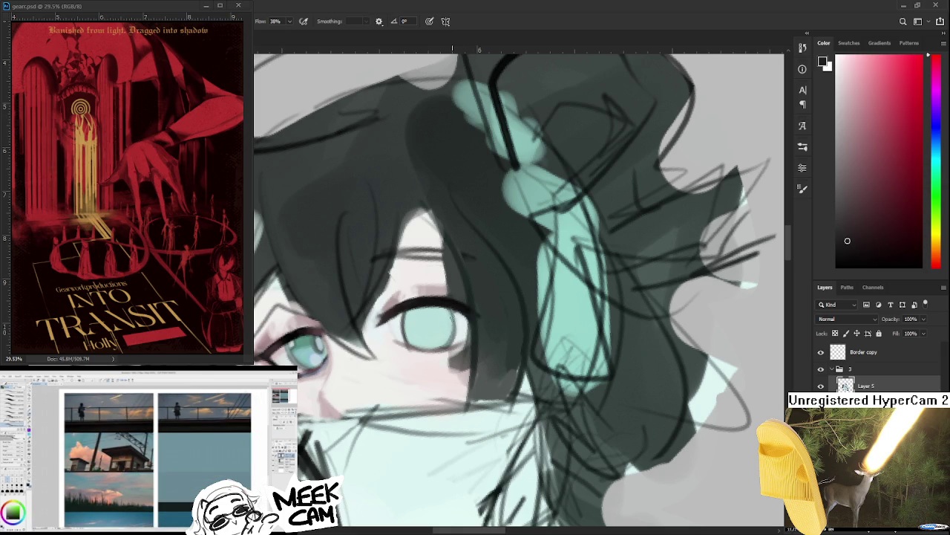
left_click(406, 355, "alt")
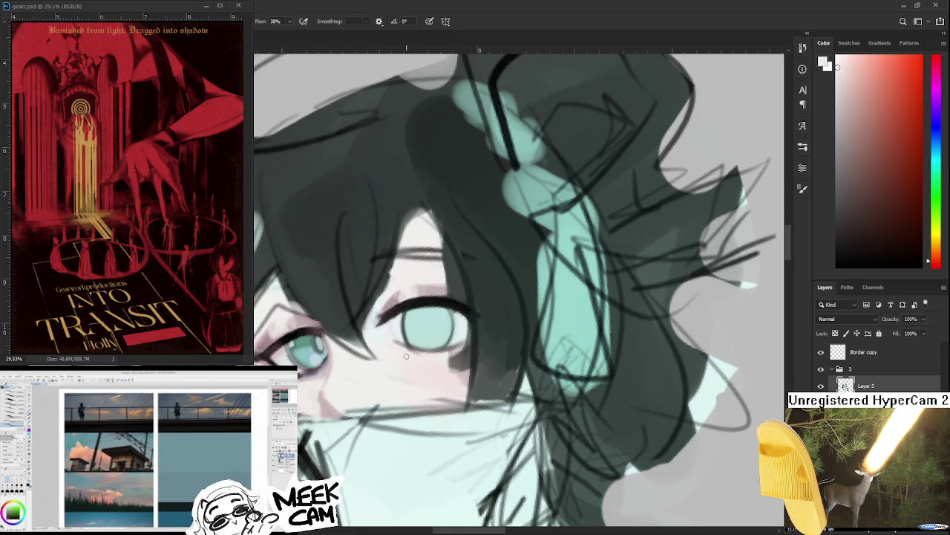
left_click(413, 315, "alt")
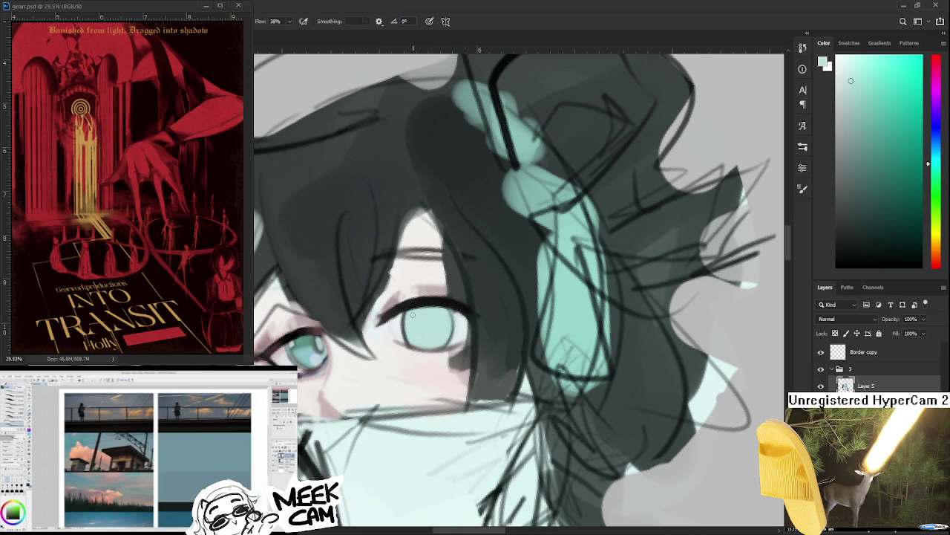
mouse_move(325, 326)
left_mouse_down()
mouse_move(407, 304)
mouse_move(427, 327)
left_mouse_up()
left_click(351, 293, "alt")
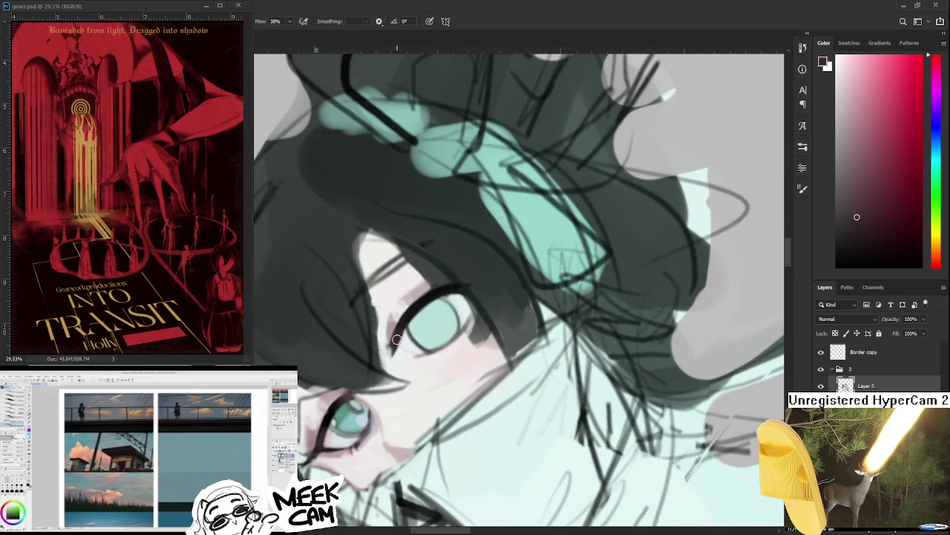
left_click(393, 328, "alt")
left_click_drag(394, 337, 399, 343)
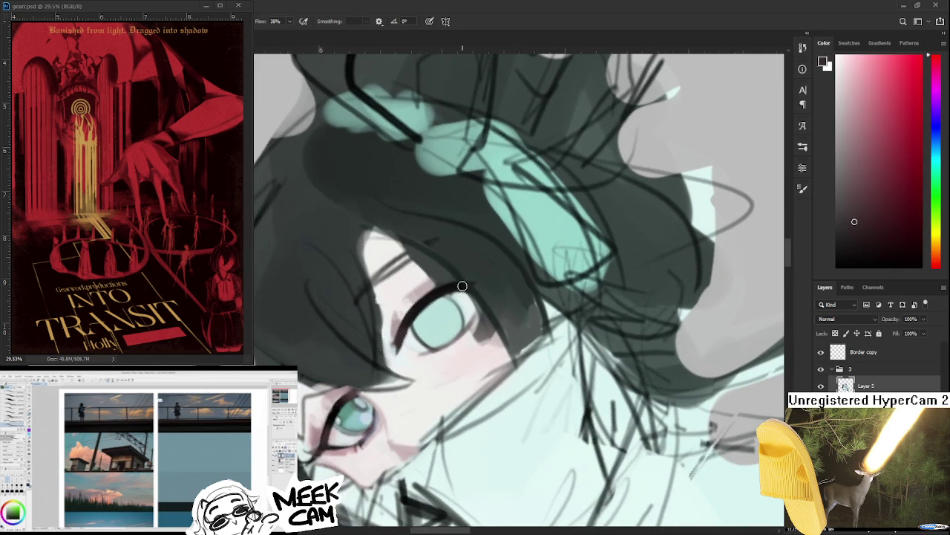
left_click(343, 398, "alt")
left_click(436, 294, "alt")
left_click(456, 283, "alt")
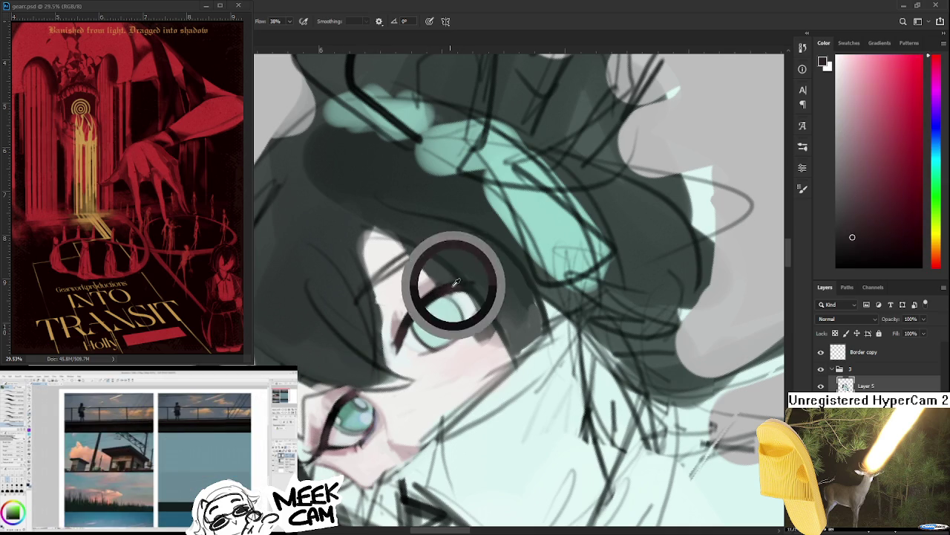
Step: Check the whole head upright and pick up the iris's light teal, cyan and near-white colours
scroll(468, 297, "down", 3)
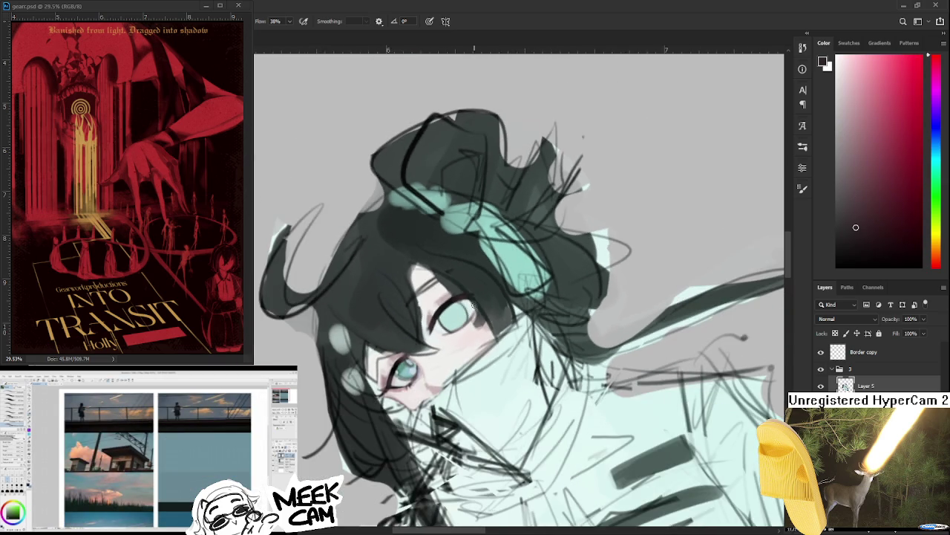
mouse_move(468, 297)
left_mouse_down()
mouse_move(433, 443)
mouse_move(418, 364)
mouse_move(349, 349)
left_mouse_up()
scroll(345, 350, "up", 2)
key("b")
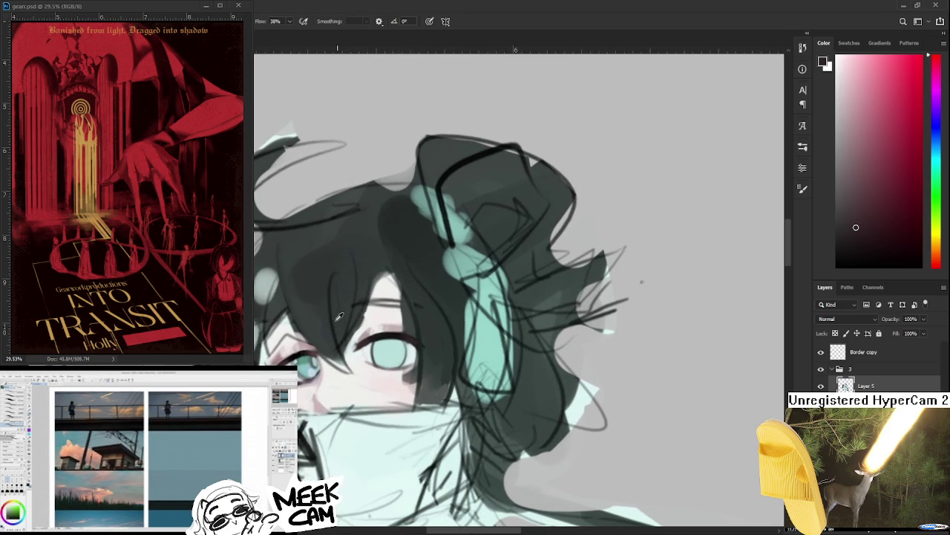
left_click(376, 354, "alt")
left_click(388, 367, "alt")
left_click(381, 355, "alt")
left_click(354, 358, "alt")
mouse_move(376, 349)
left_mouse_down()
mouse_move(381, 335)
mouse_move(376, 356)
left_mouse_up()
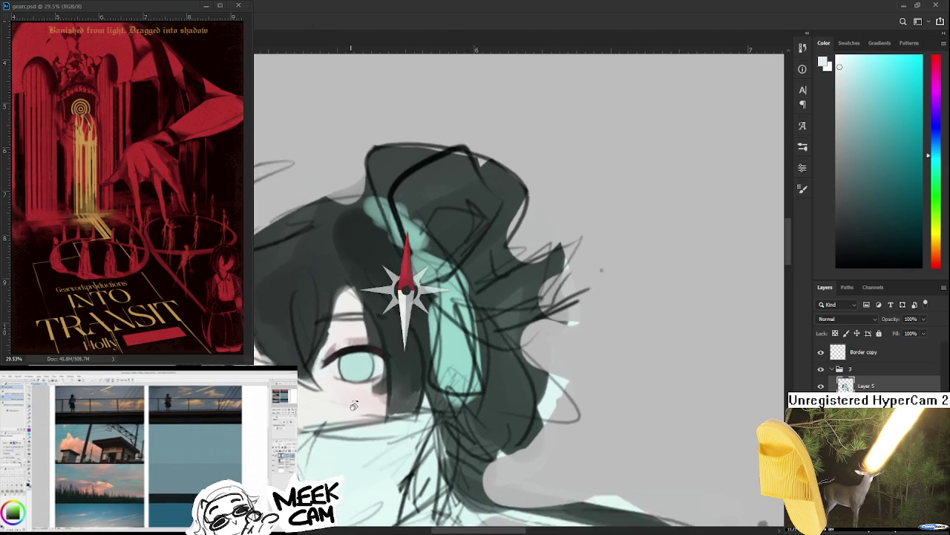
Step: Shade the right eyelid with sampled pinkish grey, pale teal, skin and dark red tones
left_click(372, 327, "alt")
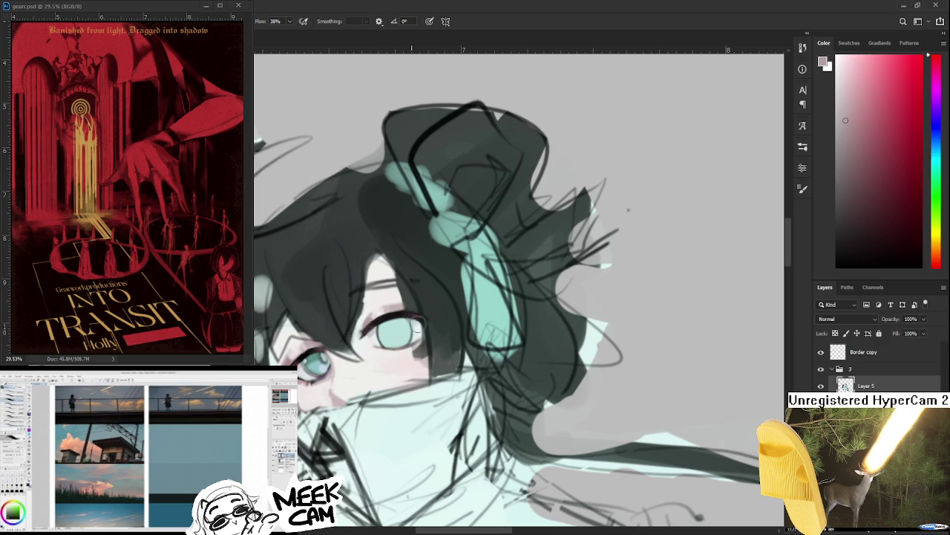
left_click(375, 318, "alt")
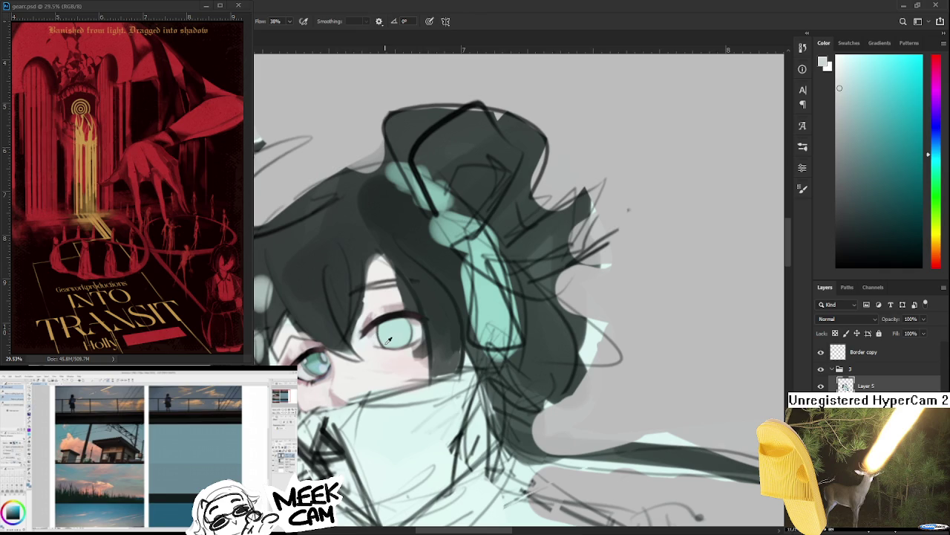
left_click(386, 339, "alt")
left_click(386, 346, "alt")
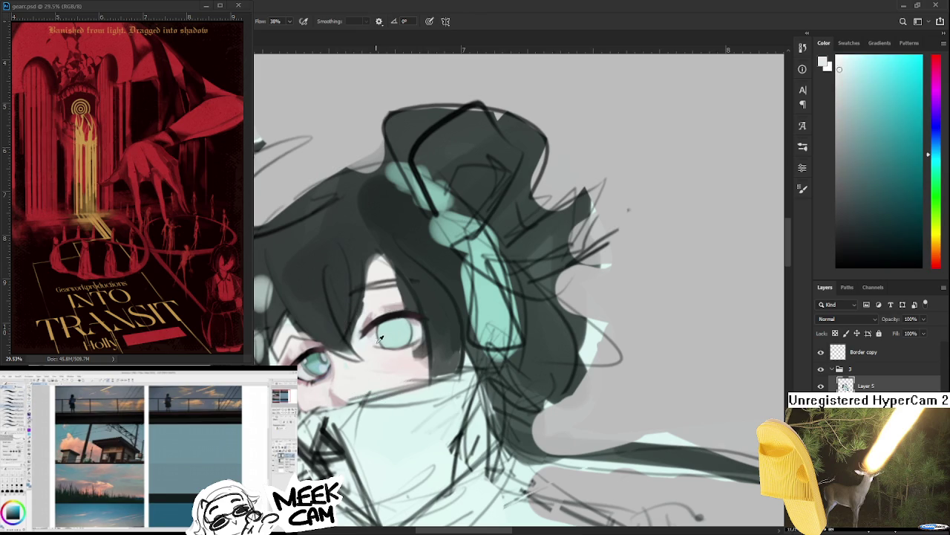
left_click(373, 350, "alt")
left_click(385, 349, "alt")
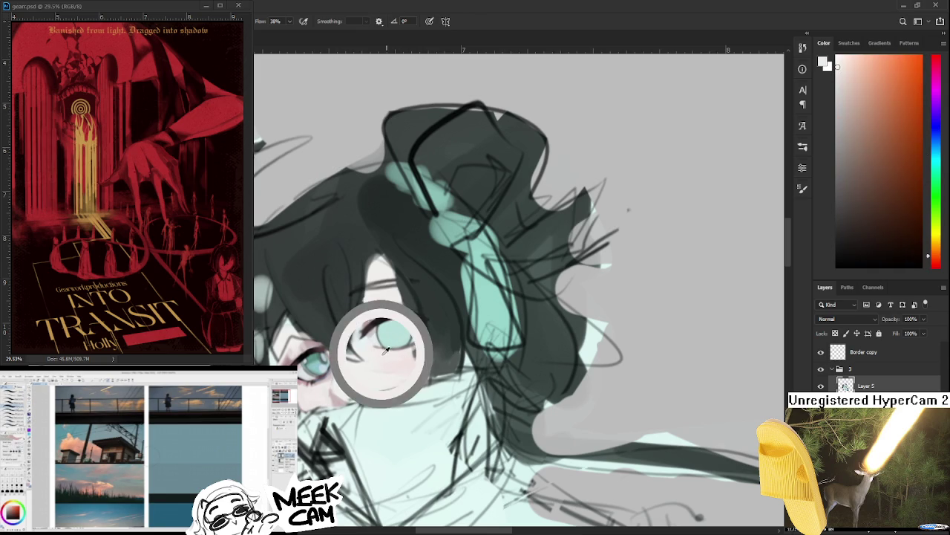
left_click(380, 335, "alt")
left_click(380, 336, "alt")
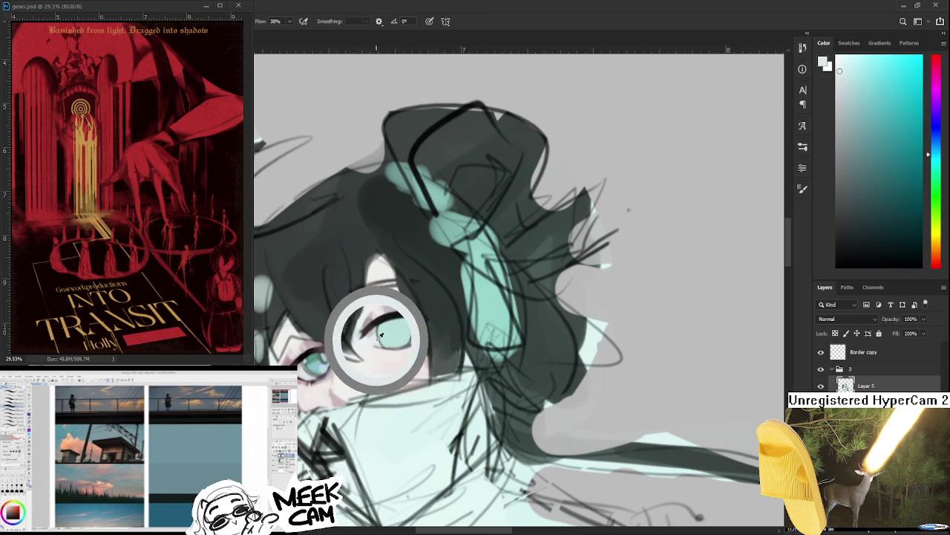
mouse_move(375, 336)
left_mouse_down()
mouse_move(418, 323)
mouse_move(393, 356)
mouse_move(416, 317)
mouse_move(372, 331)
mouse_move(369, 307)
left_mouse_up()
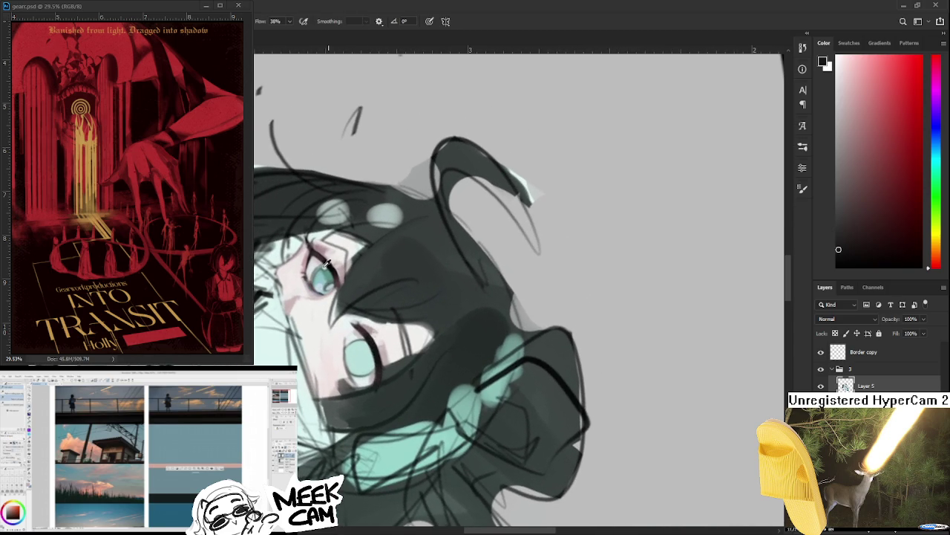
Step: Rotate the canvas toward the left eye and paint its lids with sampled teal, red and skin tones
left_click_drag(297, 251, 372, 359)
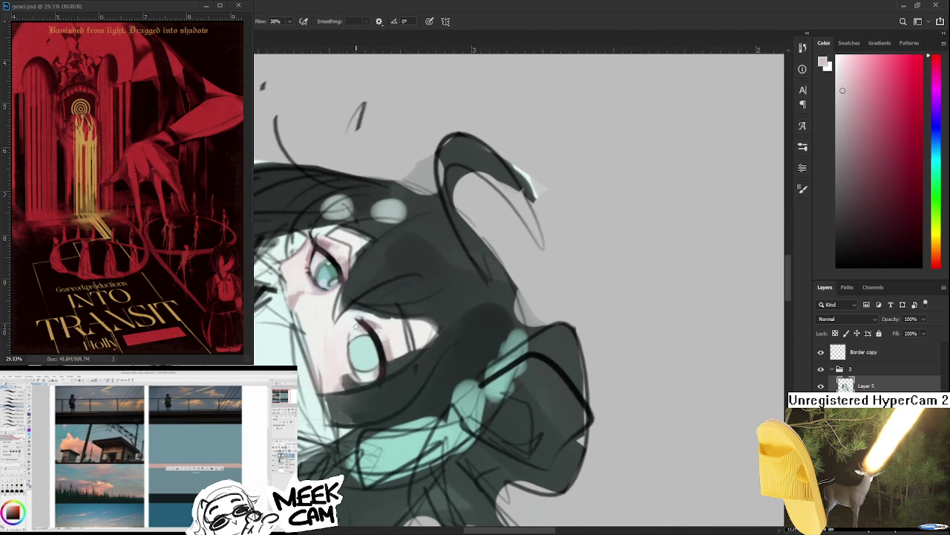
scroll(362, 327, "down", 1)
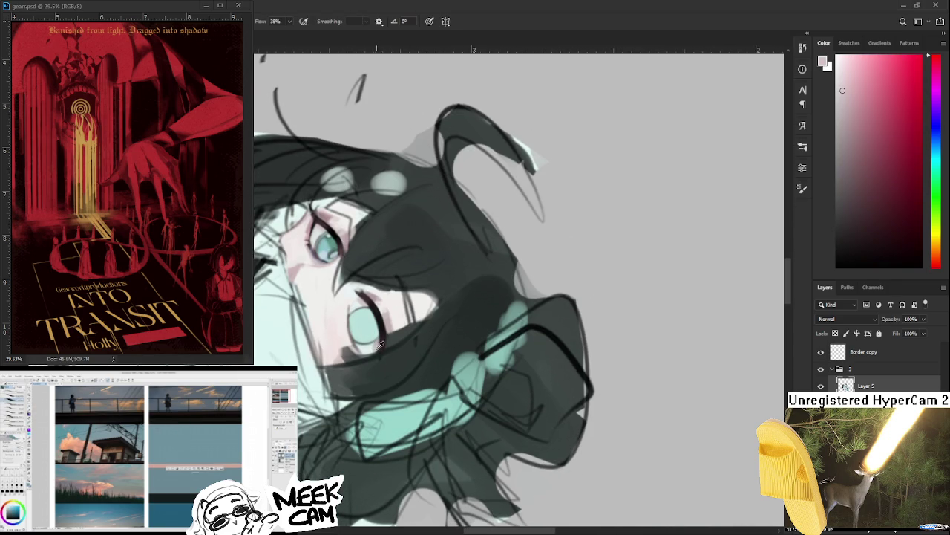
left_click(379, 338, "alt")
left_click_drag(378, 338, 375, 338)
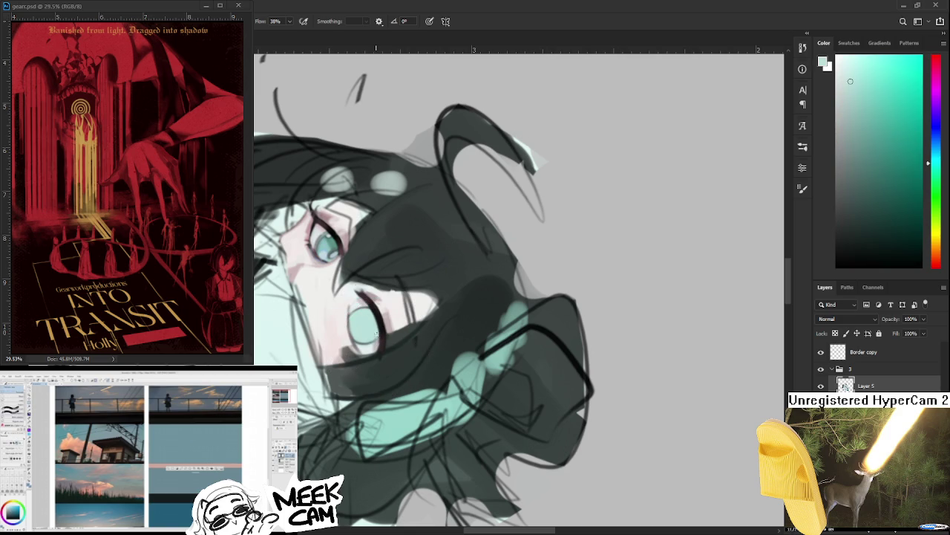
left_click(342, 306, "alt")
left_click(316, 217, "alt")
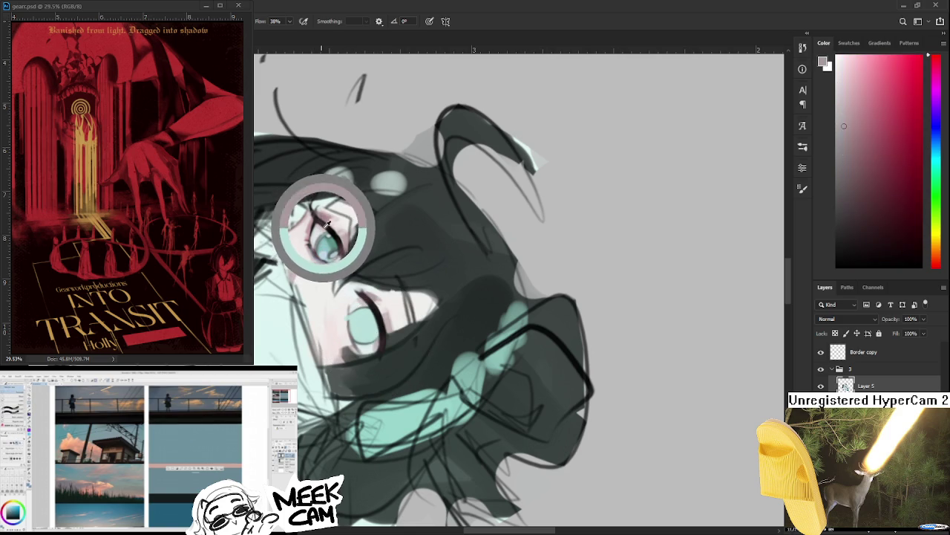
left_click_drag(351, 317, 334, 314)
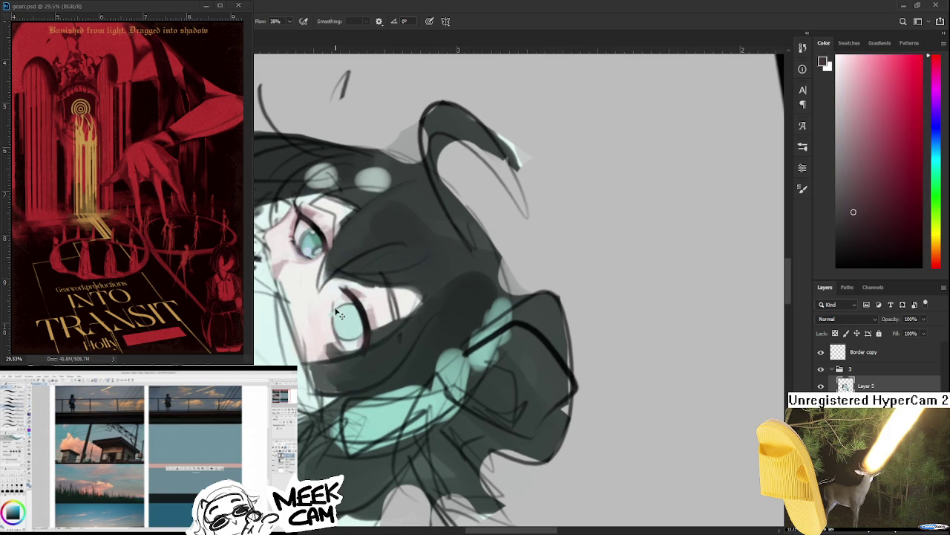
left_click(332, 300, "alt")
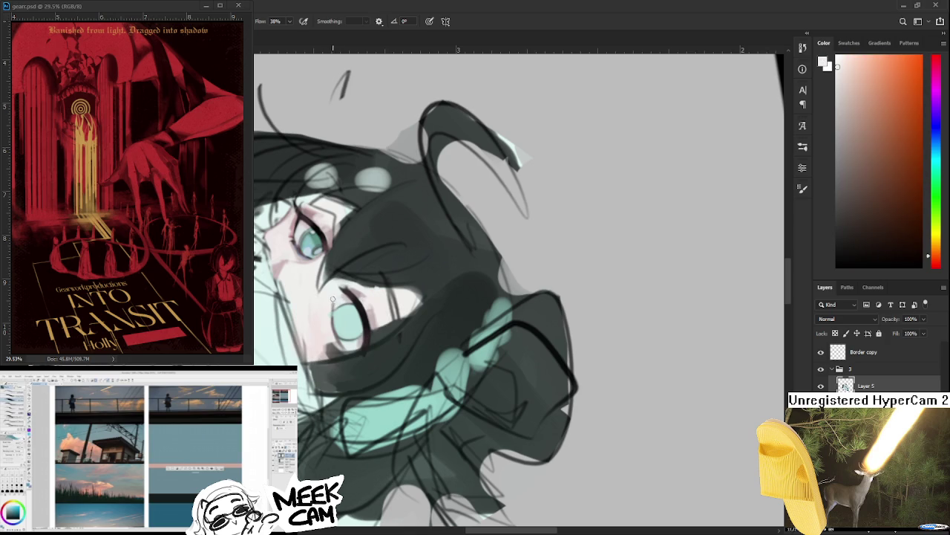
Step: Rotate the canvas back upright and refine the left eye's liner with a dark pink
key("r")
left_click_drag(332, 319, 464, 362)
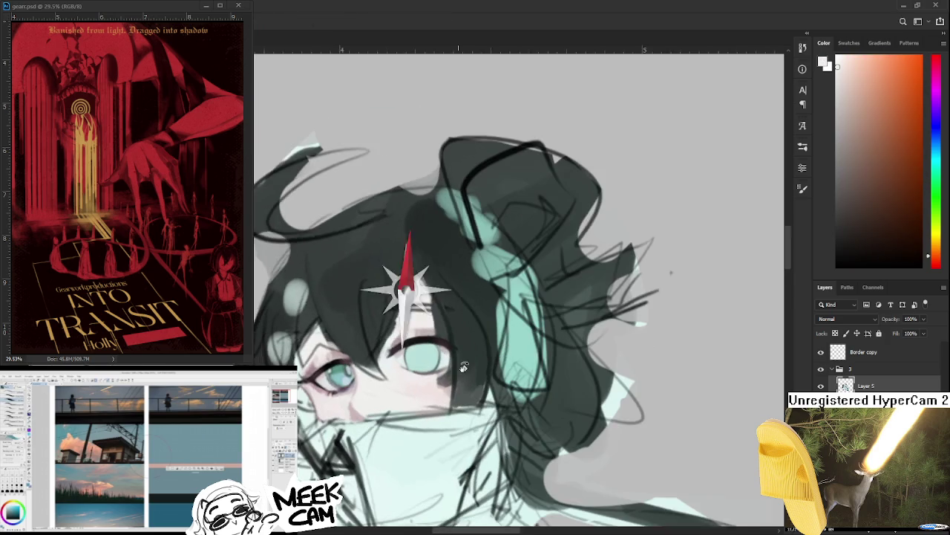
scroll(464, 362, "down", 1)
scroll(460, 367, "down", 1)
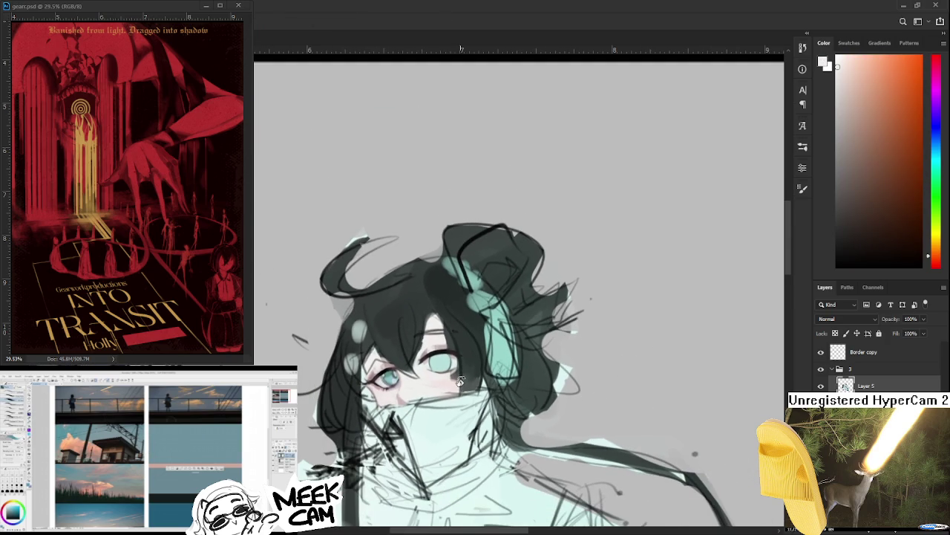
scroll(437, 378, "up", 1)
scroll(435, 379, "up", 1)
key("b")
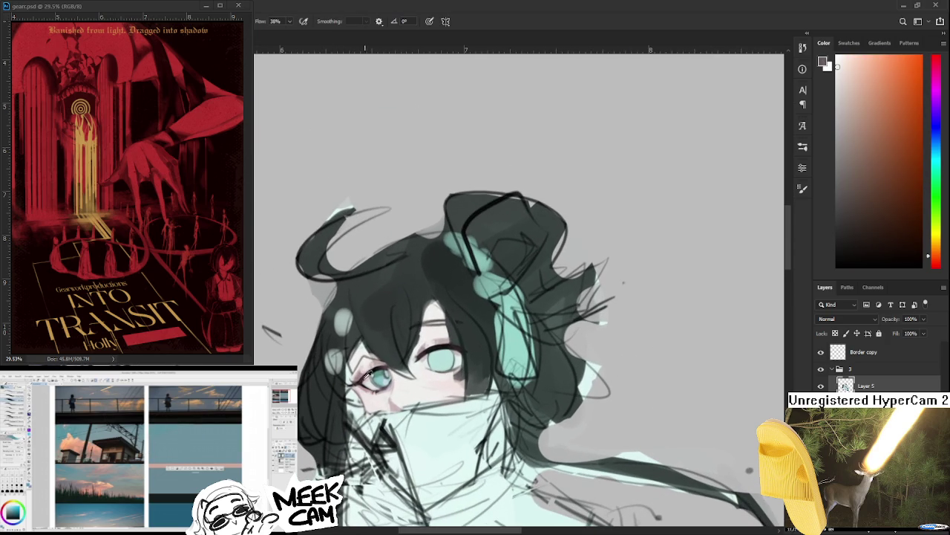
left_click(369, 376, "alt")
scroll(462, 377, "up", 1)
scroll(466, 363, "up", 1)
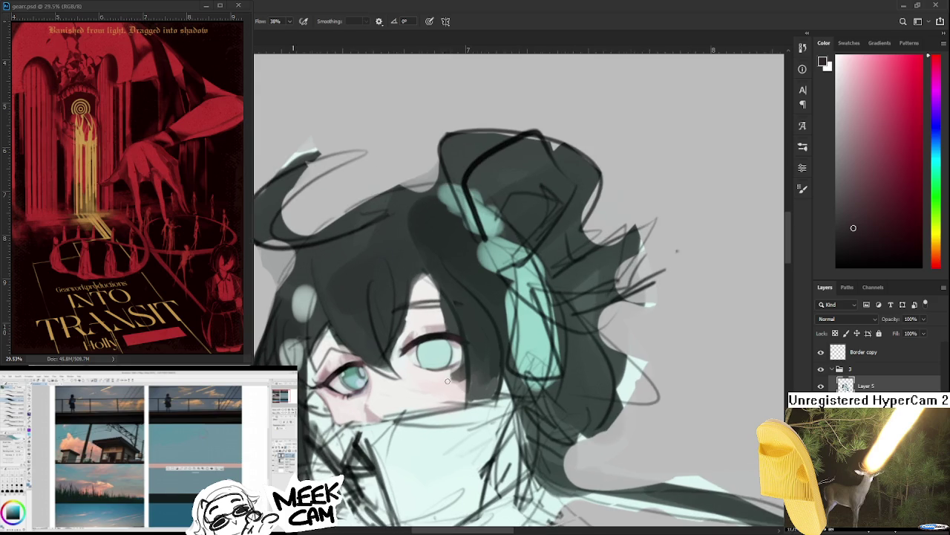
scroll(430, 349, "up", 1)
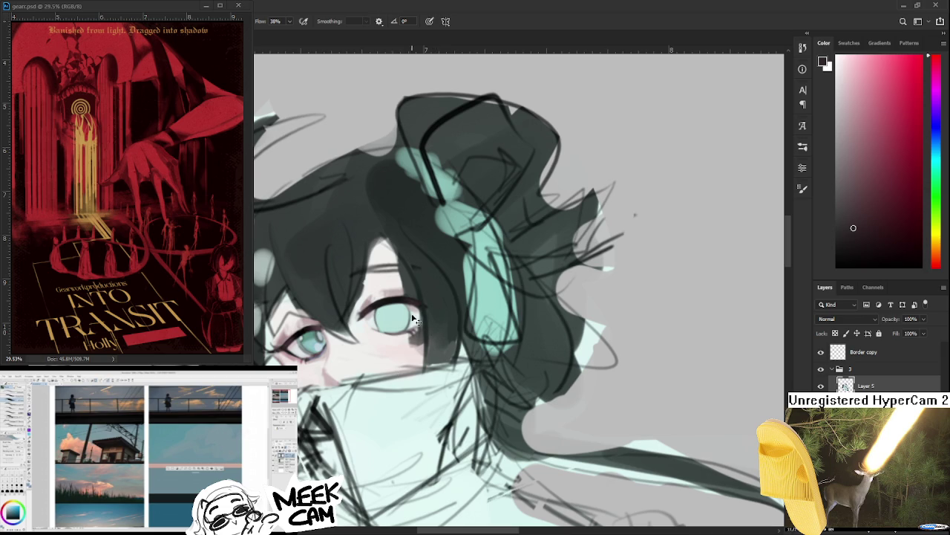
Step: Rotate the canvas and sample colours around the right eye, ending on the hair's teal
left_click_drag(416, 327, 448, 339)
key("b")
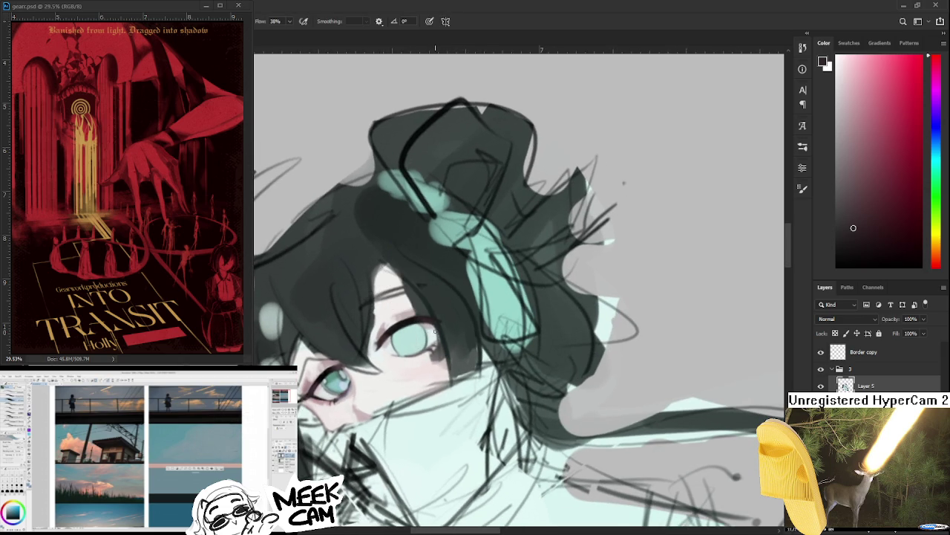
left_click(439, 336, "alt")
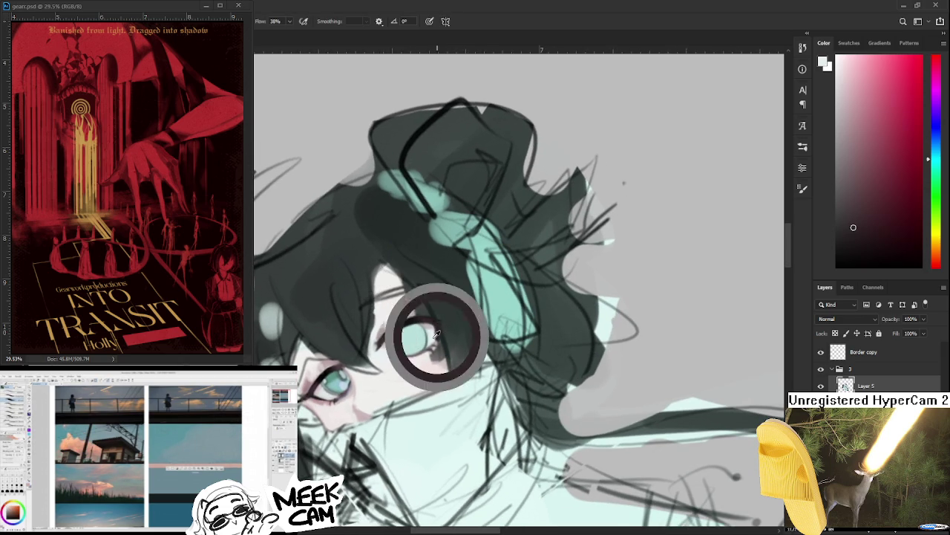
left_click(439, 327, "alt")
left_click(444, 324, "alt")
key("r")
left_click_drag(445, 320, 387, 358)
left_click(394, 354, "alt")
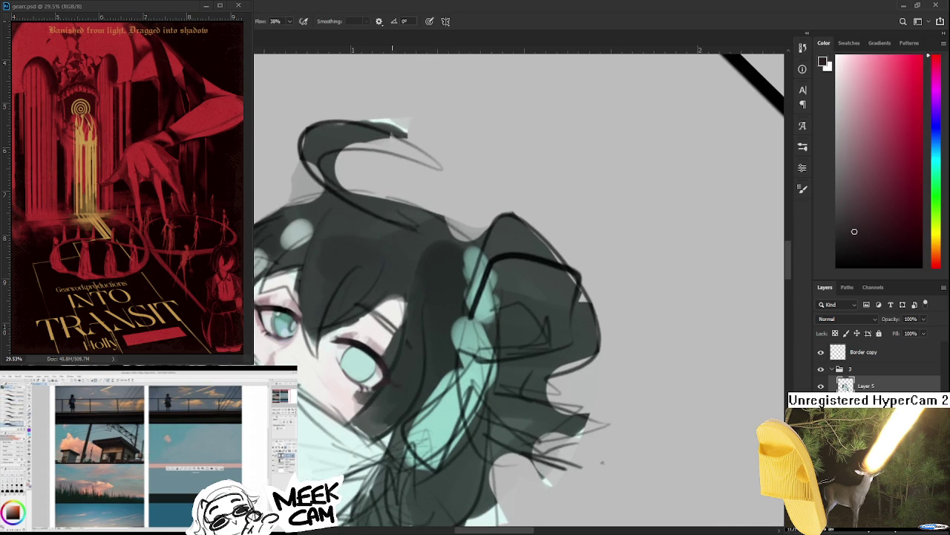
left_click(407, 380, "alt")
left_click(385, 382, "alt")
left_click(407, 381, "alt")
left_click(387, 378, "alt")
left_click(396, 383, "alt")
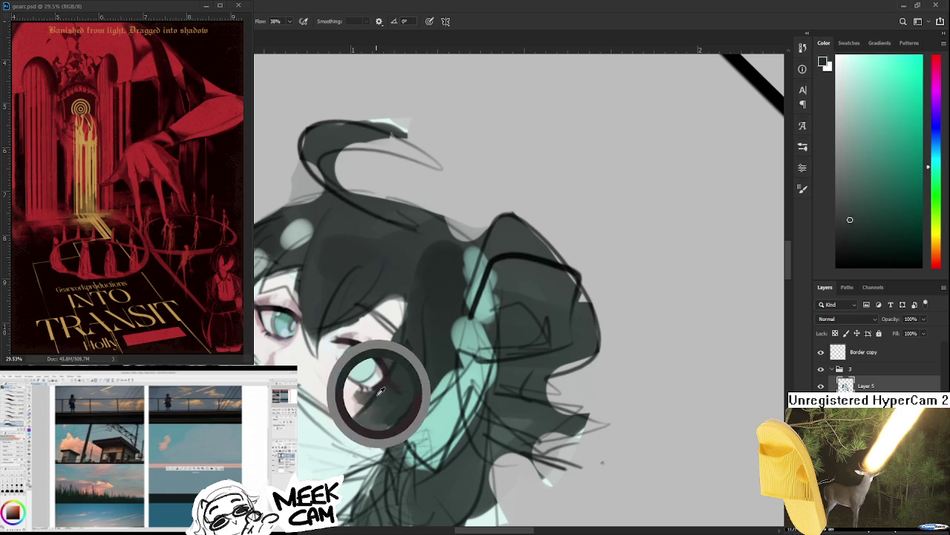
Step: Re-tilt the view, sample a dark reddish tone, then the eye's grey-teal
left_click_drag(396, 383, 419, 323)
left_click(430, 328, "alt")
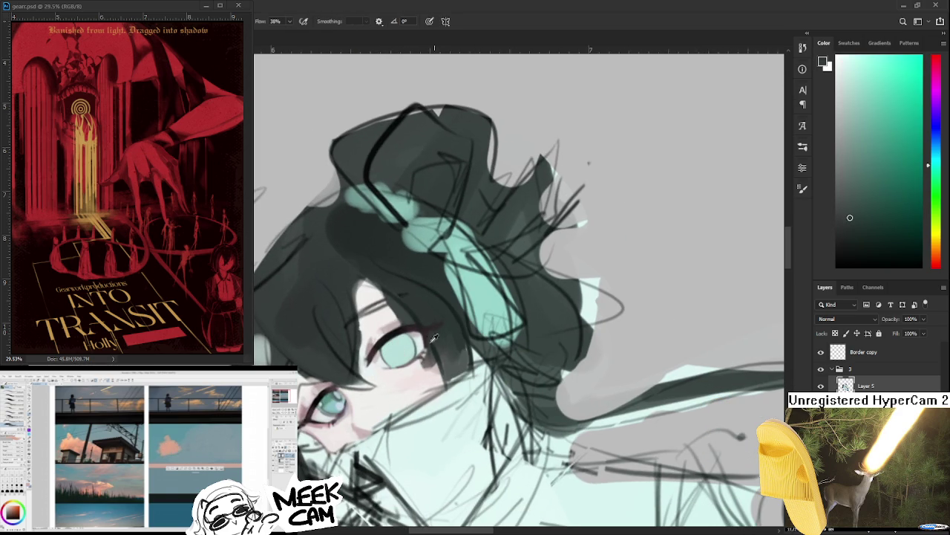
left_click(427, 328, "alt")
mouse_move(461, 313)
left_mouse_down()
mouse_move(451, 331)
mouse_move(454, 323)
mouse_move(459, 380)
mouse_move(384, 315)
left_mouse_up()
left_click(384, 316, "alt")
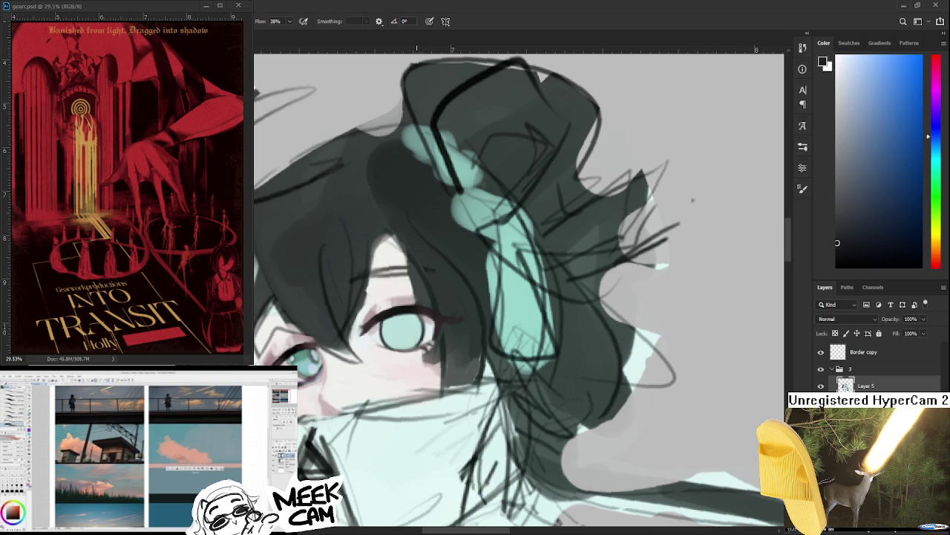
scroll(414, 306, "down", 3)
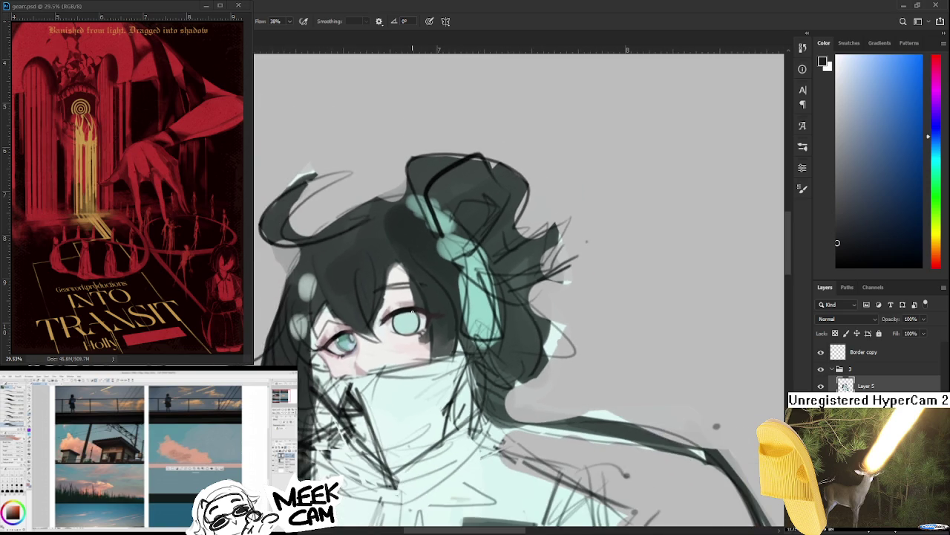
scroll(414, 312, "down", 2)
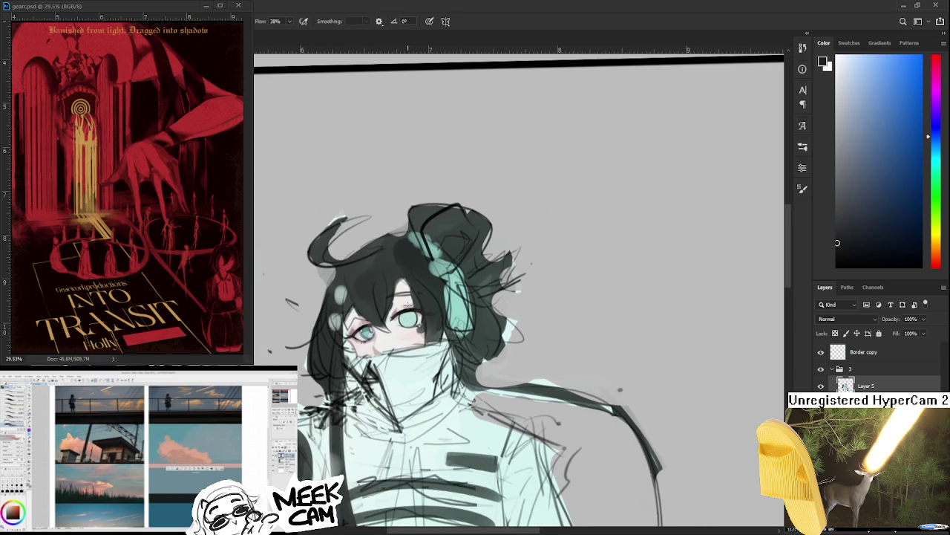
scroll(407, 317, "up", 1)
scroll(407, 317, "up", 2)
scroll(406, 317, "up", 1)
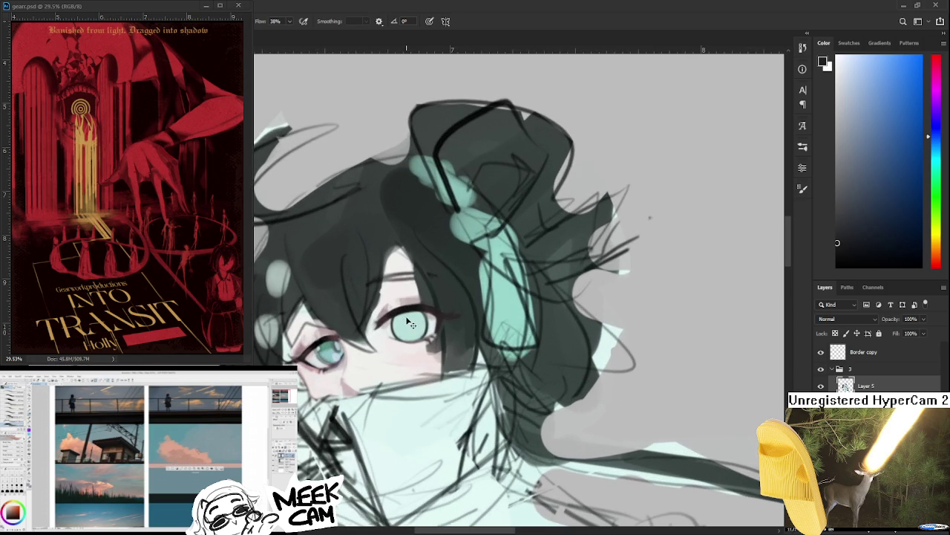
left_click_drag(407, 317, 395, 320)
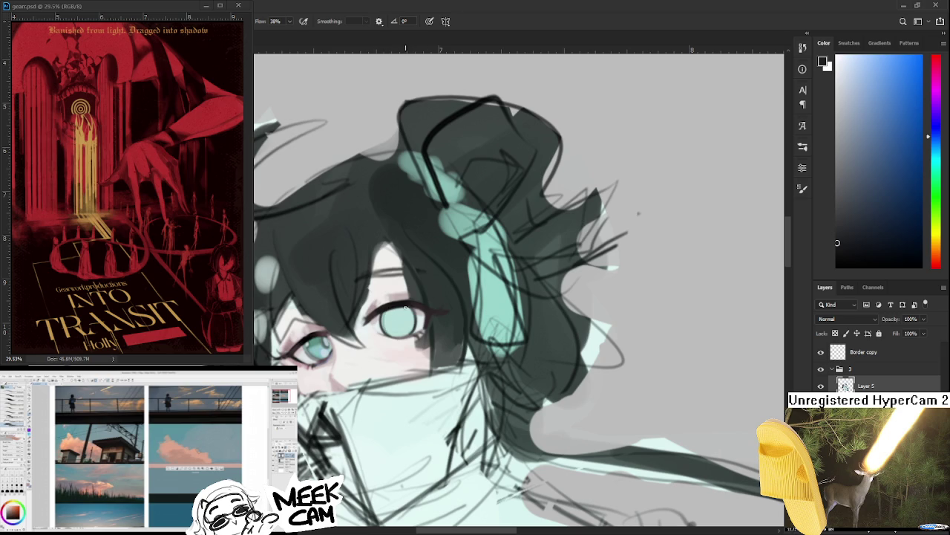
left_click(324, 338, "alt")
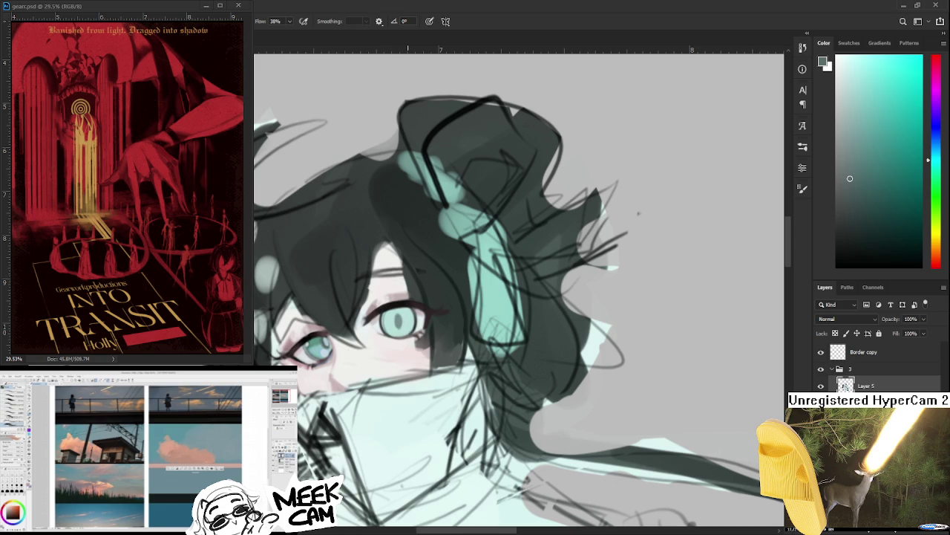
Step: Zoom to the eyes and darken the pupil area of the iris
scroll(432, 256, "down", 3)
scroll(429, 260, "down", 2)
scroll(425, 266, "down", 2)
scroll(422, 270, "up", 1)
scroll(422, 269, "up", 1)
scroll(415, 285, "up", 1)
scroll(408, 297, "up", 2)
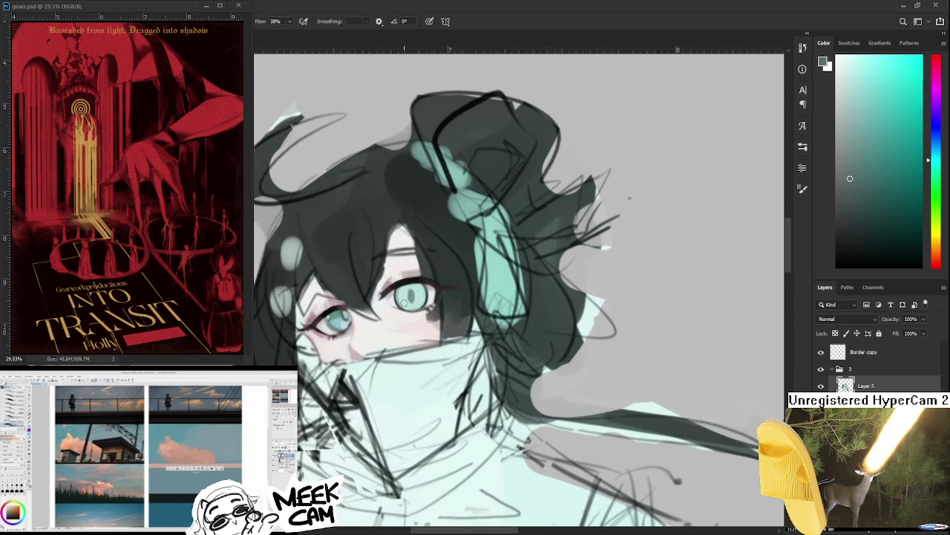
scroll(387, 312, "up", 2)
scroll(415, 328, "up", 1)
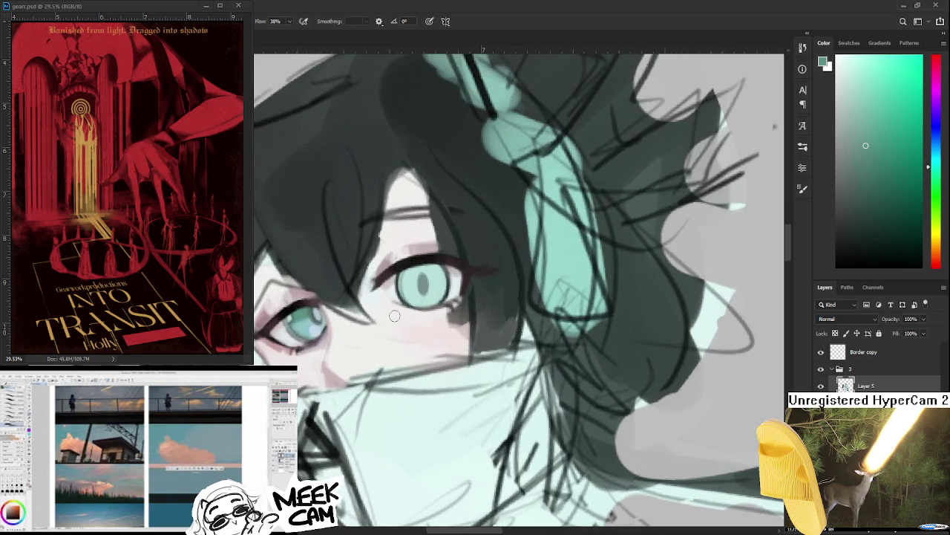
left_click_drag(415, 328, 355, 362)
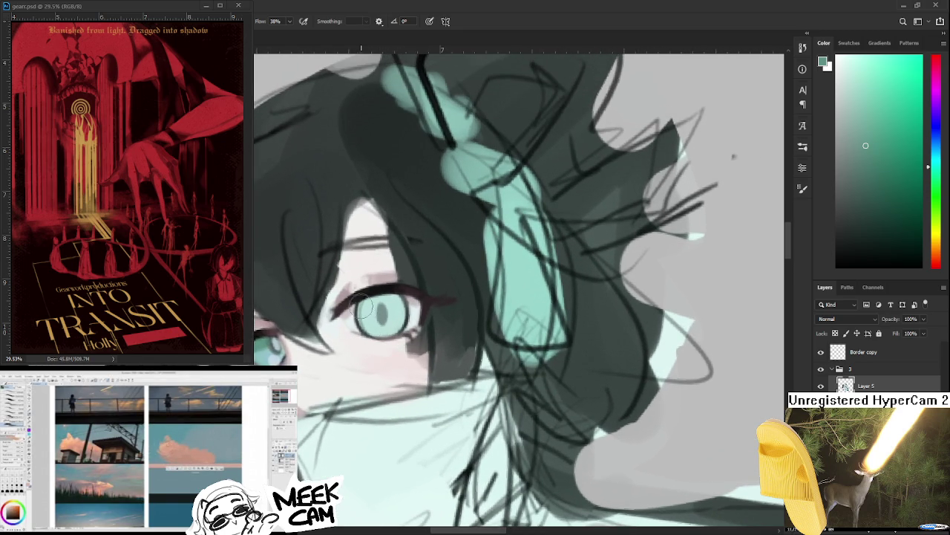
mouse_move(377, 300)
left_mouse_down()
mouse_move(380, 318)
mouse_move(405, 301)
left_mouse_up()
left_click(394, 295, "alt")
Step: Paint a dark central line and lower shading strokes on the teal iris
scroll(394, 294, "down", 3)
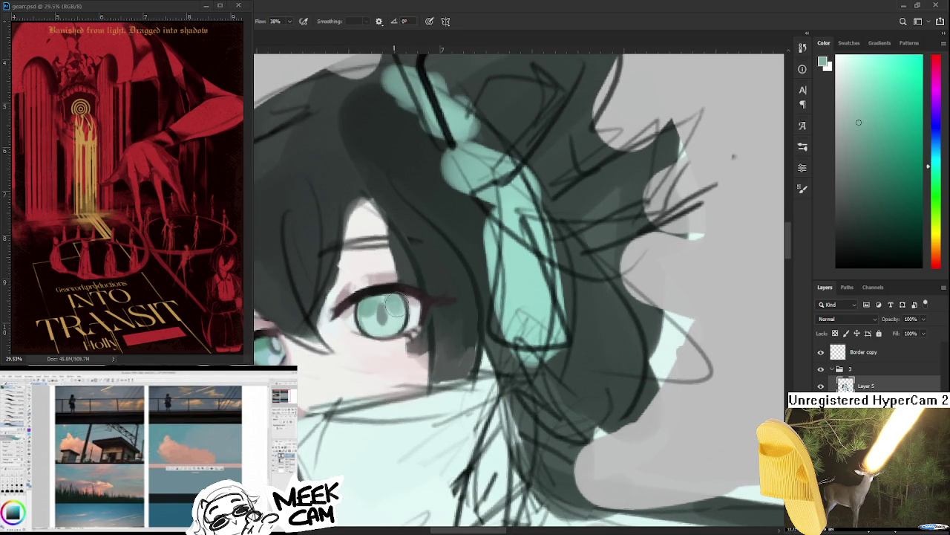
scroll(412, 326, "up", 2)
left_click(366, 346, "alt")
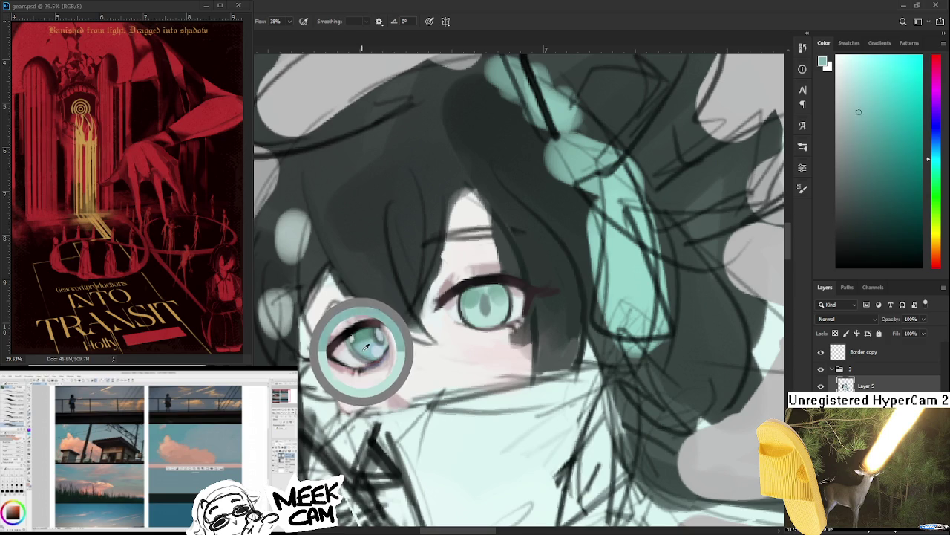
left_click(361, 349, "alt")
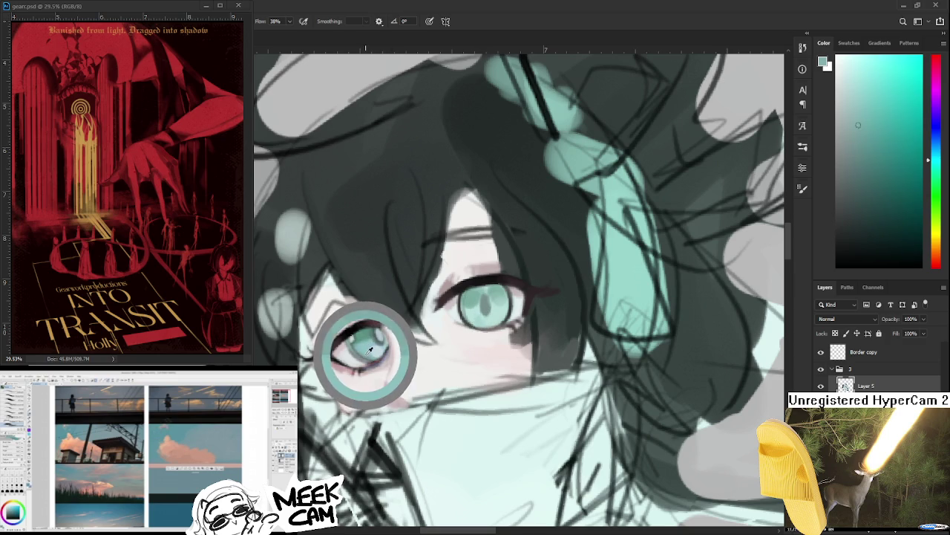
left_click_drag(488, 320, 494, 310)
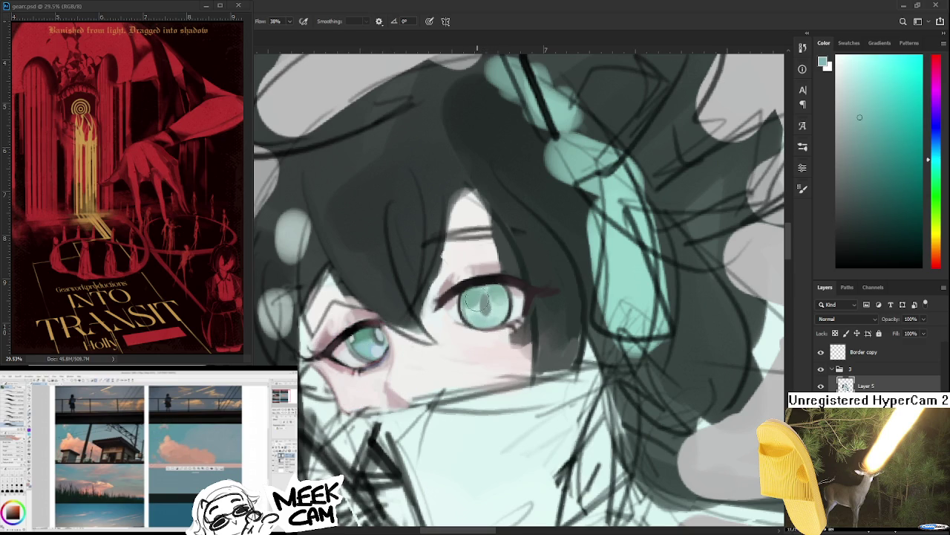
left_click(477, 303, "alt")
mouse_move(476, 303)
left_mouse_down()
mouse_move(481, 284)
mouse_move(381, 334)
left_mouse_up()
Step: Paint a light vertical highlight on the iris with a dark vertical pupil over it
left_click(486, 289, "alt")
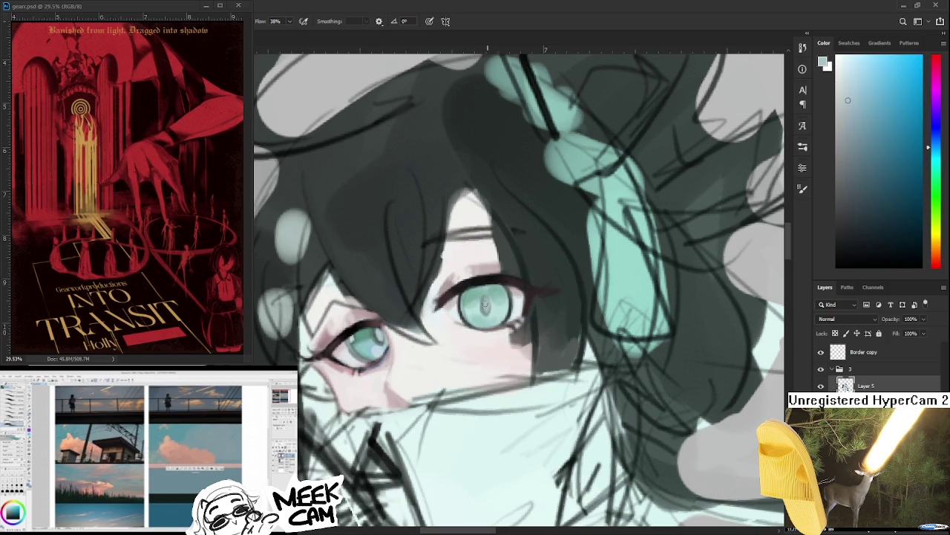
left_click_drag(484, 299, 484, 311)
left_click(479, 278, "alt")
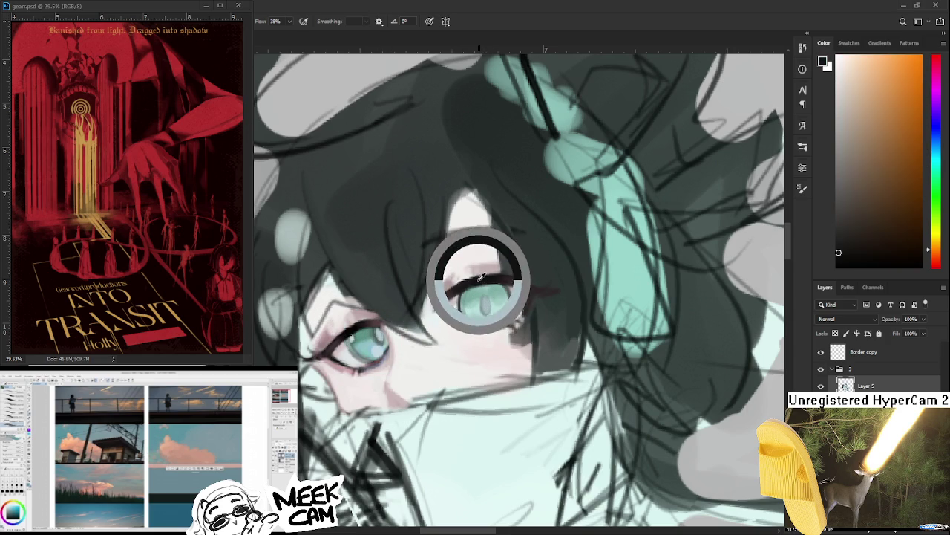
mouse_move(486, 300)
left_mouse_down()
mouse_move(486, 312)
mouse_move(487, 293)
left_mouse_up()
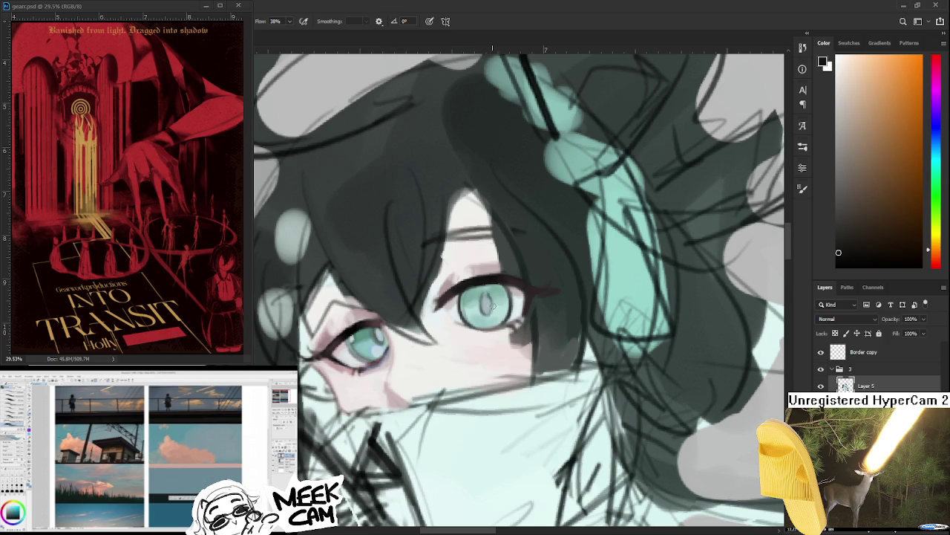
Step: Resample light grey-teal and black tones from the iris
left_click(487, 305, "alt")
left_click(489, 300, "alt")
left_click(496, 308, "alt")
left_click(484, 300, "alt")
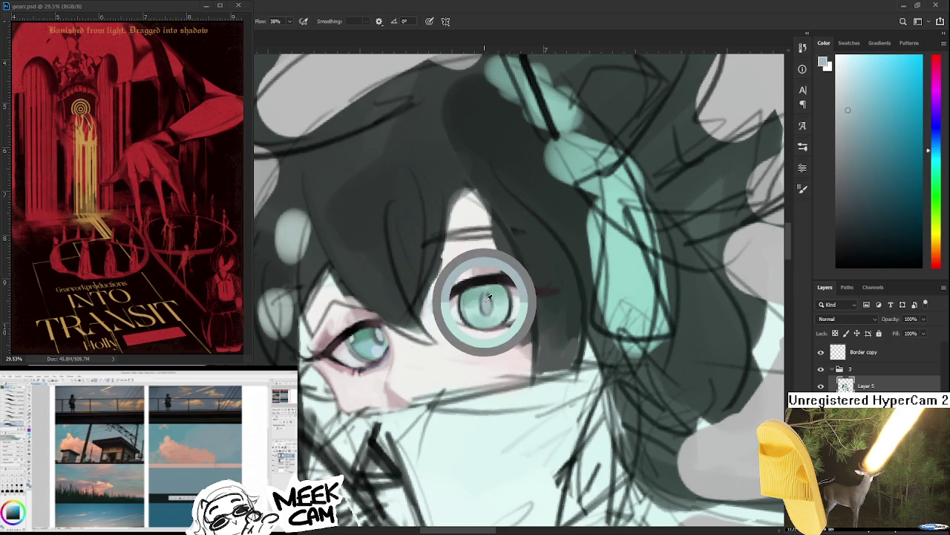
left_click(492, 306, "alt")
left_click(475, 281, "alt")
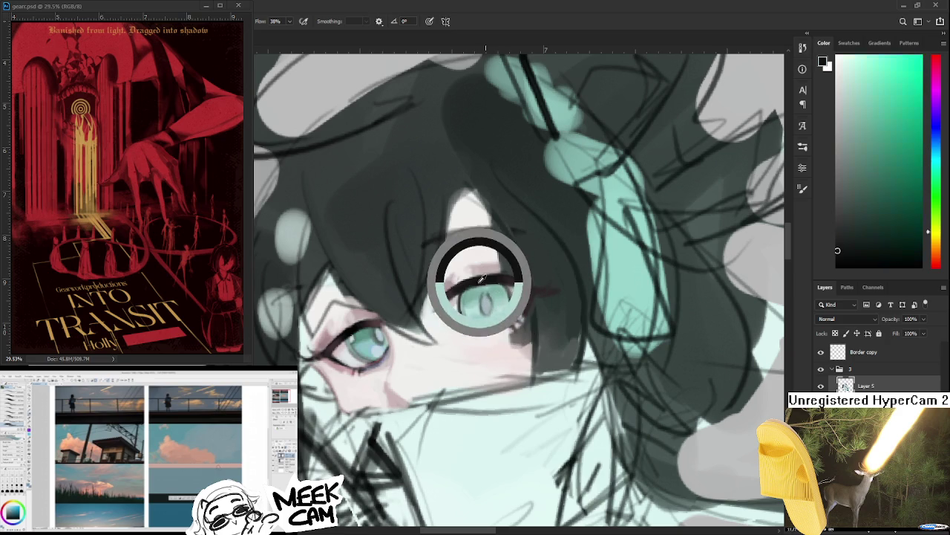
Step: Sample light teal, grey-teal and light blue from the other eye, ending on teal-green
left_click_drag(478, 283, 463, 290)
left_click(340, 337, "alt")
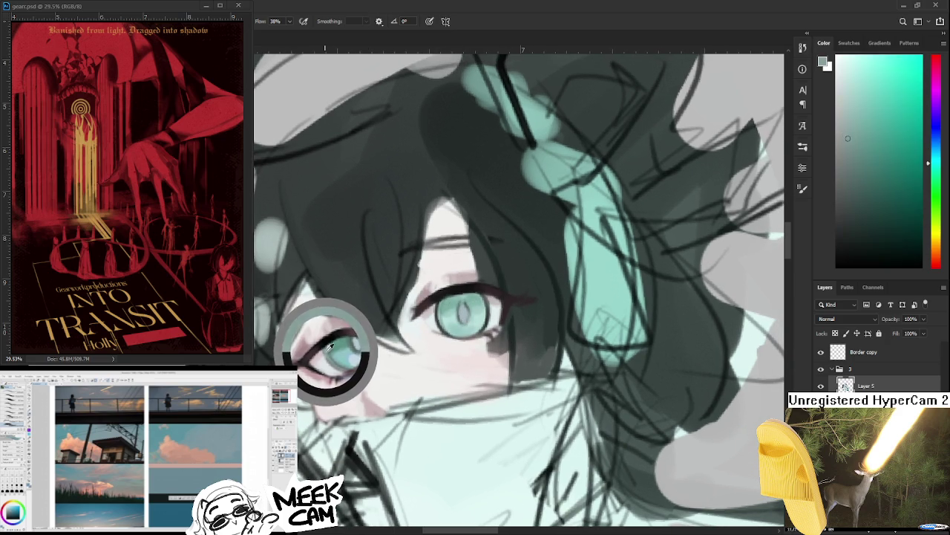
left_click_drag(340, 338, 329, 338)
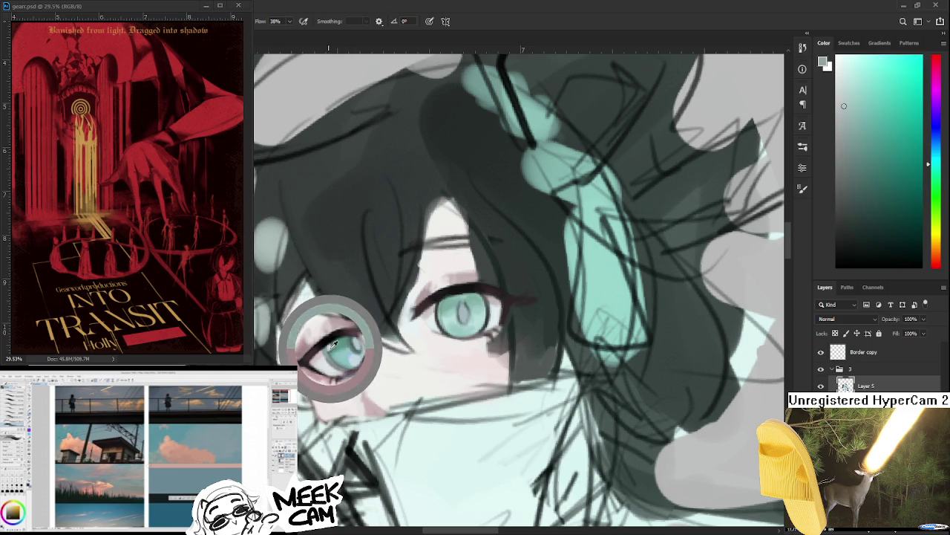
left_click_drag(329, 338, 327, 346)
left_click(334, 345, "alt")
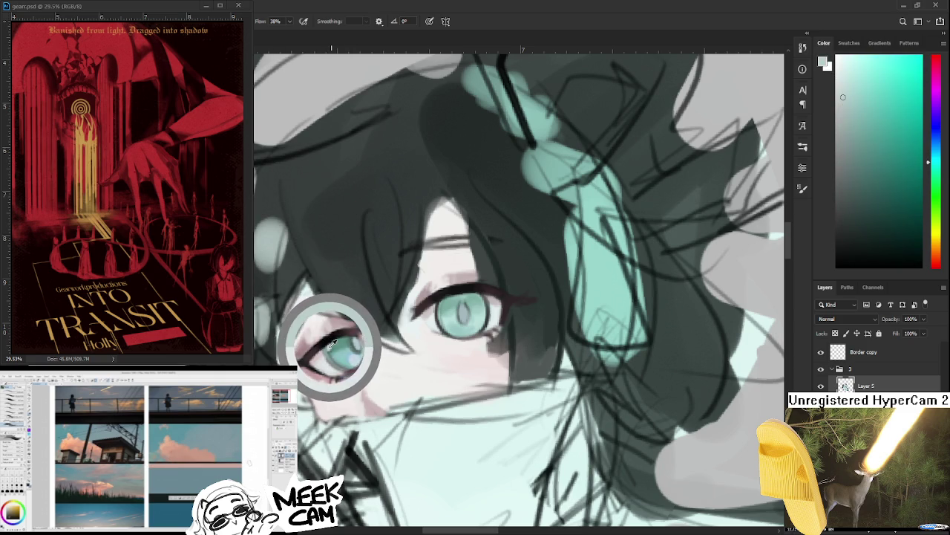
left_click_drag(378, 368, 312, 390)
left_click(334, 382, "alt")
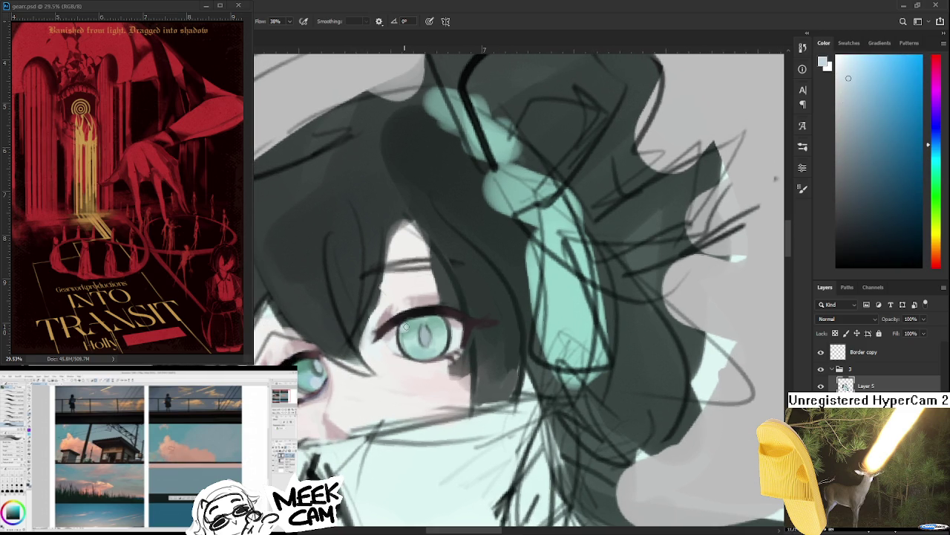
left_click(409, 327, "alt")
left_click(407, 324, "alt")
left_click(414, 323, "alt")
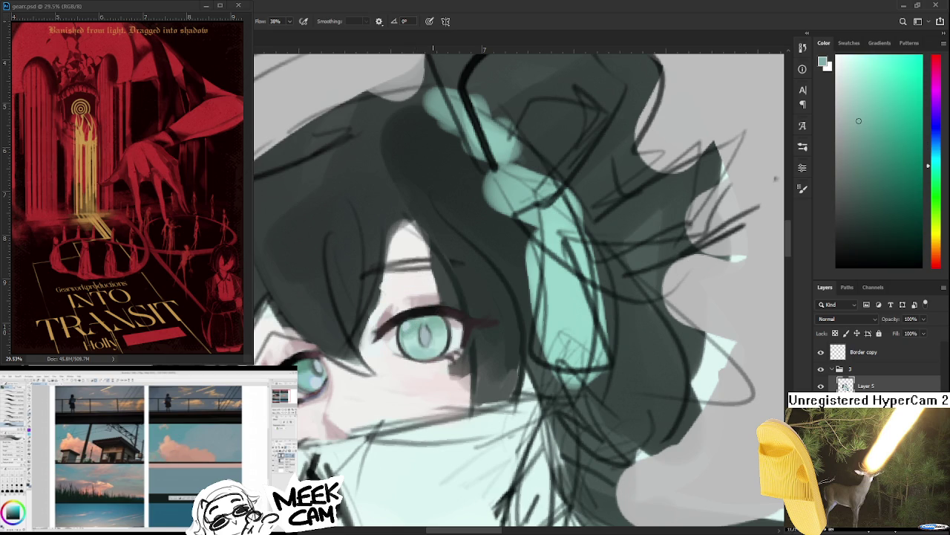
Step: Sample light blue, a dark tone and the teal eye colour while centring the eye
scroll(432, 332, "down", 3)
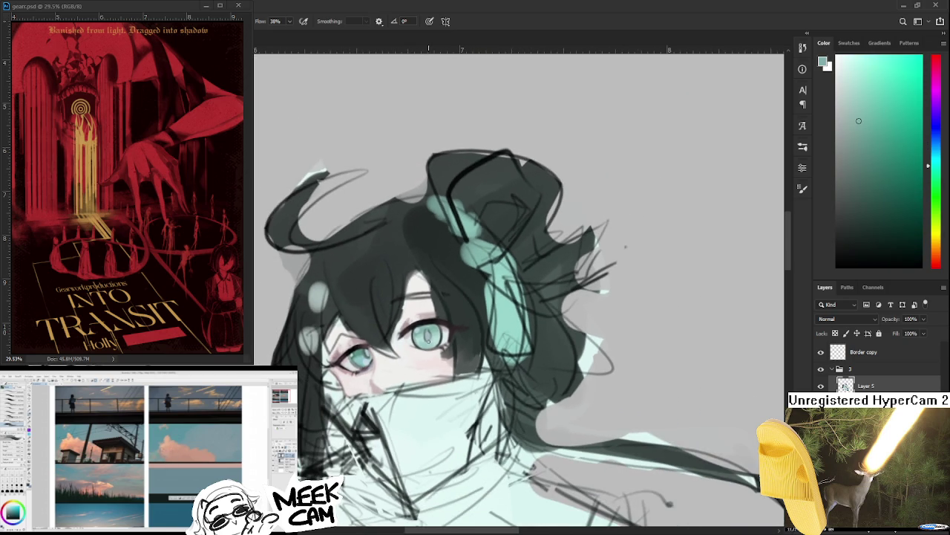
scroll(425, 340, "up", 1)
scroll(423, 345, "up", 2)
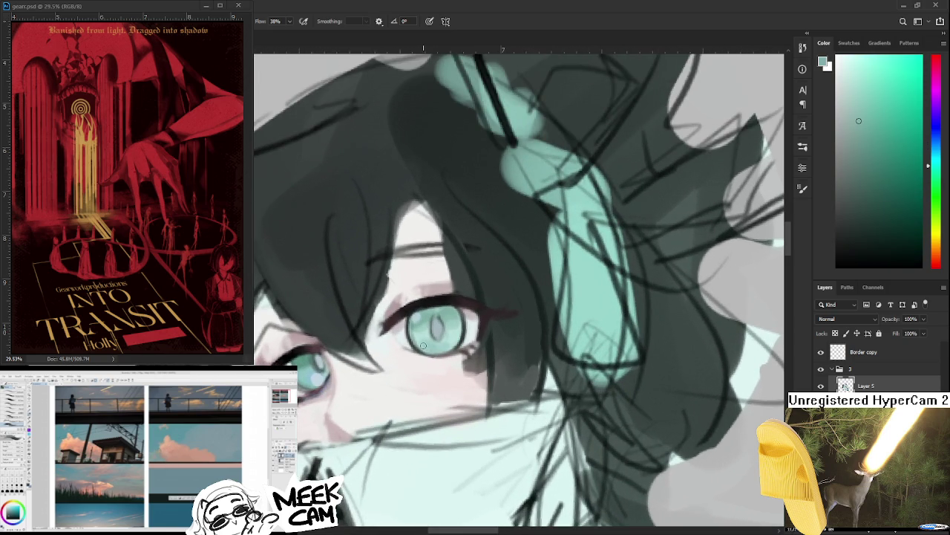
left_click(315, 365, "alt")
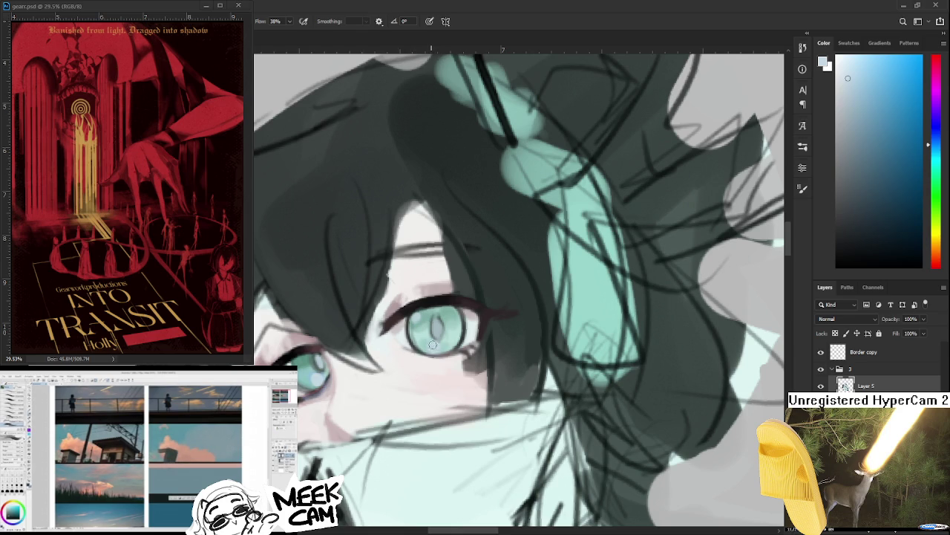
left_click_drag(388, 317, 399, 353)
left_click(444, 334, "alt")
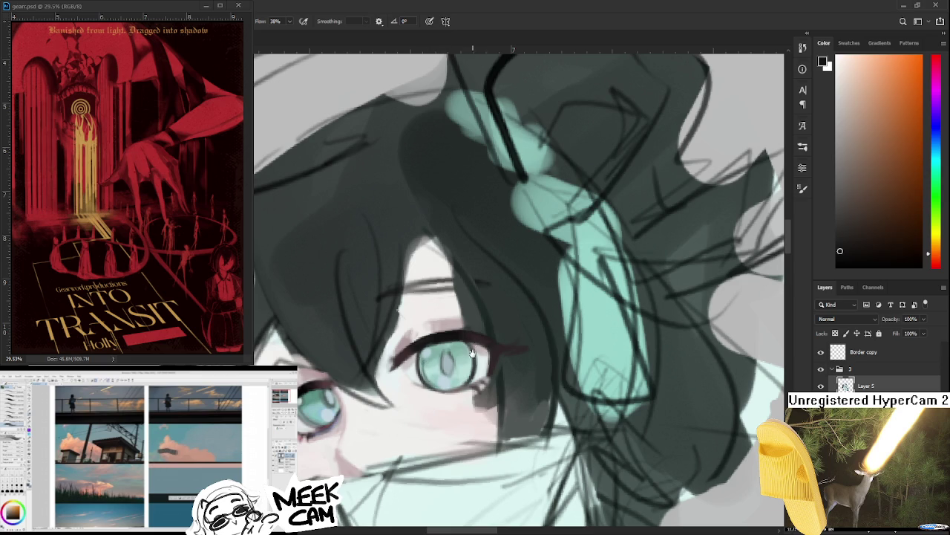
left_click_drag(478, 344, 476, 335)
scroll(459, 349, "down", 2)
left_click(319, 386, "alt")
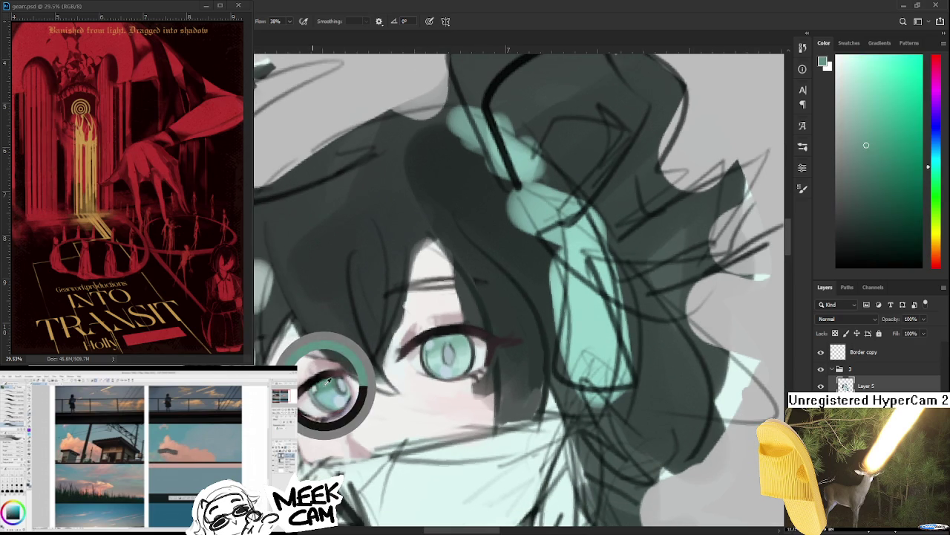
scroll(462, 401, "up", 2)
scroll(462, 401, "up", 1)
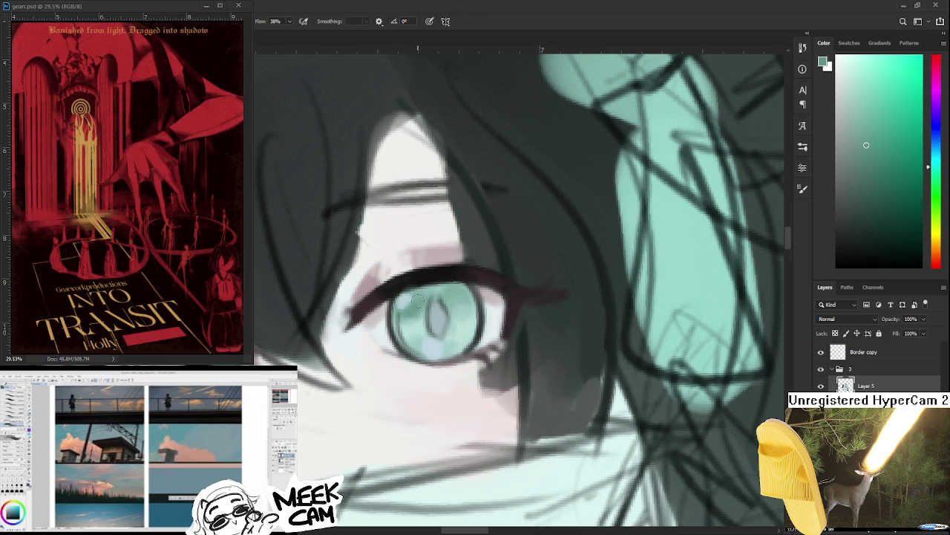
Step: Sample lighter and darker iris teals and a pale blue from both eyes
left_click_drag(421, 313, 440, 319)
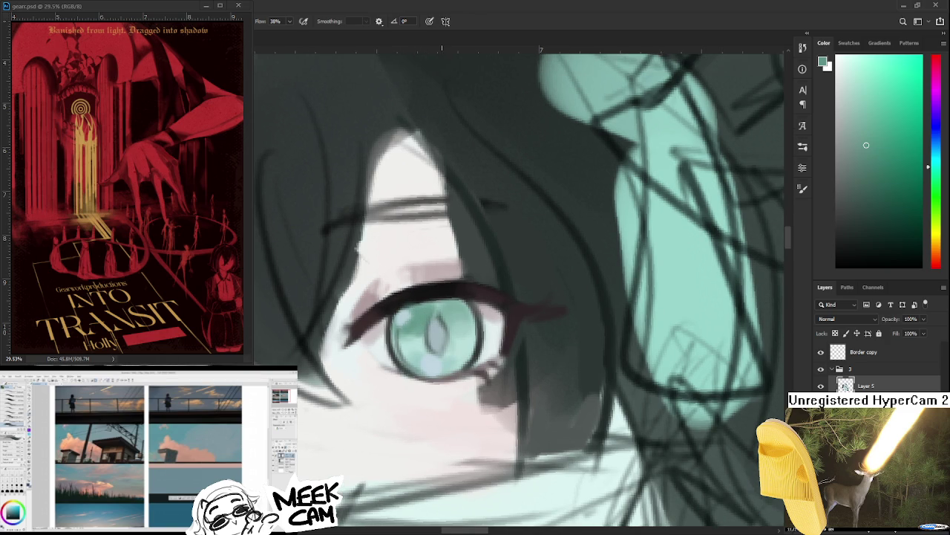
scroll(438, 288, "down", 1)
scroll(429, 294, "down", 1)
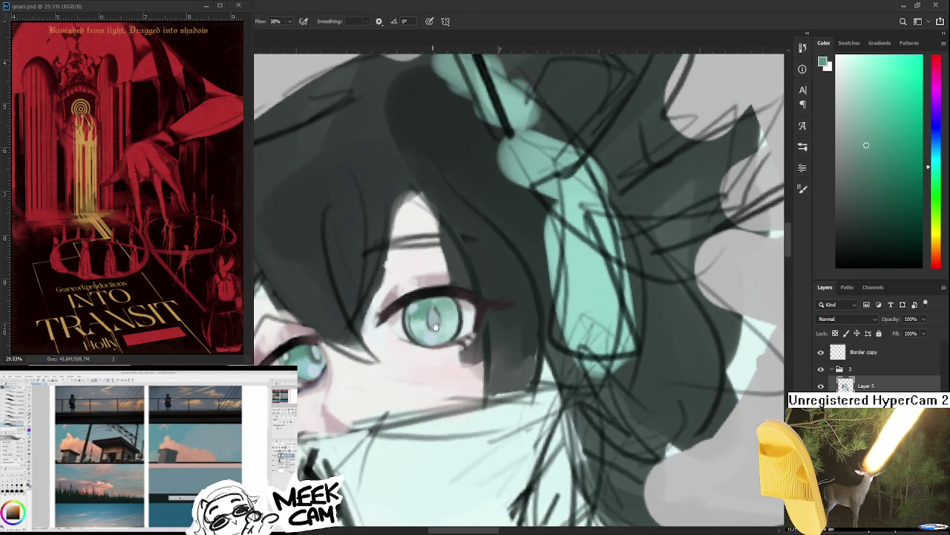
left_click_drag(432, 313, 431, 335)
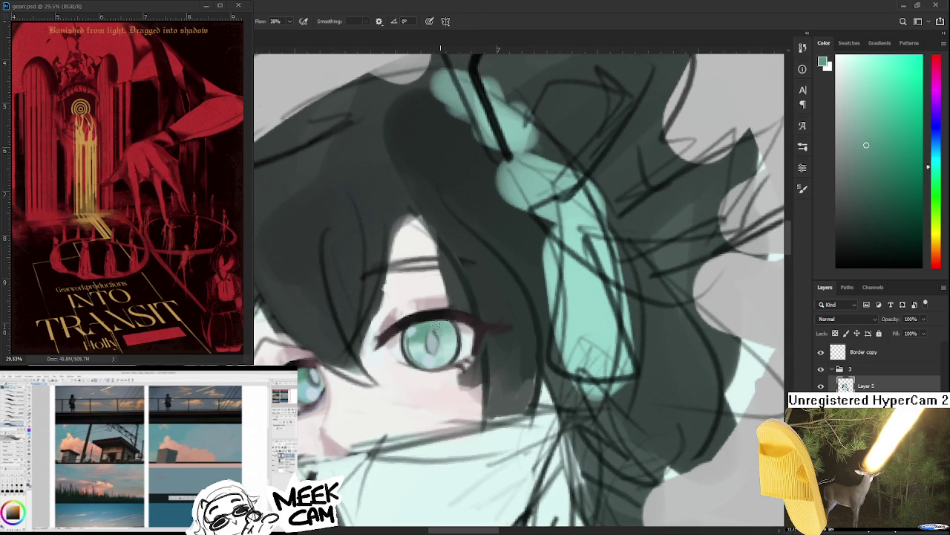
left_click(420, 335, "alt")
left_click(429, 340, "alt")
left_click(440, 340, "alt")
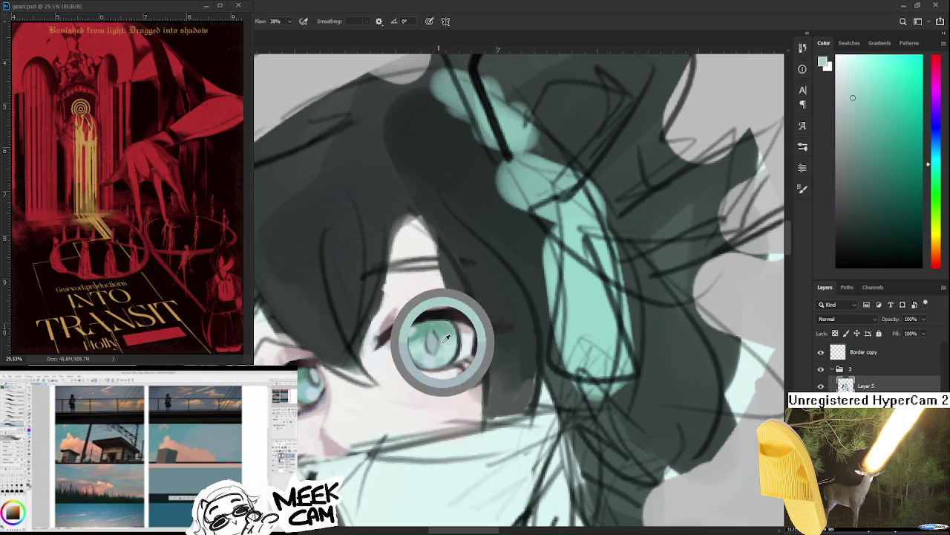
left_click(428, 355, "alt")
left_click(436, 336, "alt")
left_click(314, 378, "alt")
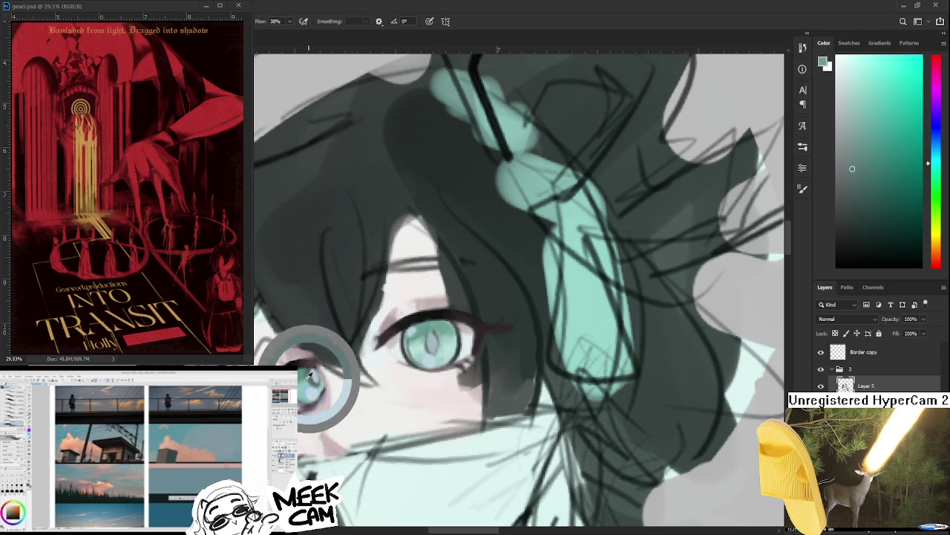
Step: Try a near-black stroke over the slit pupil, undo it, and sample grey-teal and pale blue
left_click(408, 318, "alt")
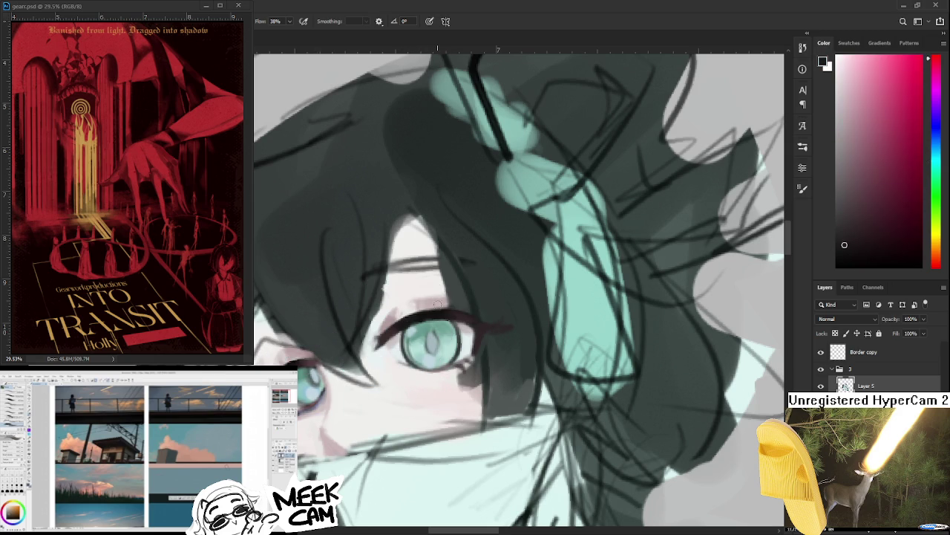
left_click_drag(428, 336, 425, 349)
key("ctrl+z")
left_click(433, 339, "alt")
left_click(428, 349, "alt")
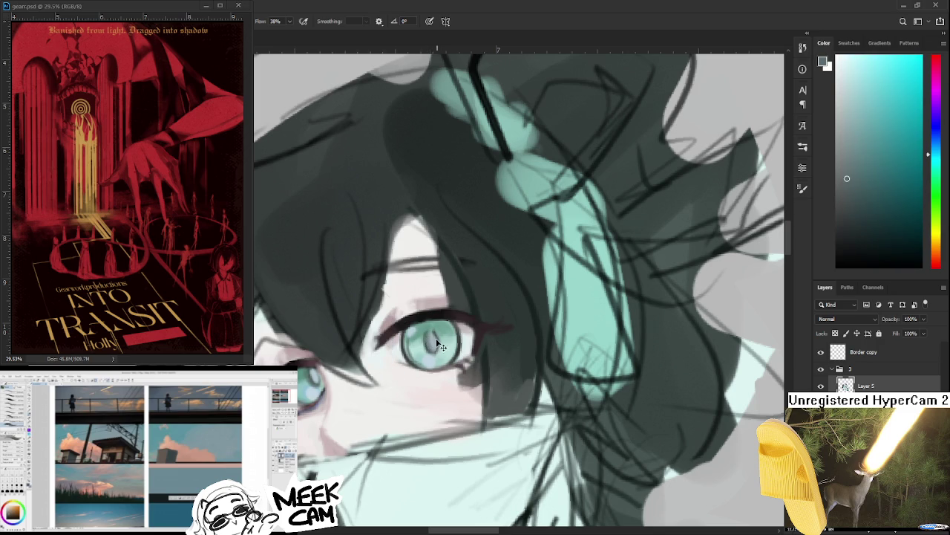
left_click(339, 381, "alt")
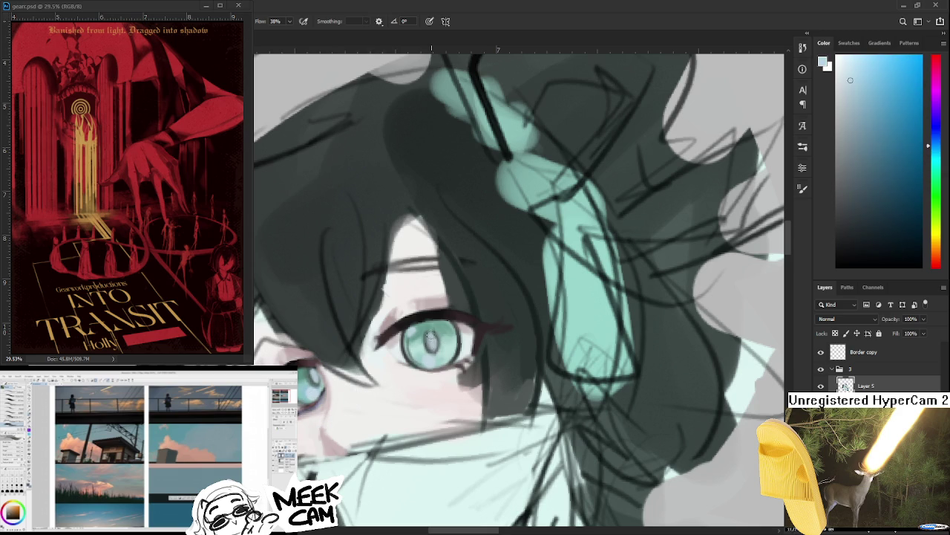
Step: Sample the iris's pale cyan, then a dark reddish-grey for the eye line
scroll(446, 336, "down", 5)
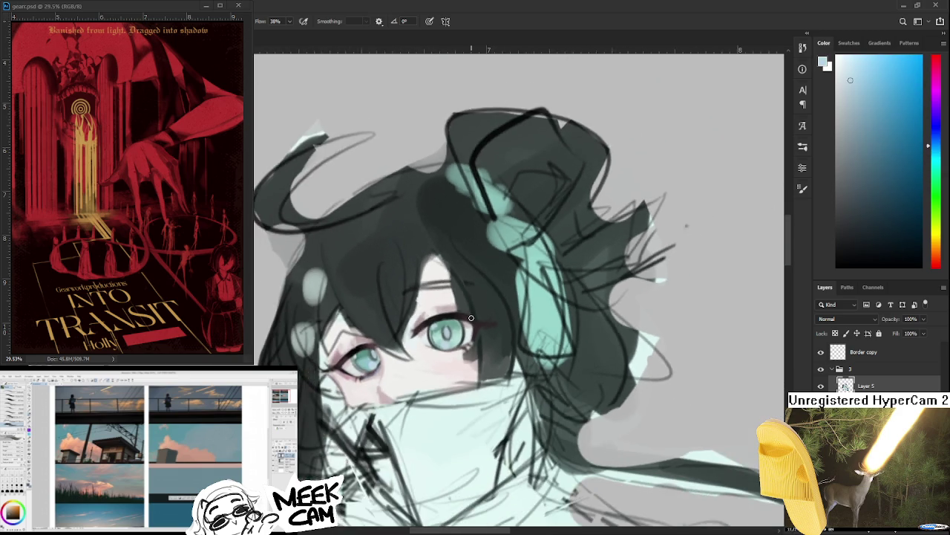
scroll(446, 336, "down", 1)
scroll(483, 297, "down", 1)
scroll(507, 275, "down", 1)
scroll(507, 275, "down", 1)
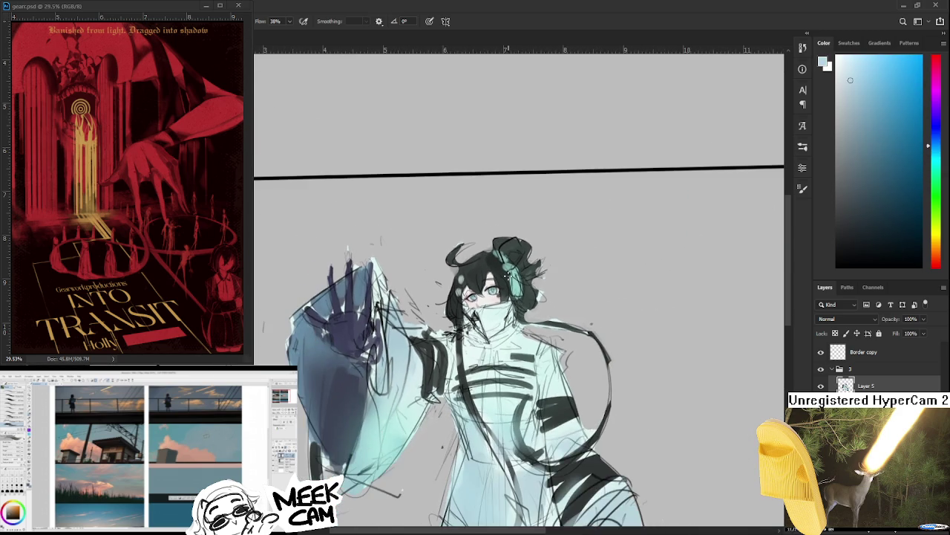
scroll(501, 285, "up", 1)
scroll(496, 294, "up", 2)
scroll(490, 300, "up", 1)
scroll(491, 301, "up", 1)
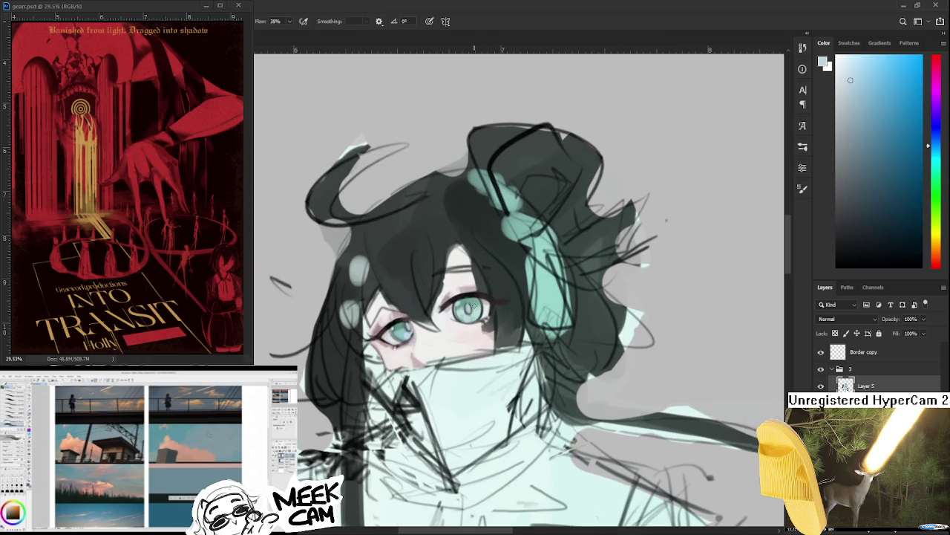
scroll(487, 302, "up", 1)
scroll(475, 305, "up", 2)
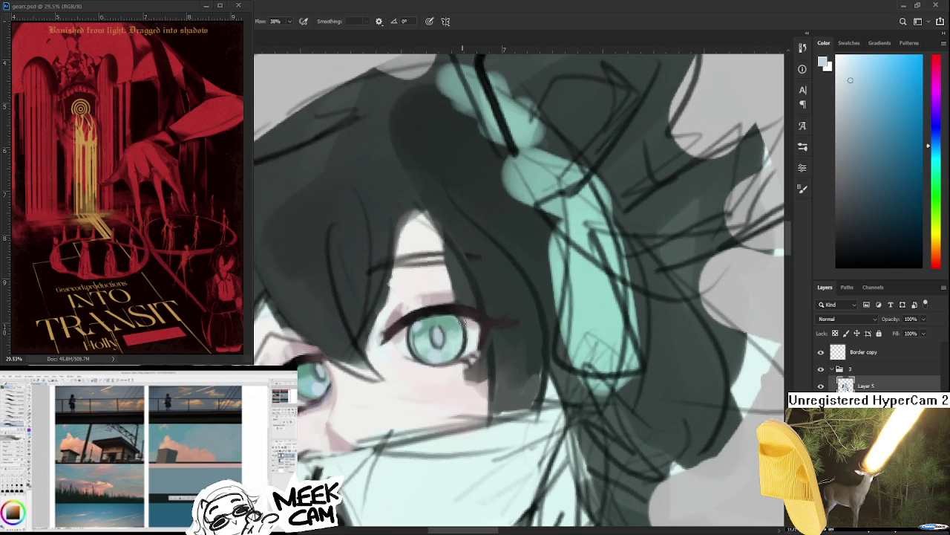
left_click(470, 328, "alt")
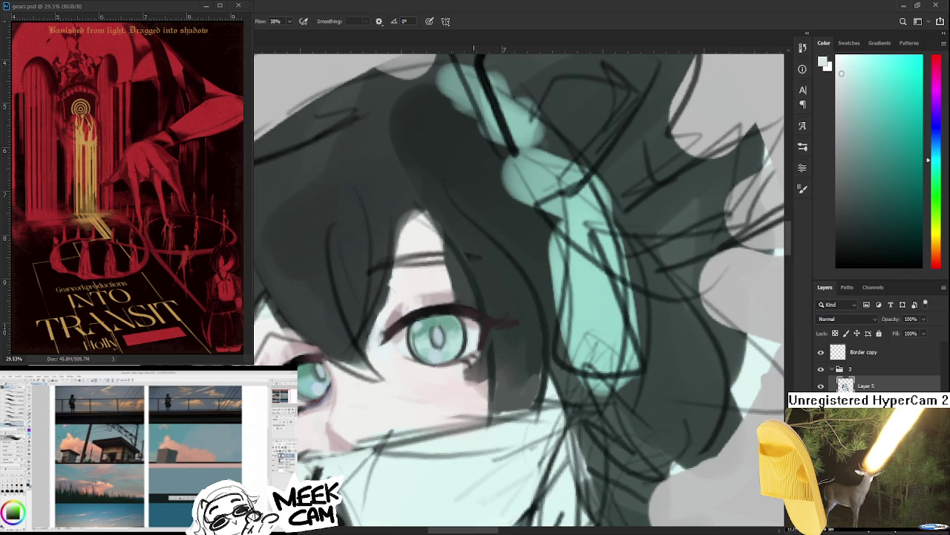
left_click(416, 328, "alt")
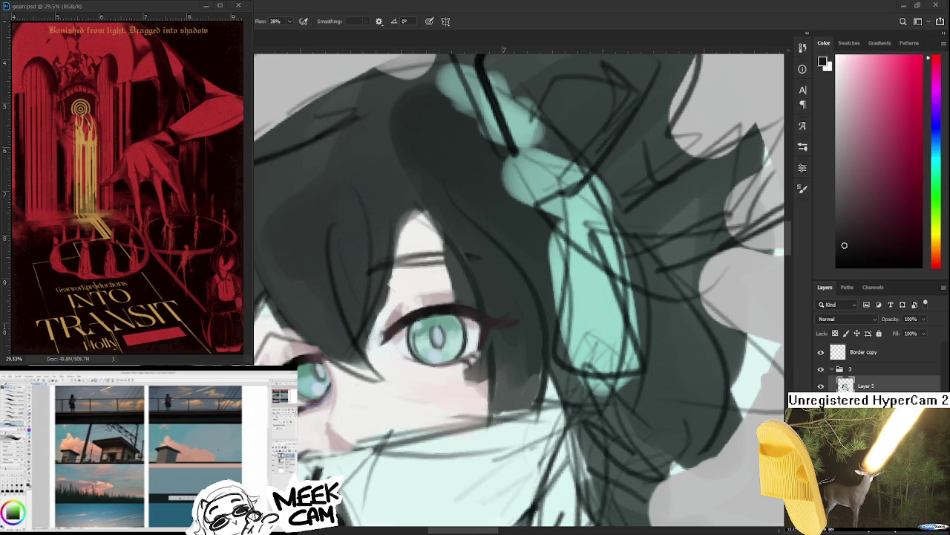
Step: Sample dark teal and dark red tones from the right eye
scroll(528, 364, "down", 1)
scroll(531, 343, "up", 1)
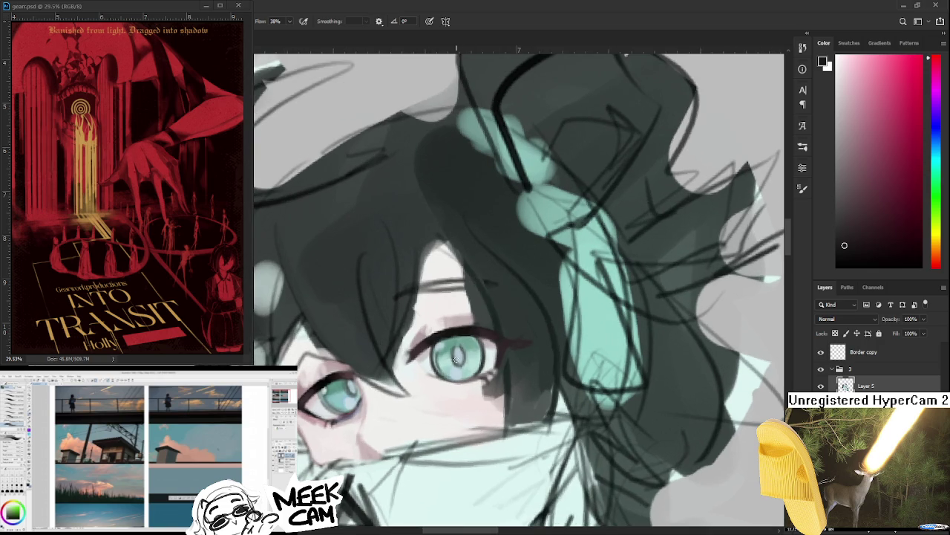
left_click(349, 378, "alt")
left_click(517, 347, "alt")
left_click(521, 335, "alt")
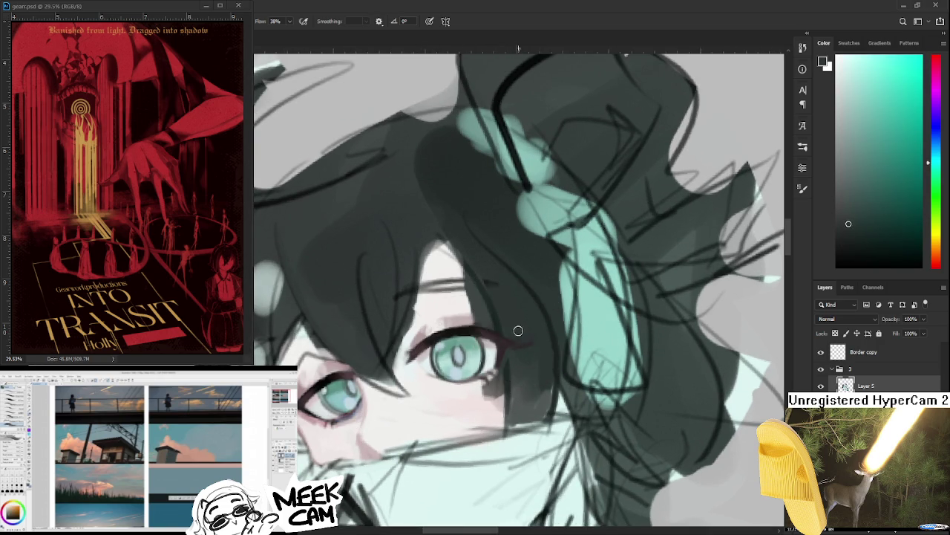
left_click(504, 339, "alt")
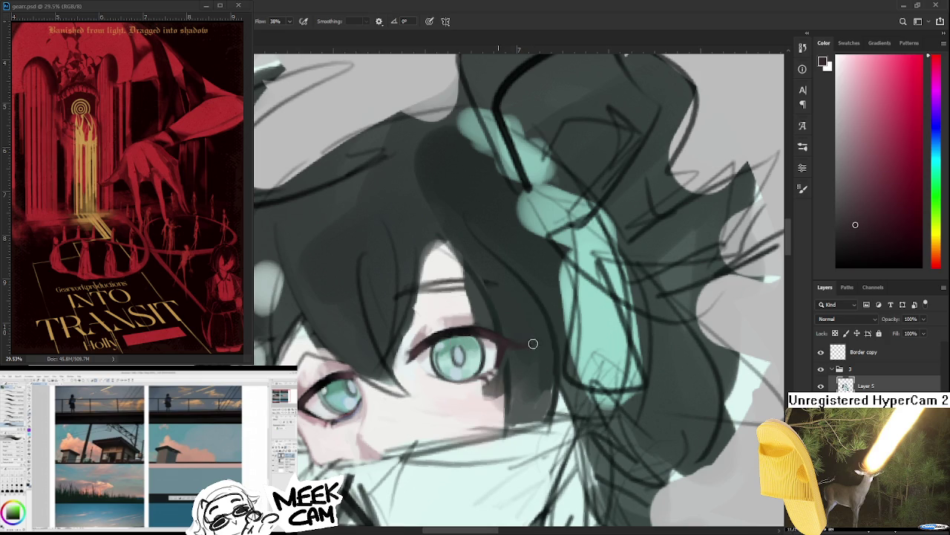
left_click(522, 331, "alt")
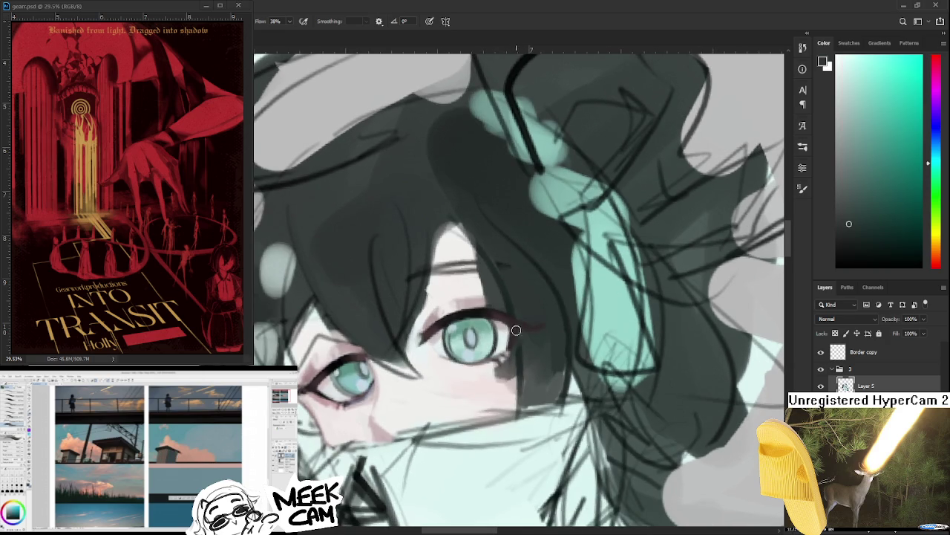
Step: Sample pink and purple tones under both eyes, then tilt the canvas
left_click_drag(426, 337, 329, 386)
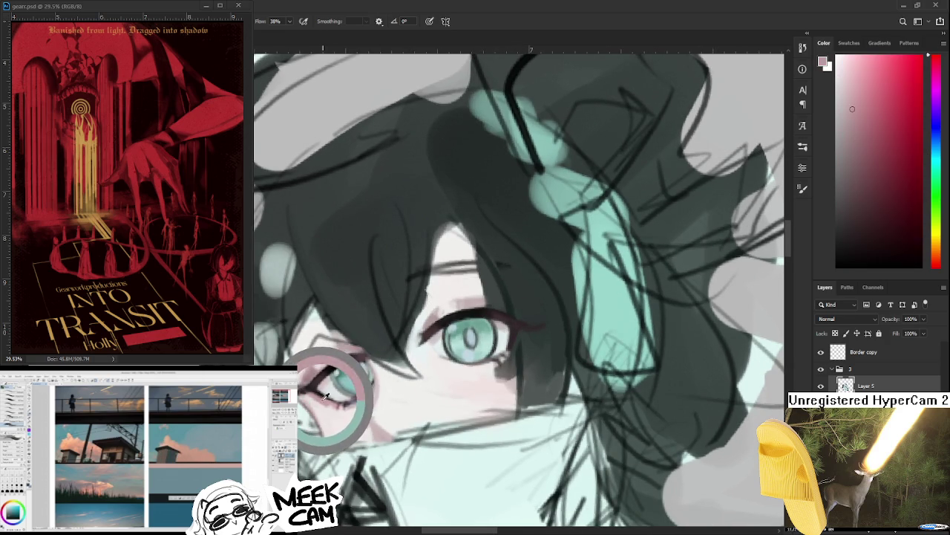
left_click(347, 401, "alt")
left_click(362, 398, "alt")
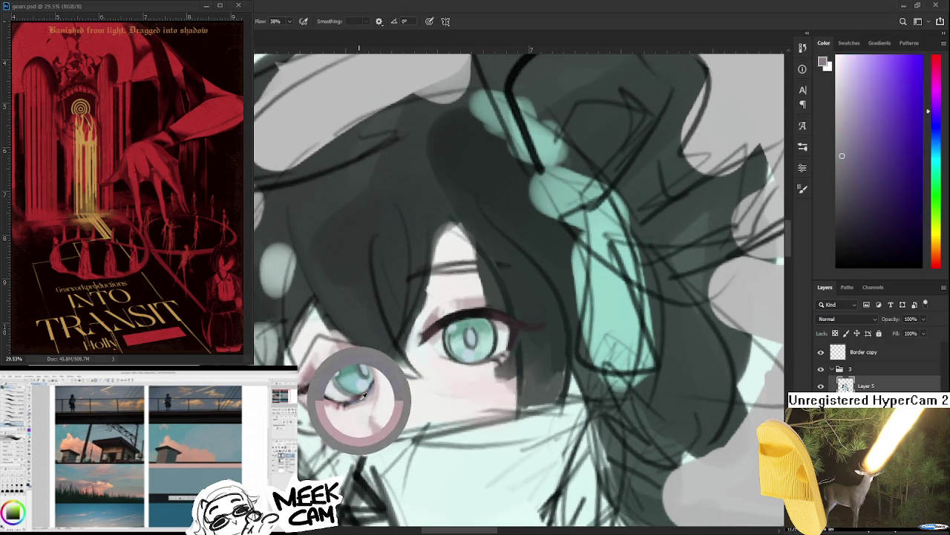
left_click(456, 362, "alt")
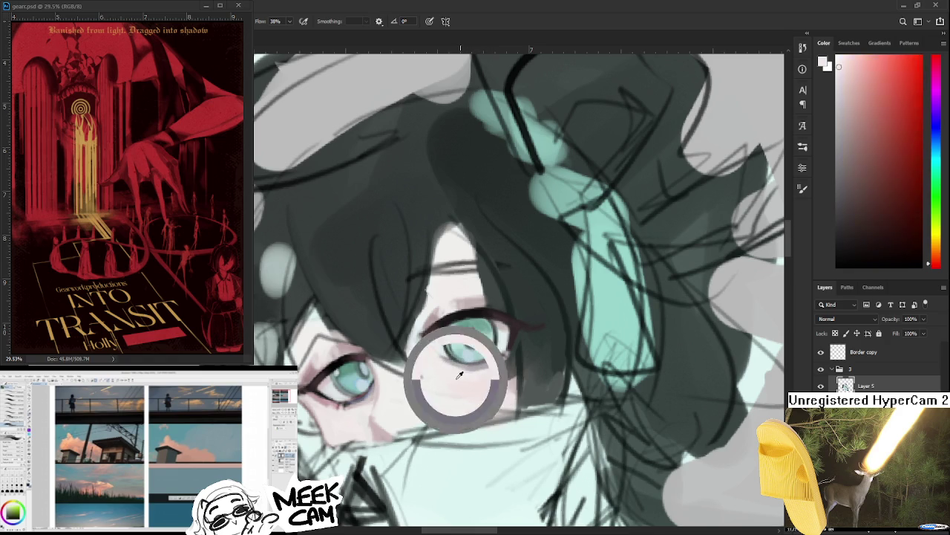
left_click(476, 366, "alt")
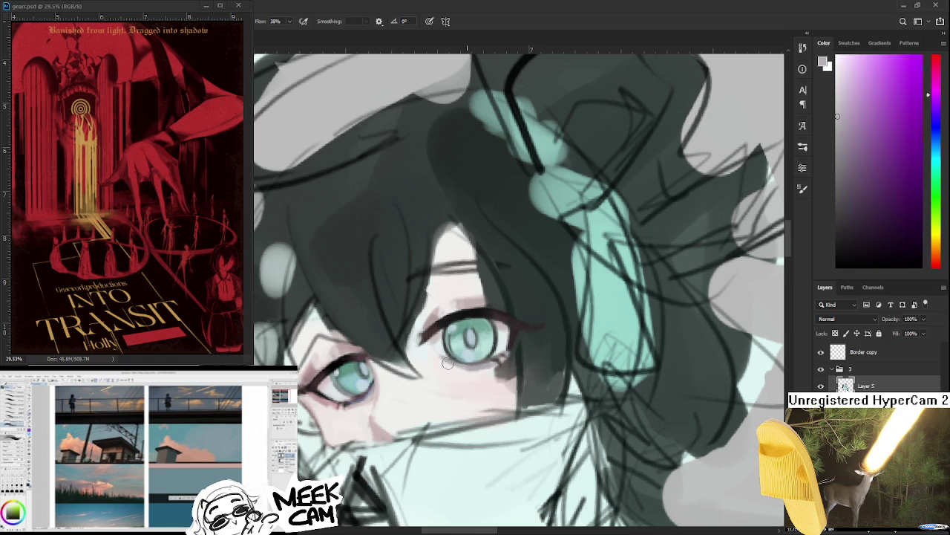
key("r")
left_click_drag(547, 361, 327, 394)
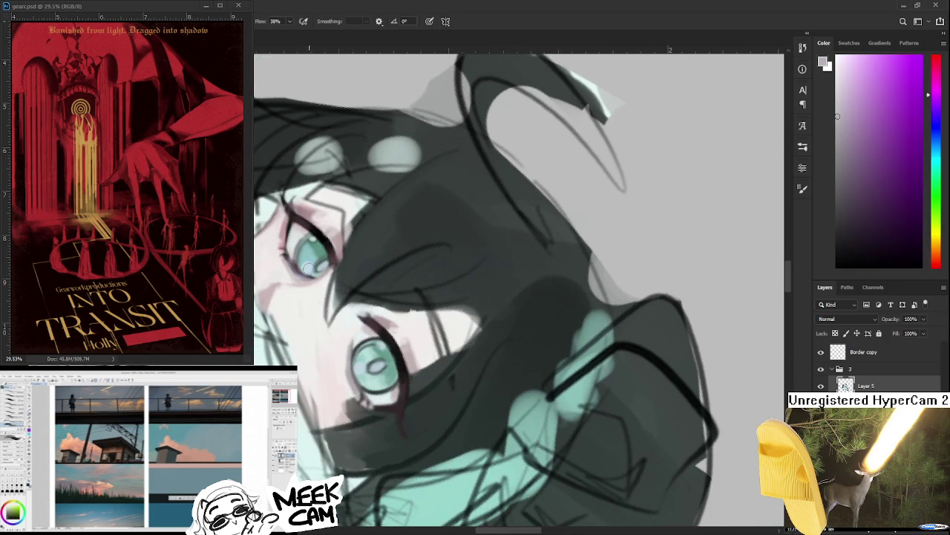
Step: Sample pinkish skin, red and dark grey around the eyes while rotating the canvas
left_click(300, 267, "alt")
left_click_drag(381, 394, 407, 369)
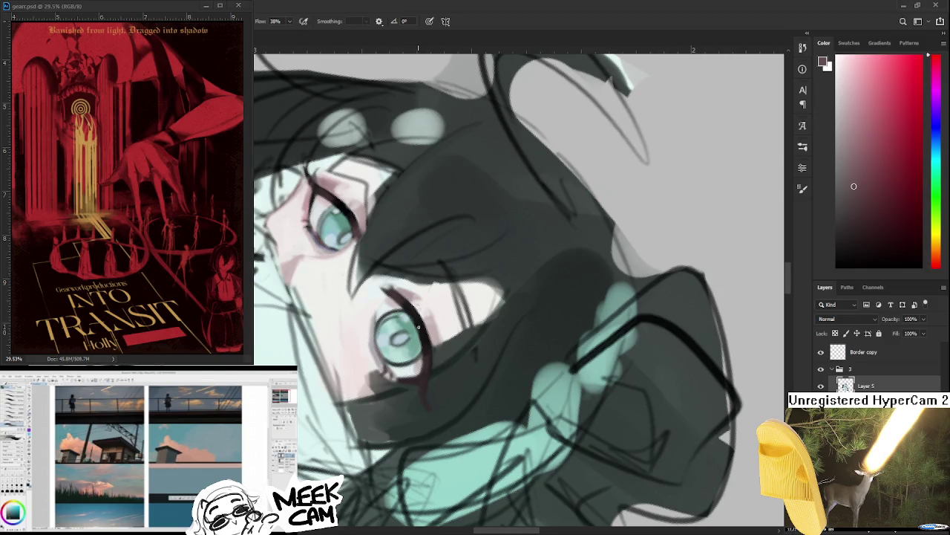
left_click(427, 372, "alt")
left_click_drag(427, 371, 323, 311)
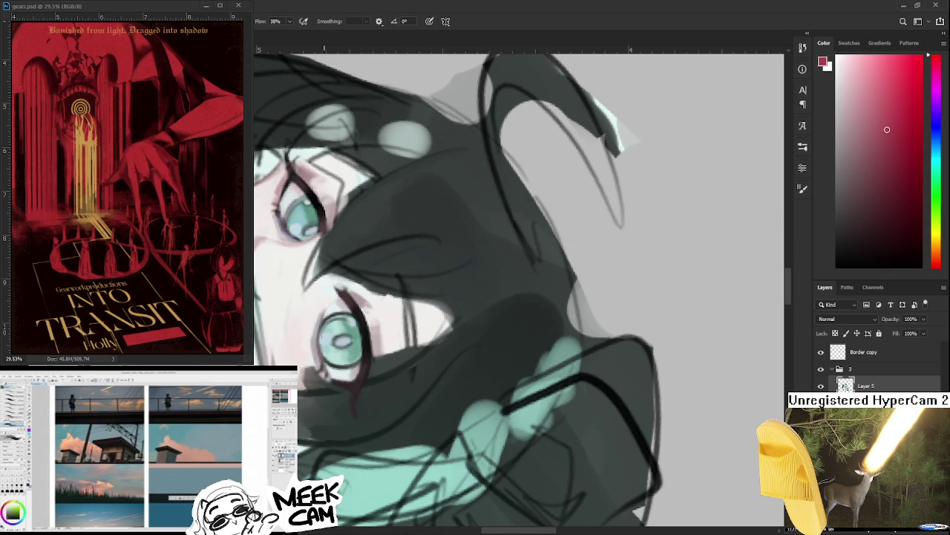
scroll(330, 320, "up", 3)
left_click_drag(340, 278, 308, 311)
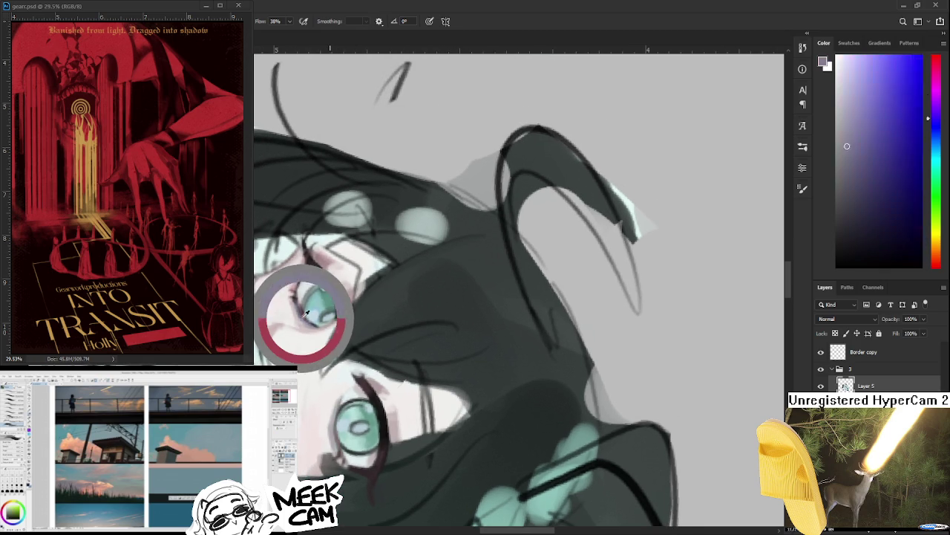
Step: Pick up the pink skin tone beside the eye and return to an upright full view
scroll(327, 364, "down", 2)
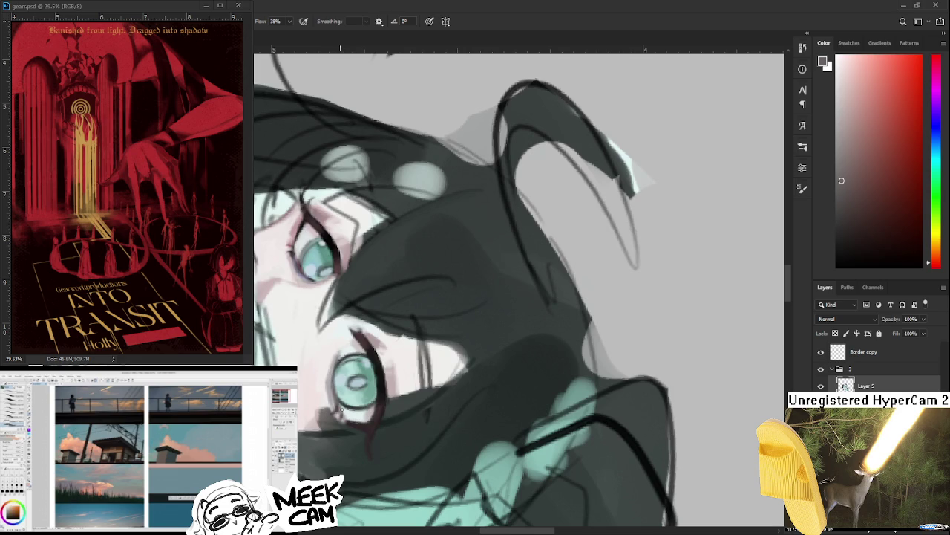
scroll(327, 289, "up", 2)
left_click_drag(301, 289, 311, 292)
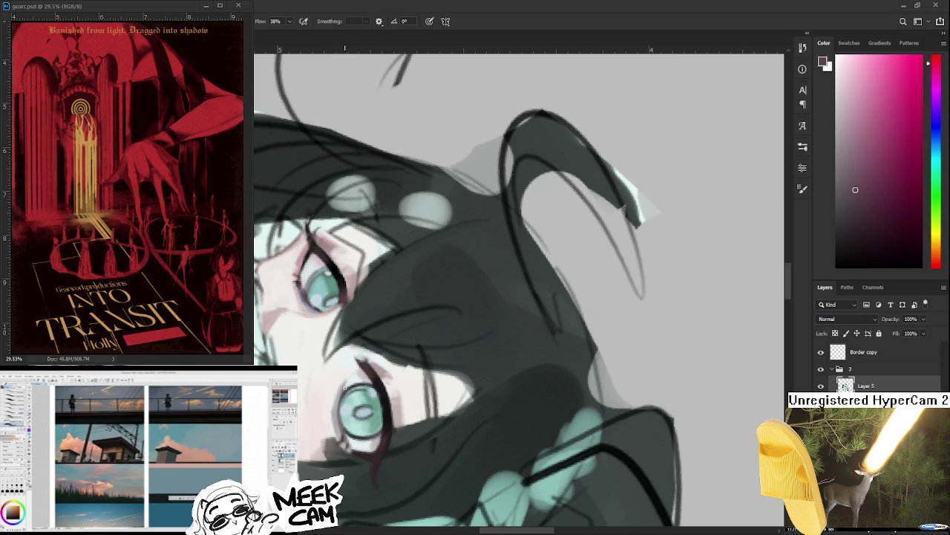
key("ctrl+0")
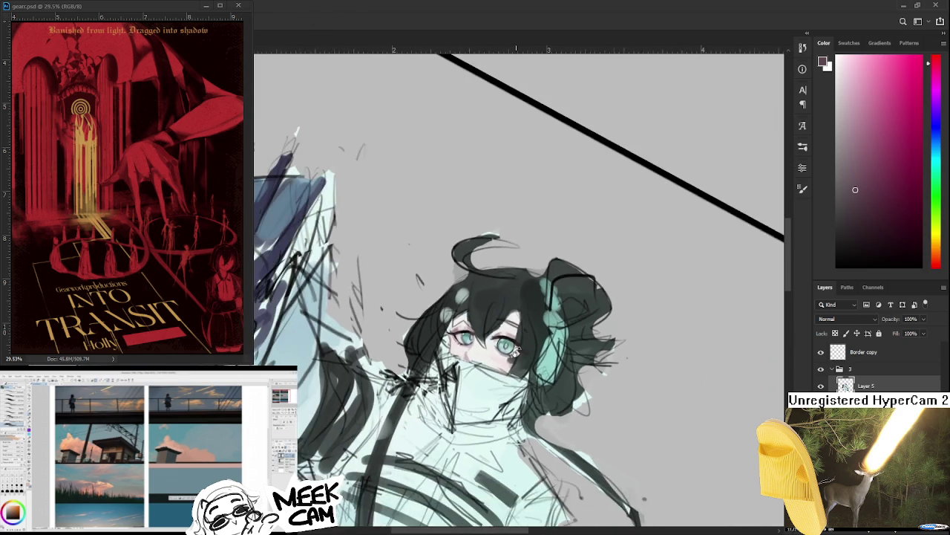
left_click_drag(513, 304, 525, 333)
Step: Zoom in on the eye and sample the teal of the iris
scroll(524, 333, "up", 1)
scroll(525, 327, "up", 1)
scroll(525, 315, "up", 2)
scroll(526, 306, "up", 1)
scroll(526, 306, "up", 1)
scroll(520, 312, "up", 2)
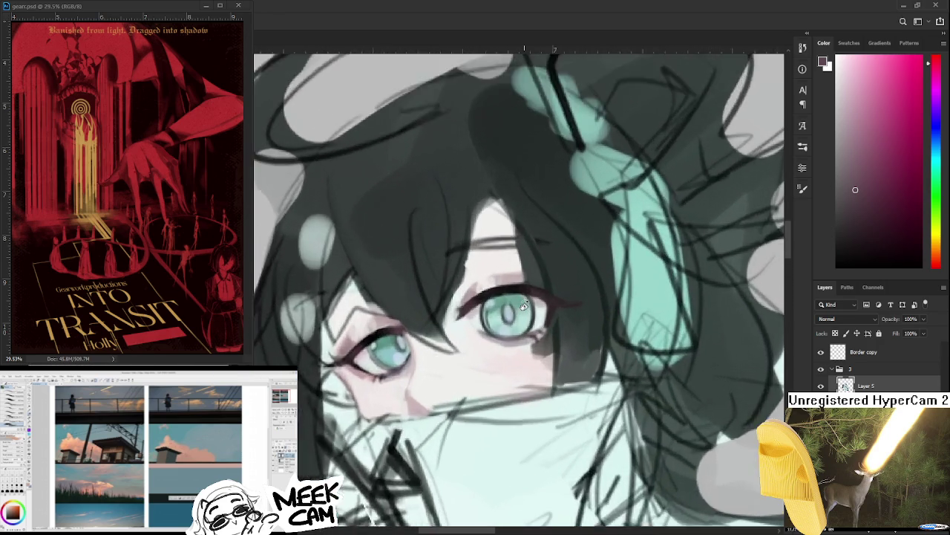
scroll(512, 319, "up", 1)
scroll(498, 331, "up", 1)
left_click_drag(497, 330, 457, 362)
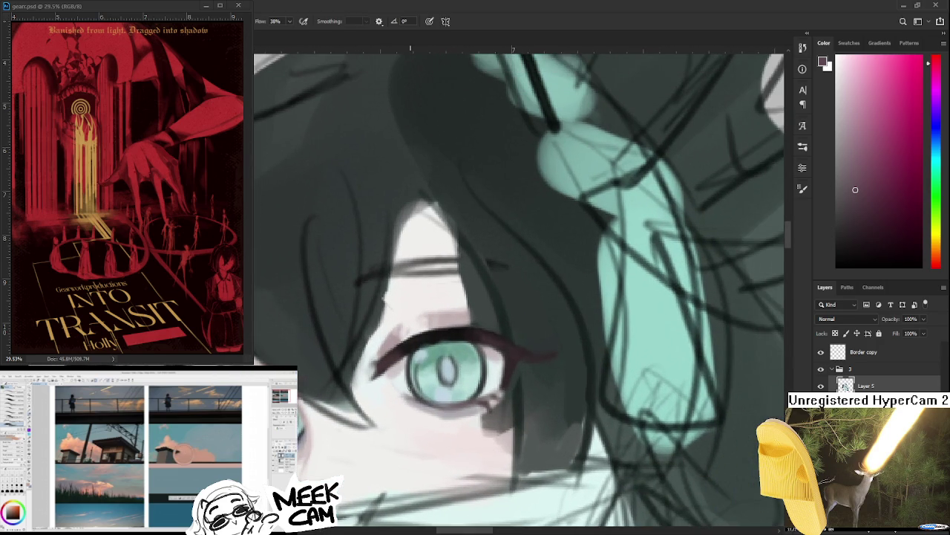
left_click(419, 363, "alt")
Step: Sample eyeliner and light teal tones, then paint a lighter teal stroke along the iris's left edge
left_click(428, 381, "alt")
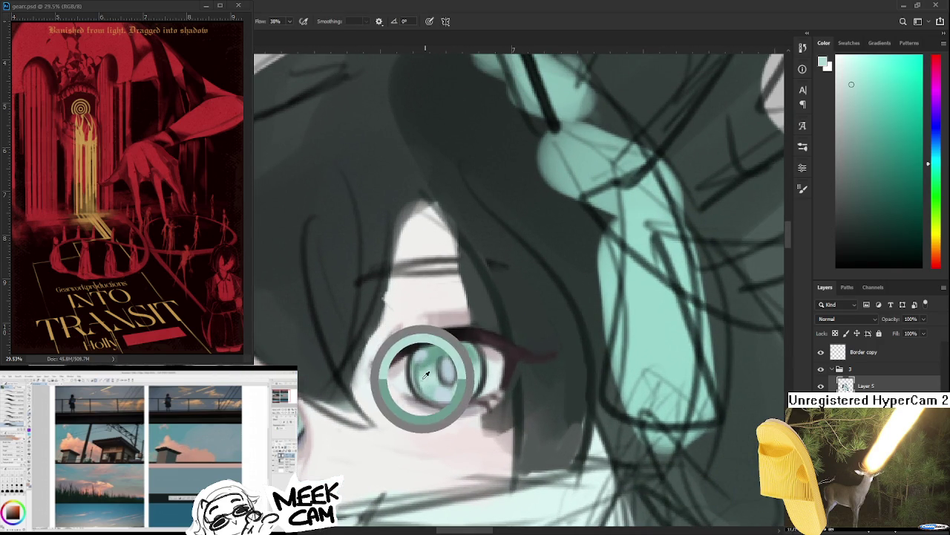
left_click(425, 334, "alt")
left_click(424, 336, "alt")
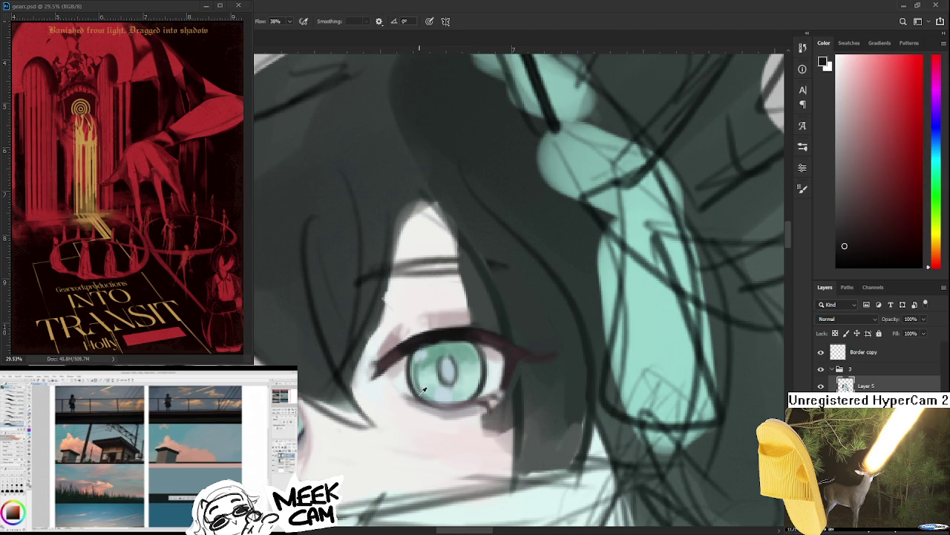
left_click(393, 378, "alt")
left_click_drag(411, 385, 433, 377)
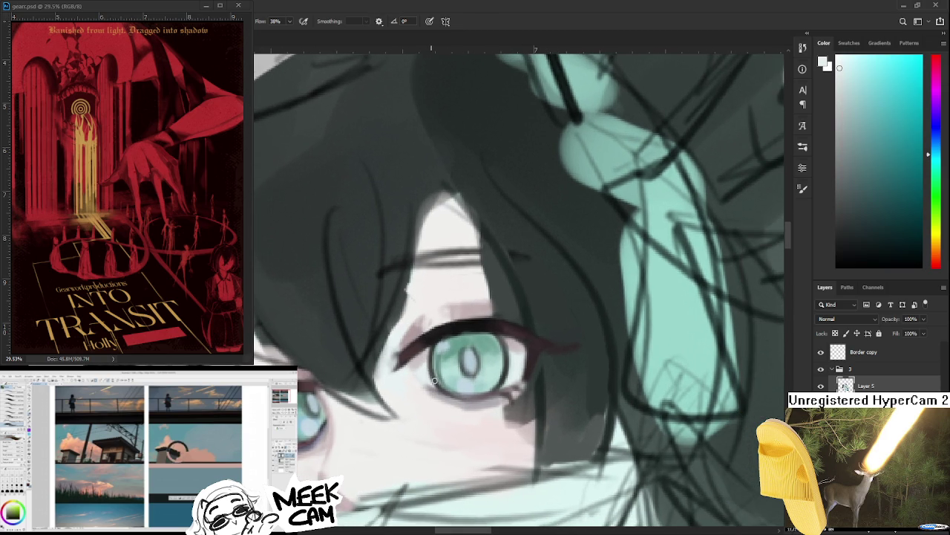
left_click(450, 361, "alt")
left_click(451, 355, "alt")
left_click_drag(432, 357, 434, 384)
Step: Shift the view across the eye and sample darker teal, near-black and teal-grey iris colours
left_click_drag(484, 357, 451, 350)
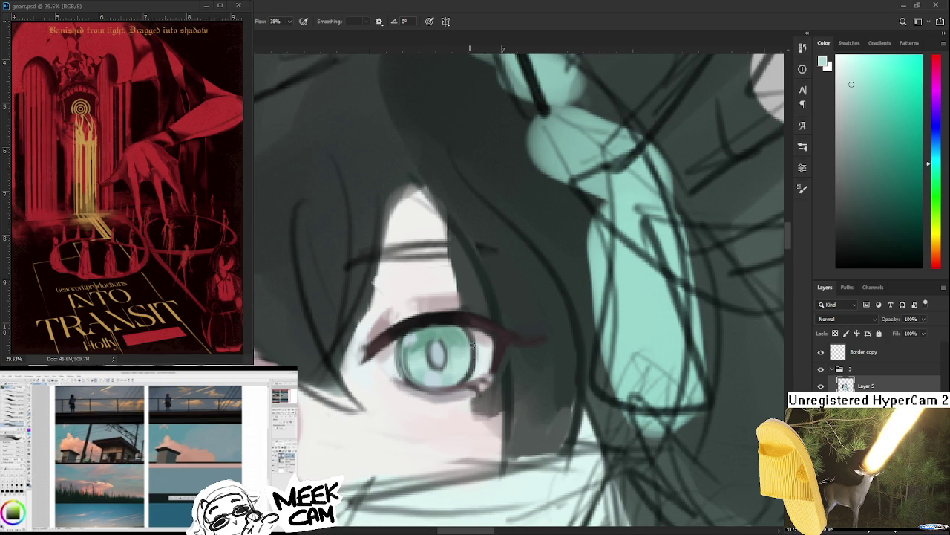
left_click(476, 362, "alt")
scroll(473, 363, "down", 2)
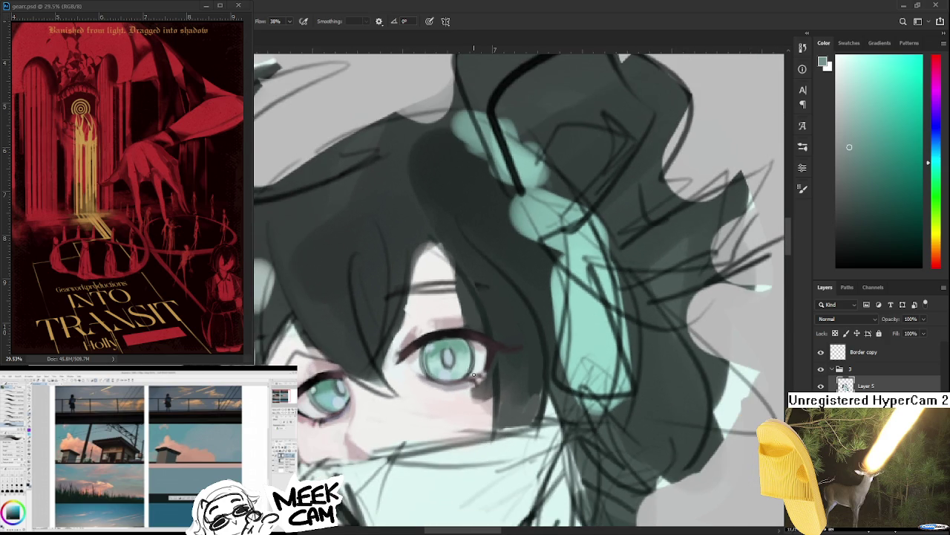
left_click(439, 343, "alt")
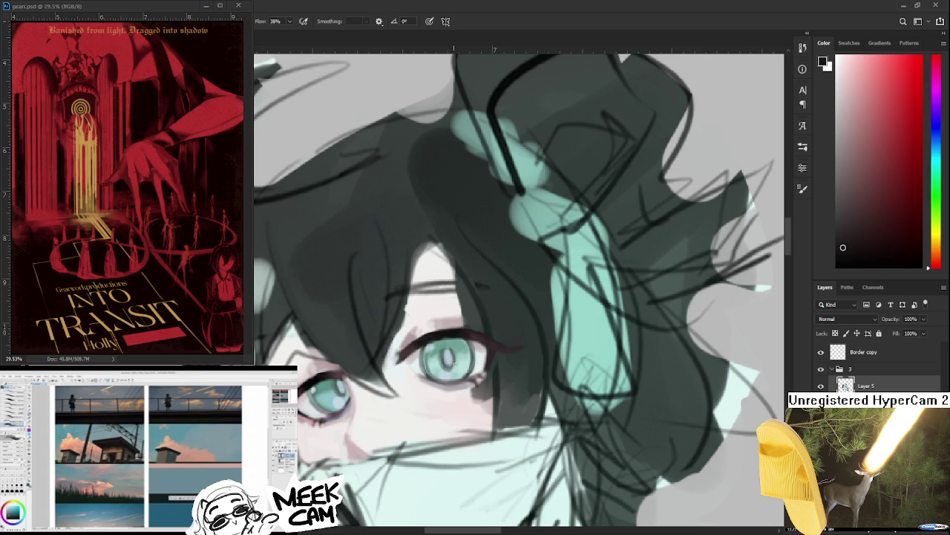
left_click(449, 358, "alt")
left_click(448, 358, "alt")
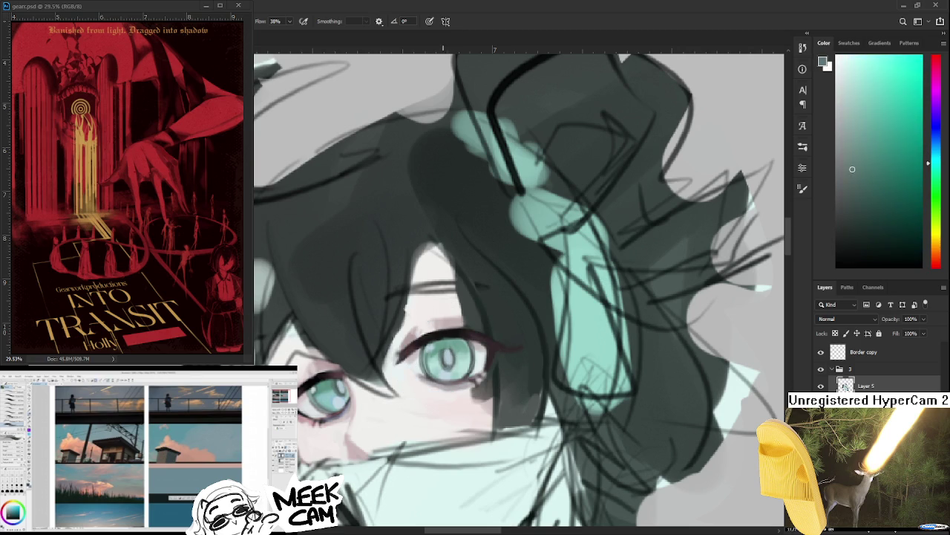
Step: Sample light blue-grey and teal-green tones from the iris
left_click(448, 356, "alt")
left_click(448, 355, "alt")
left_click(449, 356, "alt")
left_click(448, 353, "alt")
left_click(446, 352, "alt")
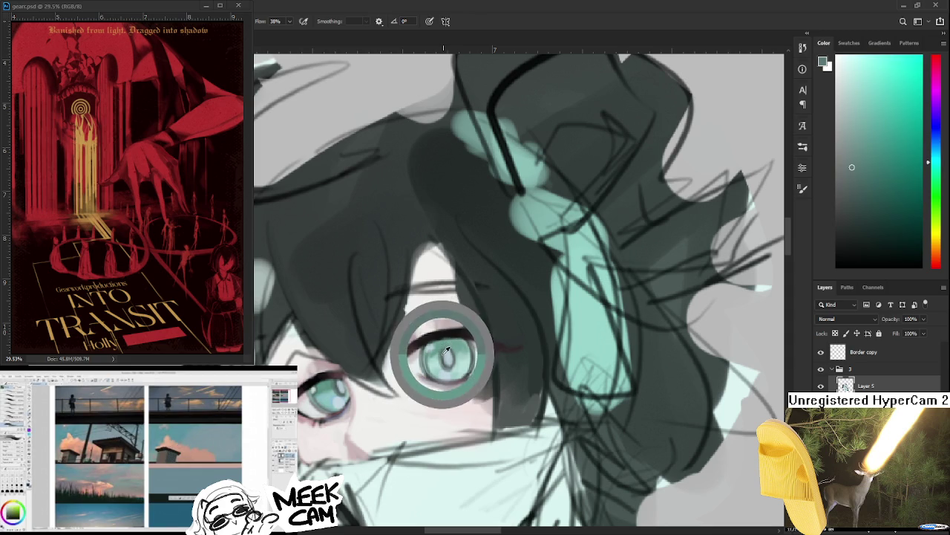
left_click(449, 349, "alt")
left_click(446, 344, "alt")
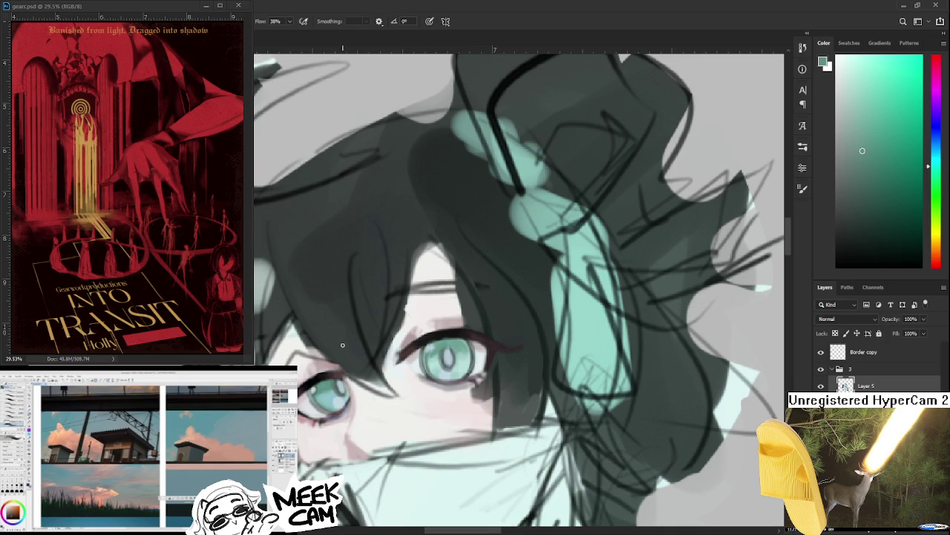
left_click(388, 322, "alt")
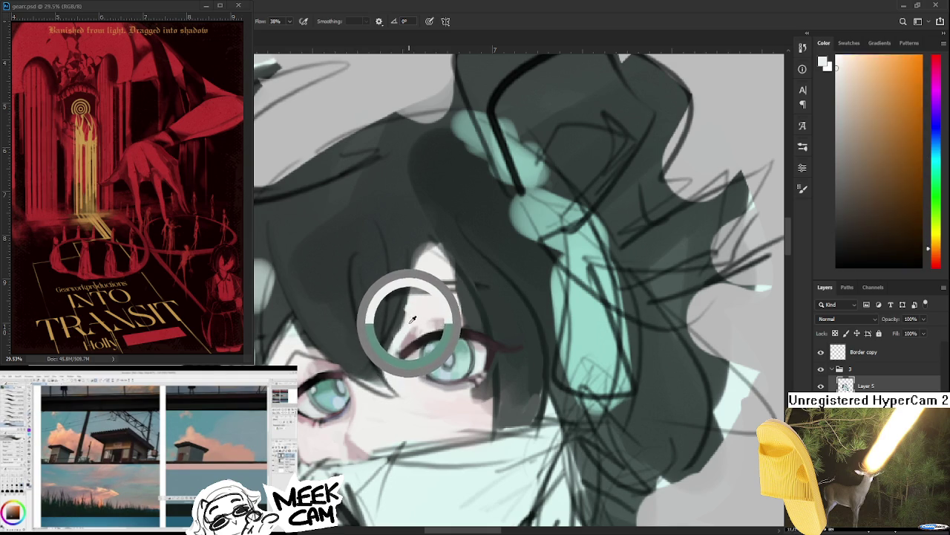
Step: Lighten the skin left of the eye with a warm light tone and sample nearby skin colours
left_click_drag(411, 322, 408, 314)
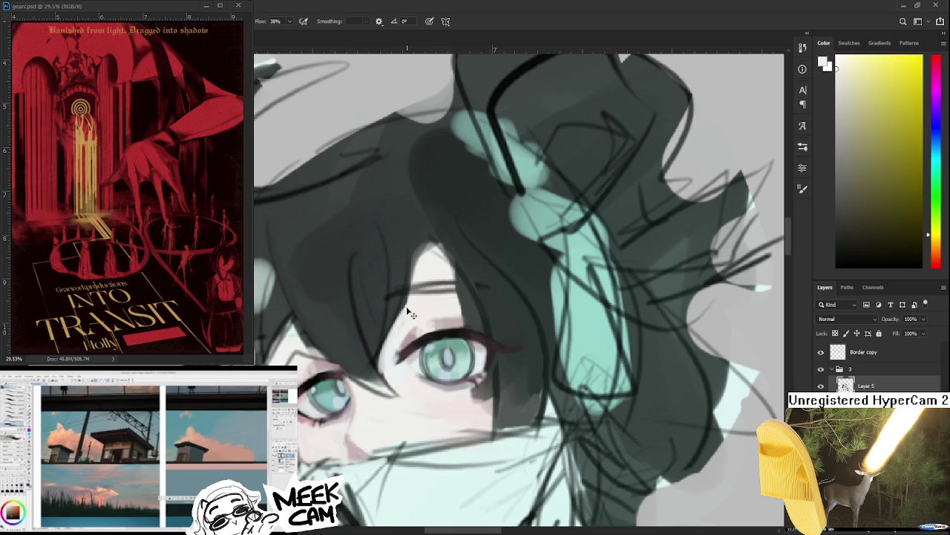
left_click_drag(385, 369, 397, 330)
left_click(407, 331, "alt")
left_click(399, 327, "alt")
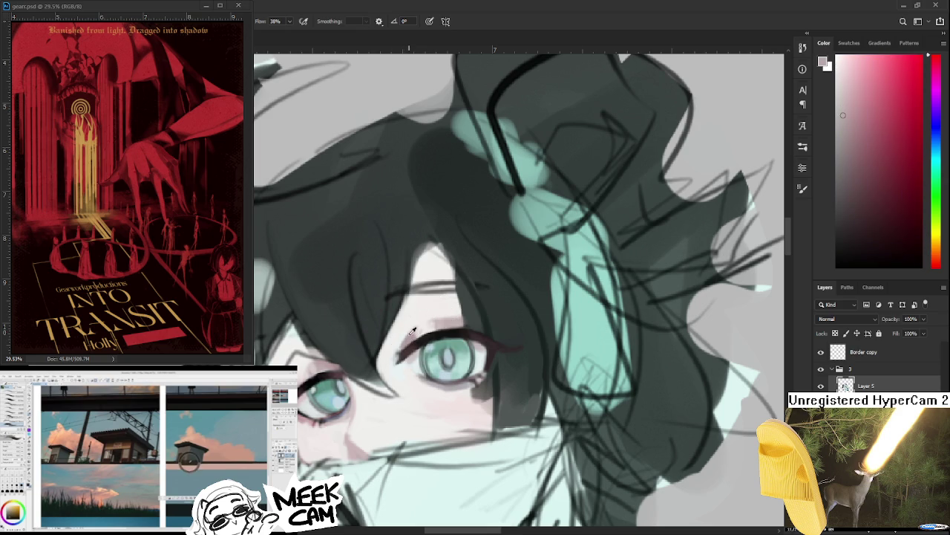
left_click(405, 332, "alt")
left_click(397, 327, "alt")
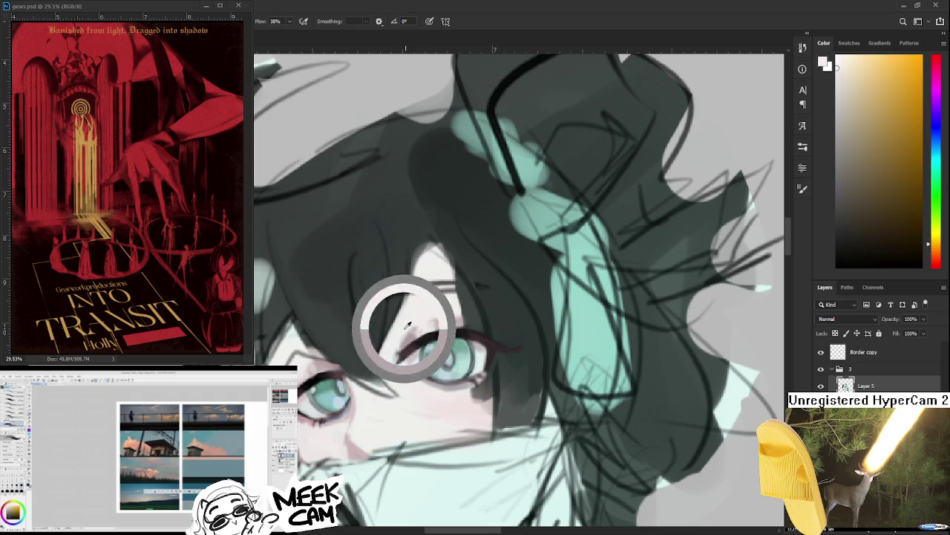
left_click(401, 338, "alt")
left_click(409, 320, "alt")
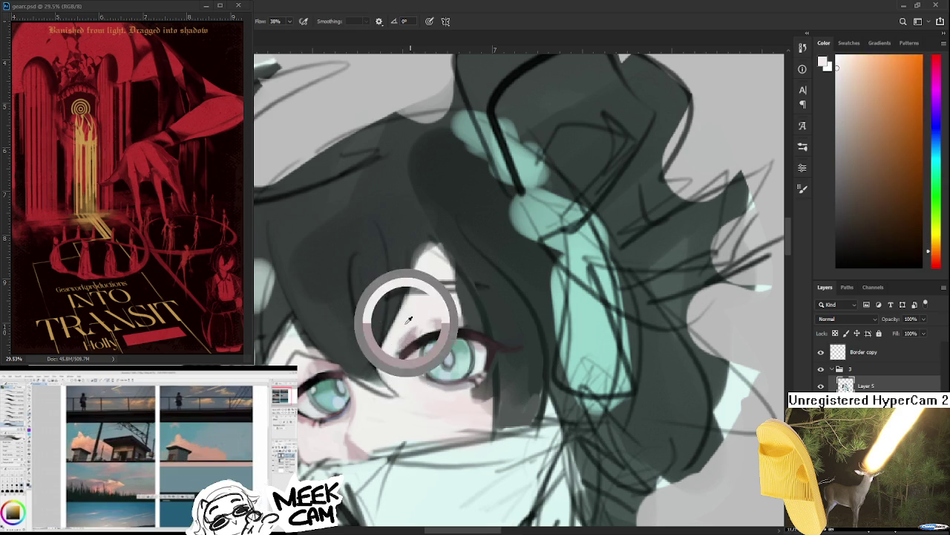
left_click(390, 355, "alt")
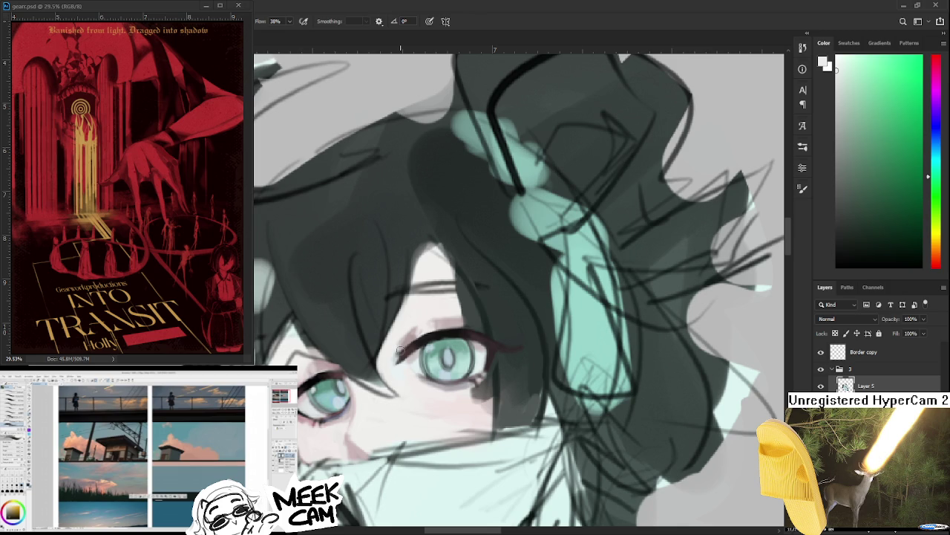
Step: Zoom out and back in, sample black from the line work, and centre the face
scroll(400, 348, "down", 2)
scroll(405, 345, "down", 2)
scroll(409, 344, "down", 2)
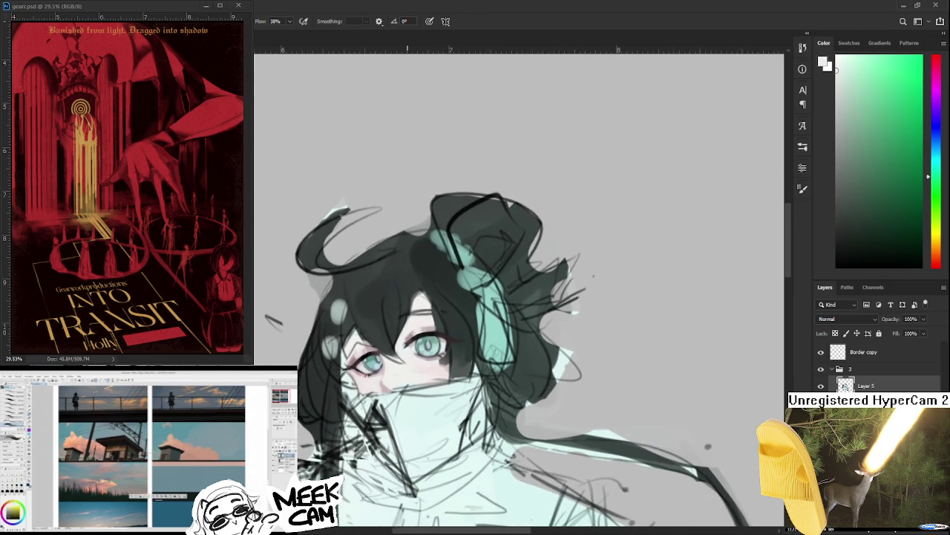
scroll(398, 339, "down", 1)
scroll(398, 339, "down", 1)
scroll(398, 339, "up", 1)
scroll(398, 339, "up", 1)
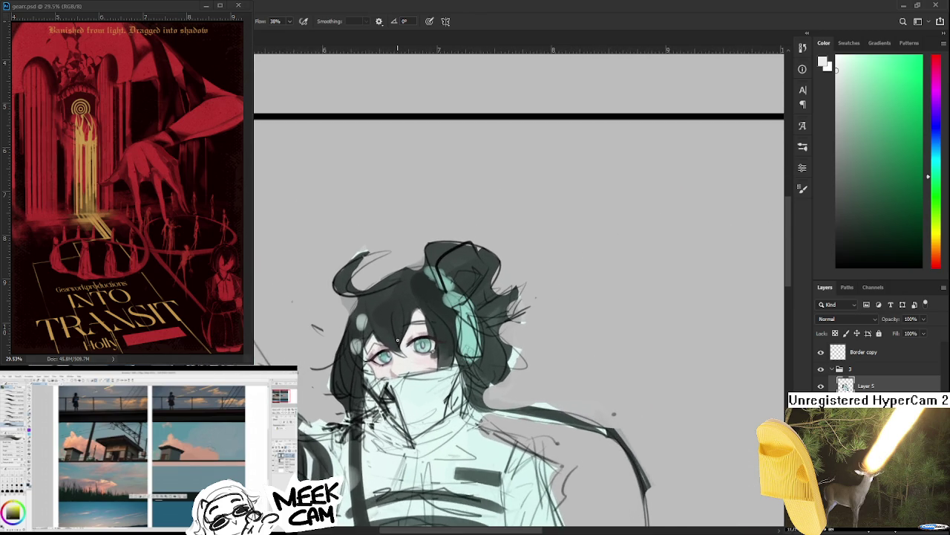
scroll(398, 339, "up", 1)
scroll(398, 342, "up", 1)
scroll(398, 345, "up", 1)
scroll(398, 351, "up", 2)
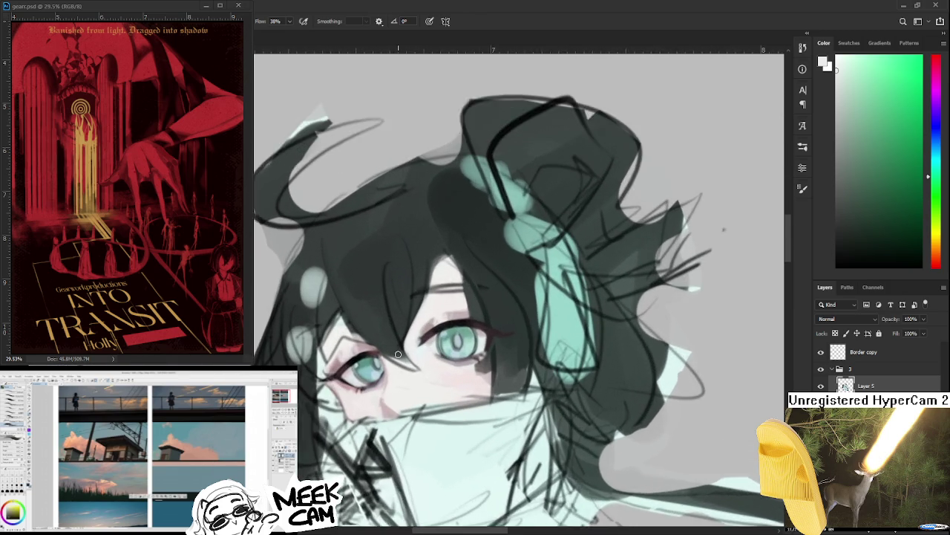
scroll(398, 354, "up", 1)
scroll(398, 354, "up", 1)
left_click(338, 360, "alt")
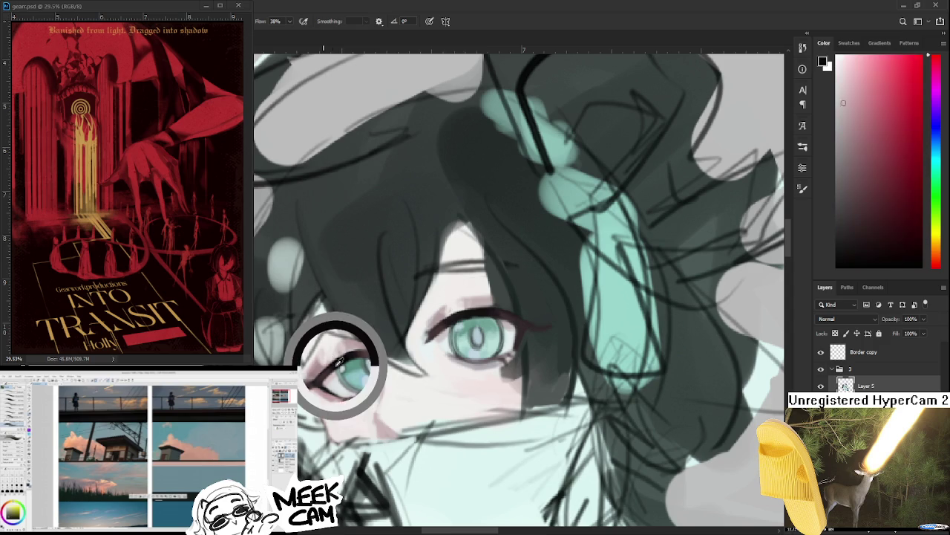
scroll(372, 364, "right", 3)
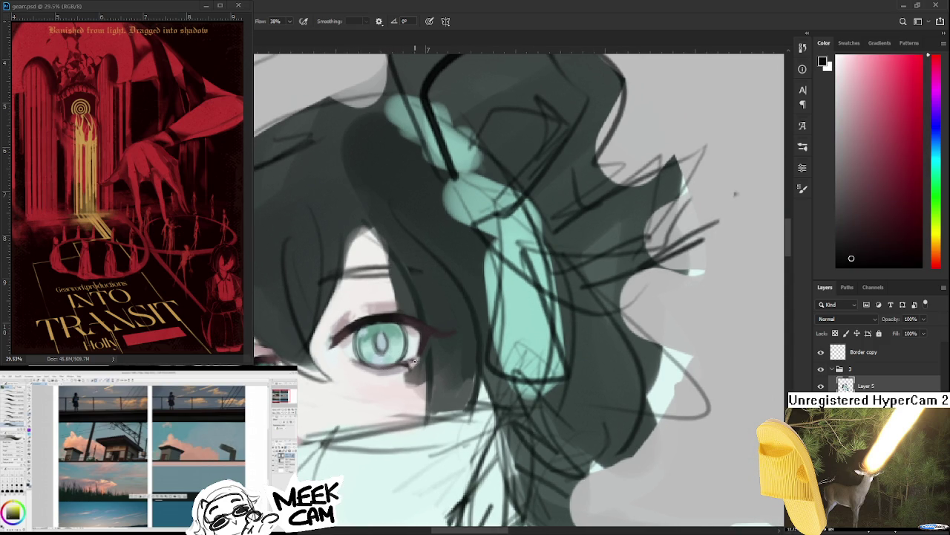
scroll(414, 362, "left", 3)
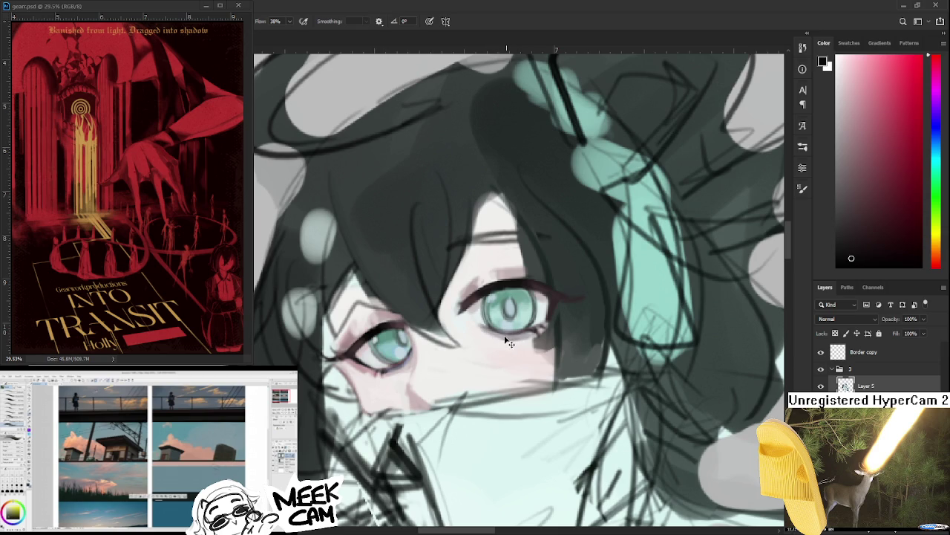
left_click_drag(519, 338, 469, 338)
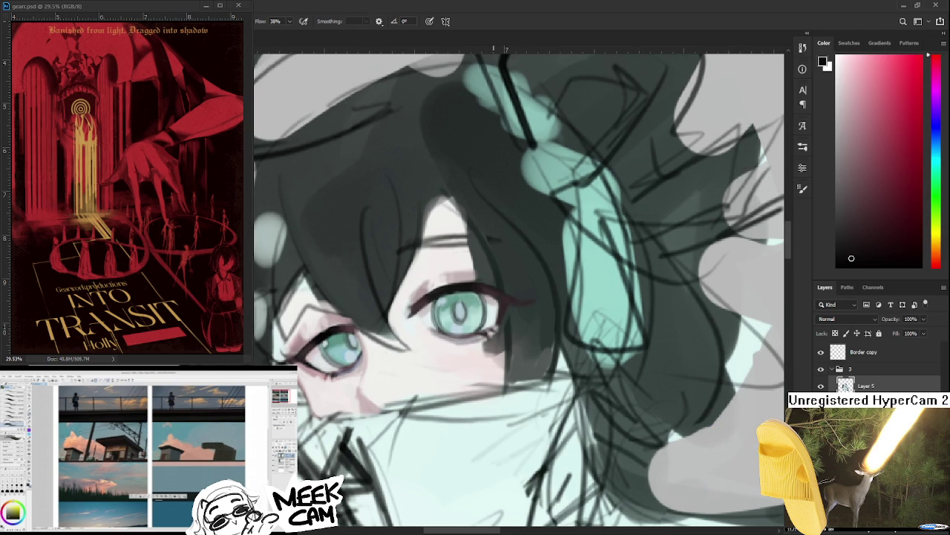
Step: Zoom in and rotate the canvas to a comfortable painting angle
scroll(491, 319, "down", 2)
scroll(483, 323, "down", 2)
scroll(468, 336, "down", 2)
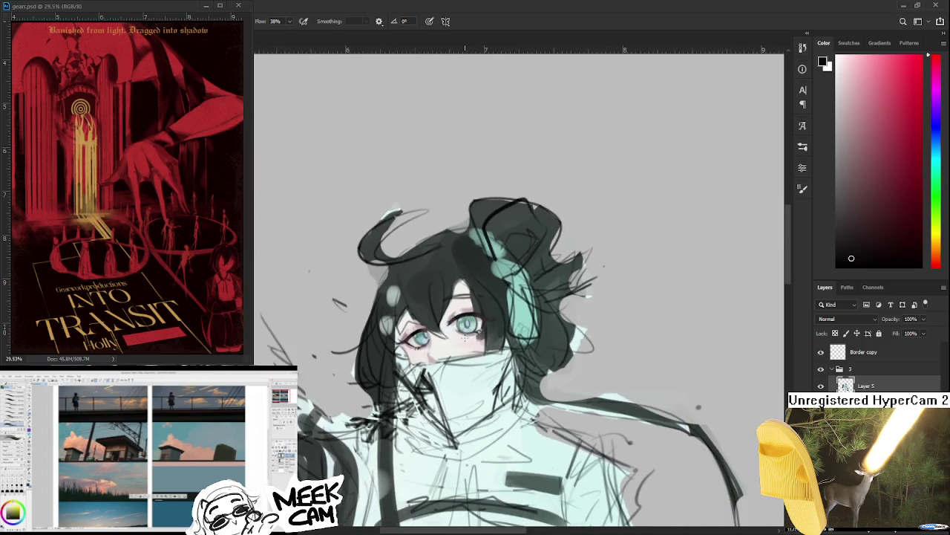
scroll(465, 336, "down", 2)
scroll(460, 335, "up", 2)
scroll(454, 336, "up", 2)
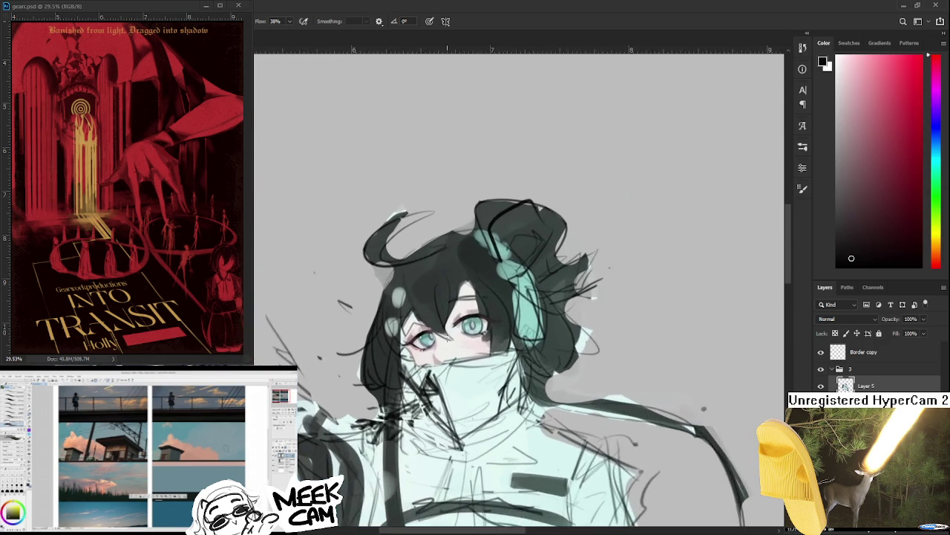
scroll(449, 336, "up", 2)
scroll(447, 336, "up", 2)
scroll(448, 336, "up", 1)
key("r")
mouse_move(448, 337)
left_mouse_down()
mouse_move(444, 355)
mouse_move(406, 352)
mouse_move(366, 367)
left_mouse_up()
scroll(393, 345, "up", 2)
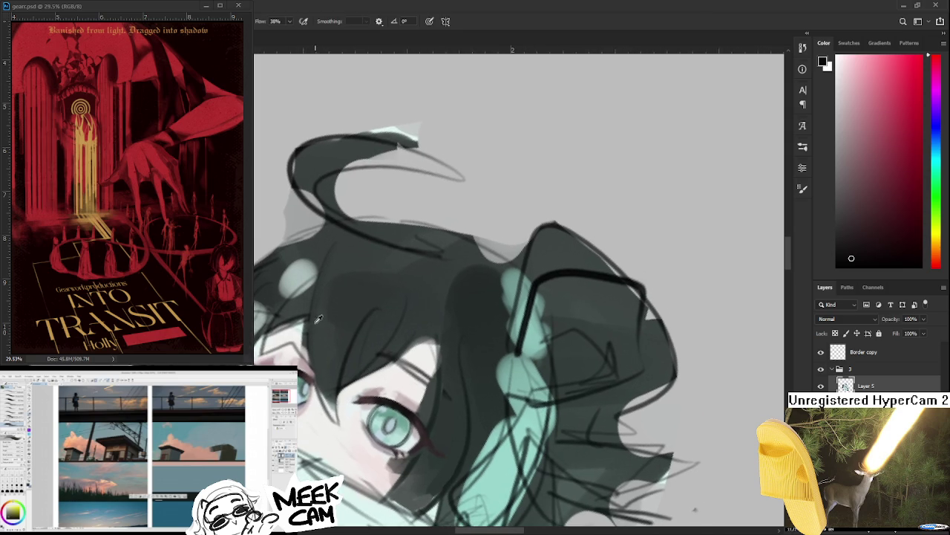
Step: Paint a short dark teal stroke along the hair edge beside the eye
left_click(323, 357, "alt")
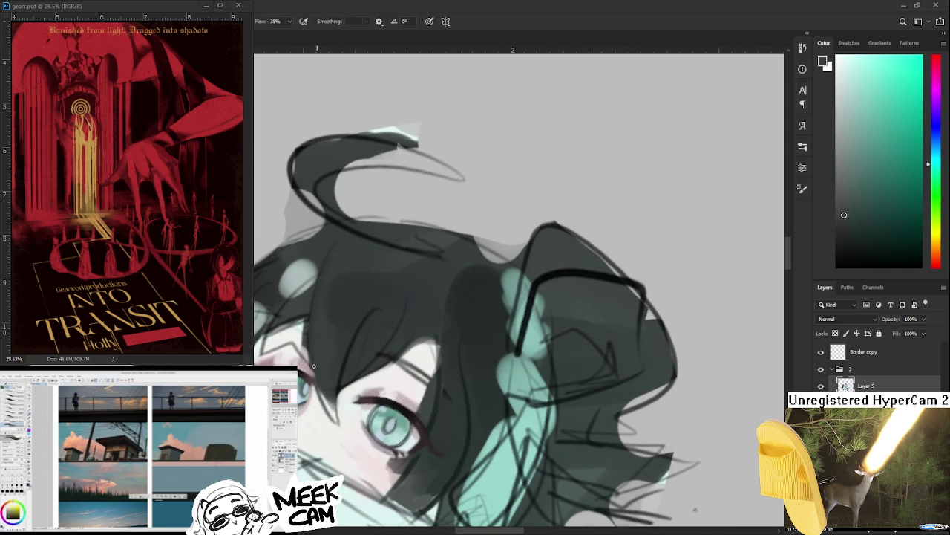
left_click_drag(318, 386, 333, 417)
left_click(336, 413, "alt")
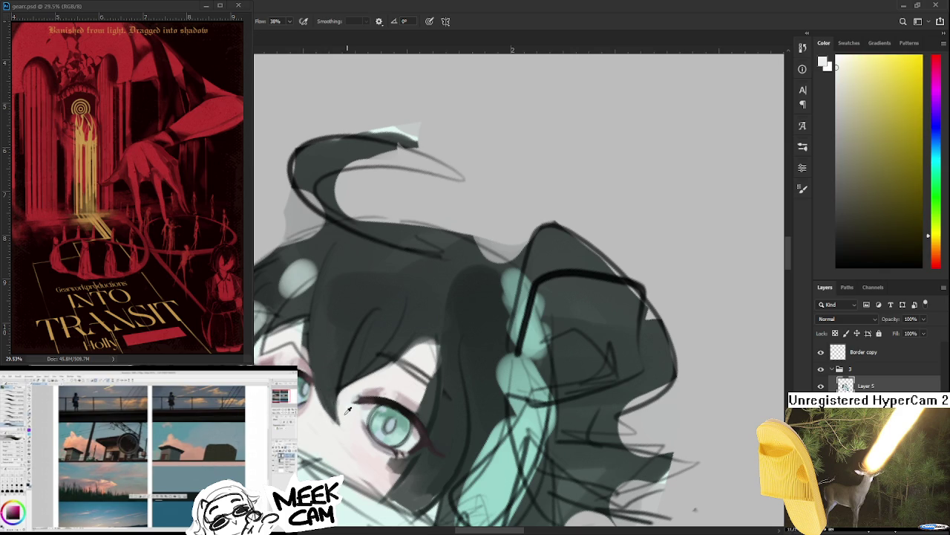
left_click(342, 413, "alt")
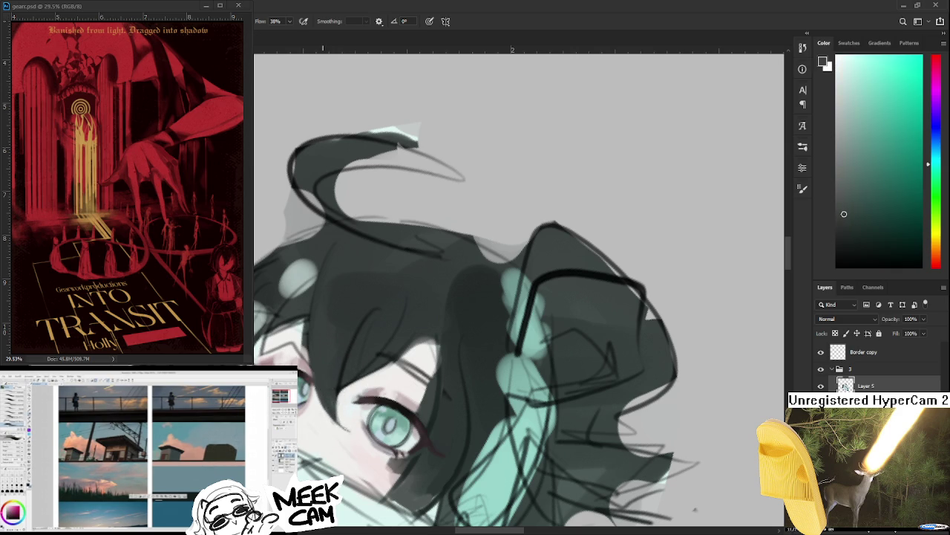
left_click(346, 414, "alt")
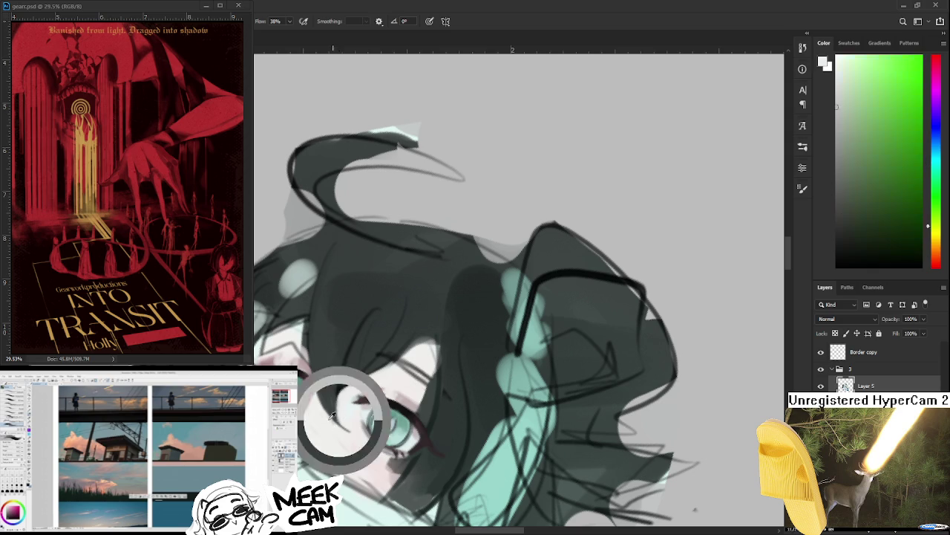
left_click(342, 414, "alt")
key("r")
mouse_move(346, 415)
left_mouse_down()
mouse_move(382, 432)
mouse_move(472, 383)
left_mouse_up()
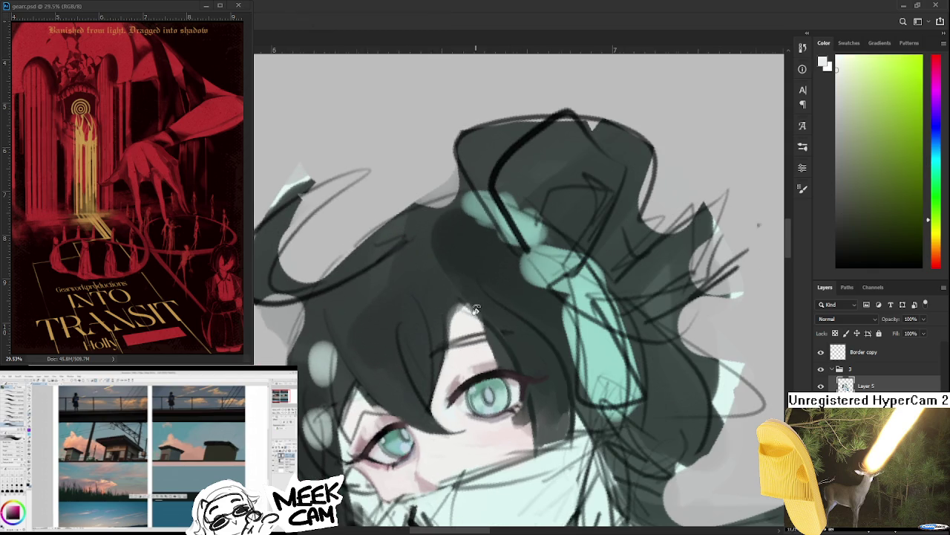
scroll(475, 312, "down", 2)
left_click_drag(475, 312, 470, 325)
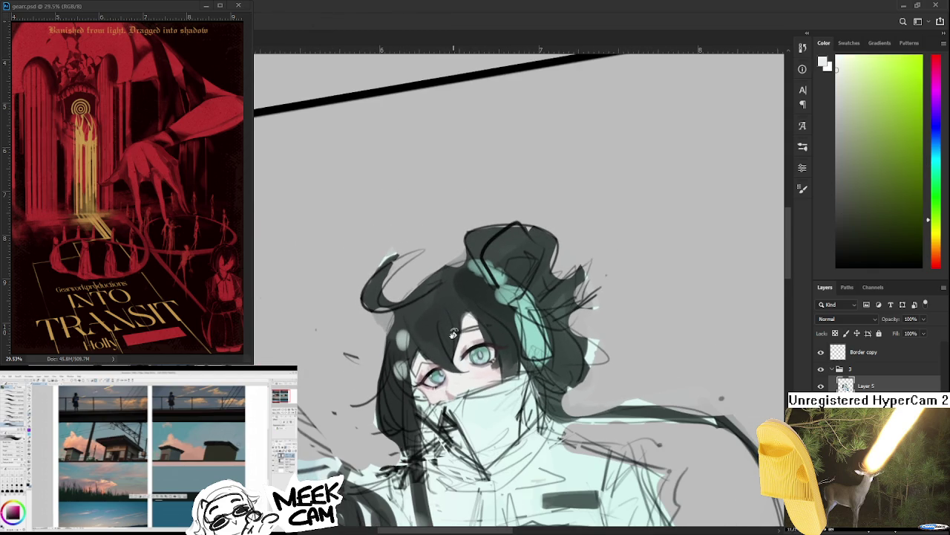
scroll(449, 334, "up", 2)
scroll(446, 348, "up", 1)
scroll(446, 347, "up", 1)
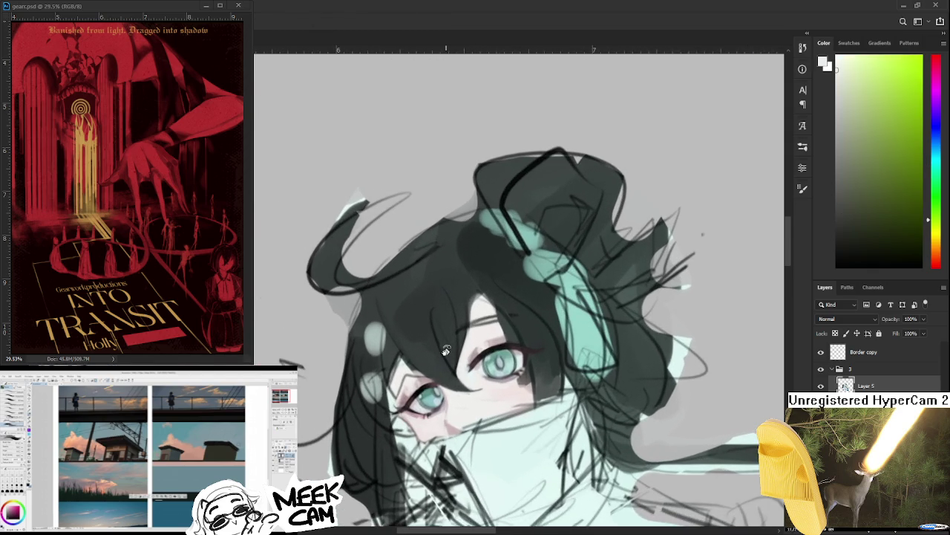
scroll(449, 356, "up", 1)
scroll(460, 401, "up", 2)
scroll(445, 405, "down", 1)
scroll(440, 417, "down", 1)
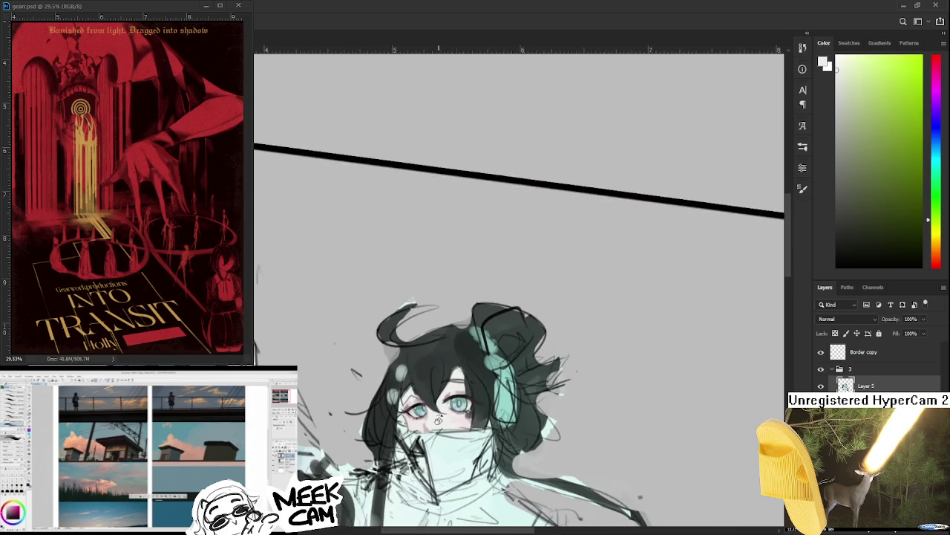
scroll(440, 410, "down", 1)
scroll(468, 392, "up", 2)
scroll(466, 392, "up", 1)
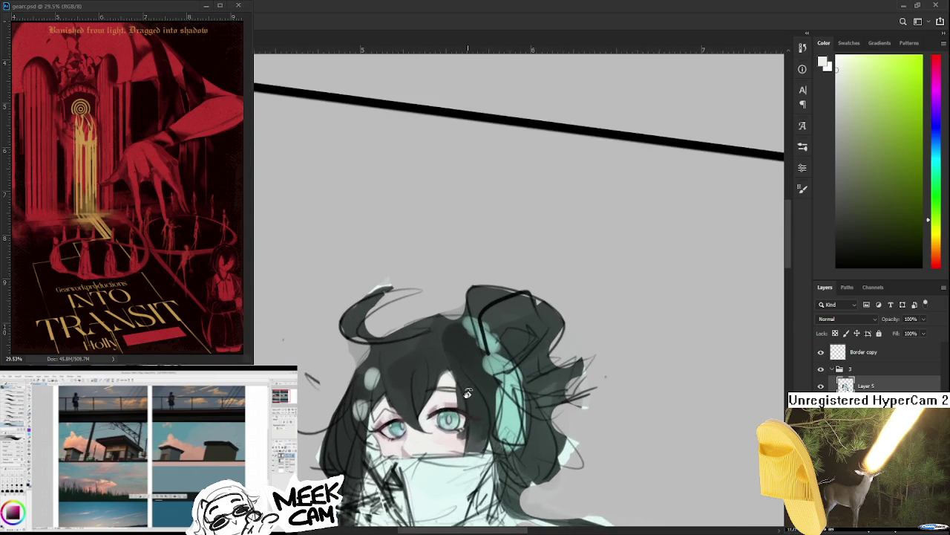
scroll(465, 390, "up", 1)
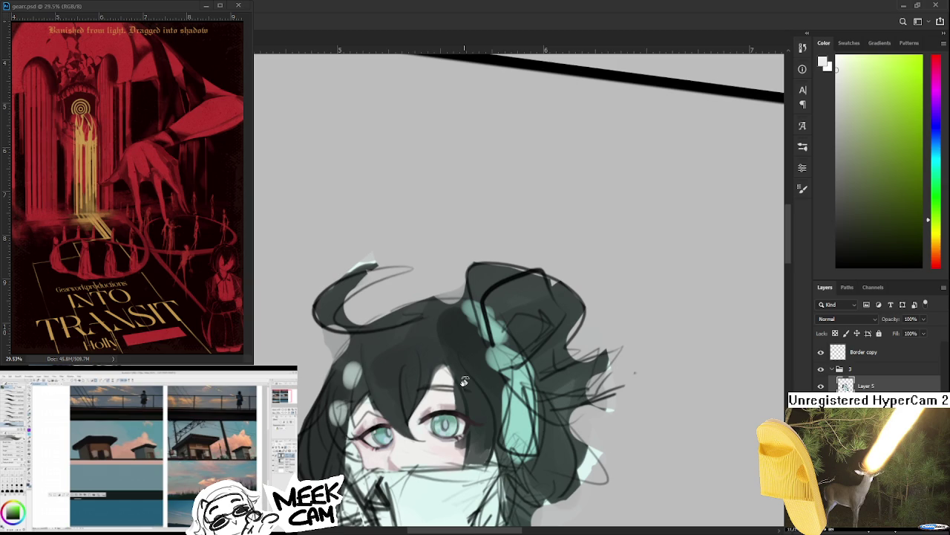
left_click_drag(440, 435, 704, 436)
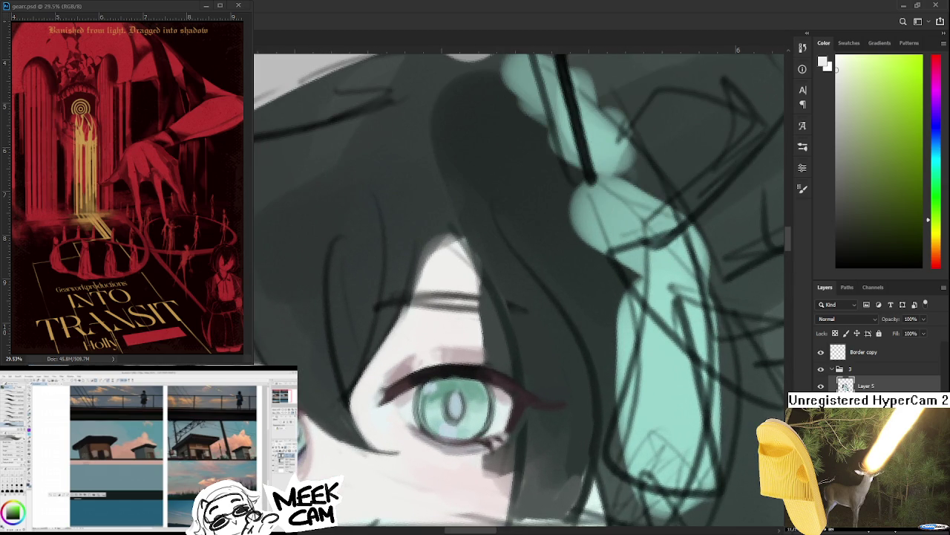
Step: Extend the dark-red upper lash line upward with the brush
left_click_drag(403, 287, 437, 434)
key("b")
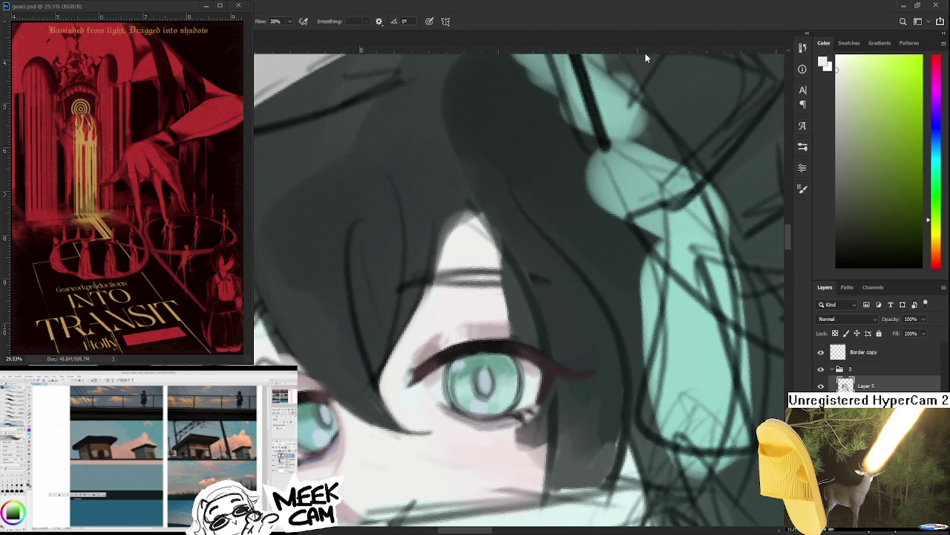
left_click(448, 320, "alt")
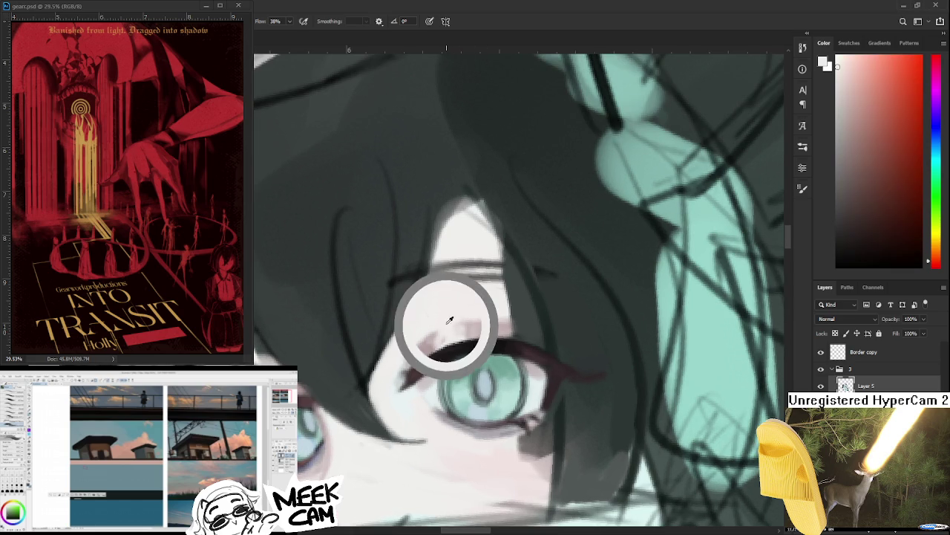
mouse_move(448, 320)
left_mouse_down()
mouse_move(427, 352)
mouse_move(393, 331)
left_mouse_up()
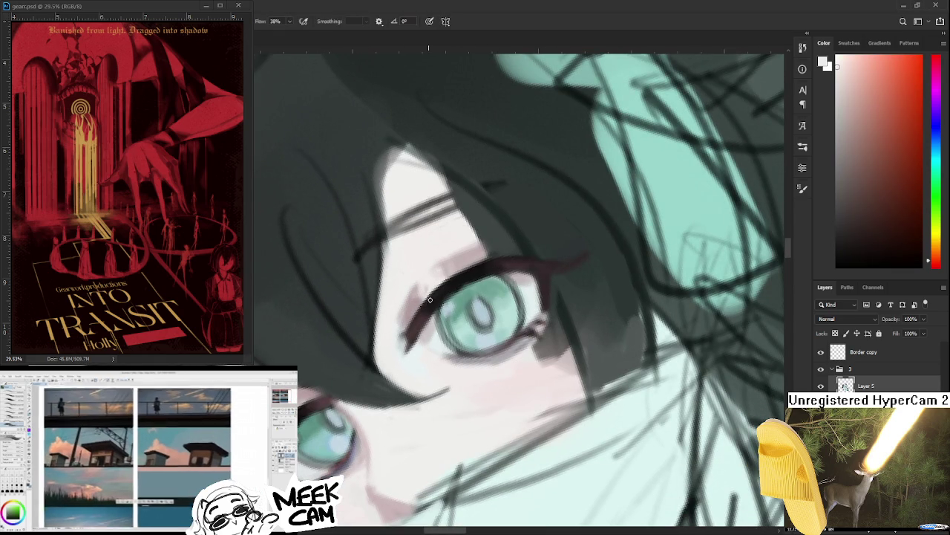
left_click_drag(434, 296, 534, 213)
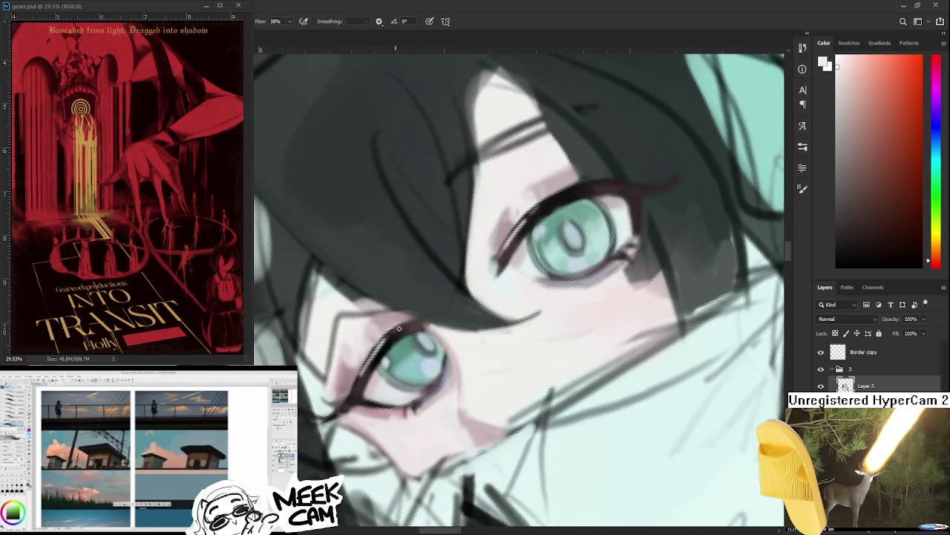
Step: Sample teal, pale blue-grey, teal-green and pale skin tones from around the eye
scroll(394, 356, "up", 2)
left_click(413, 328, "alt")
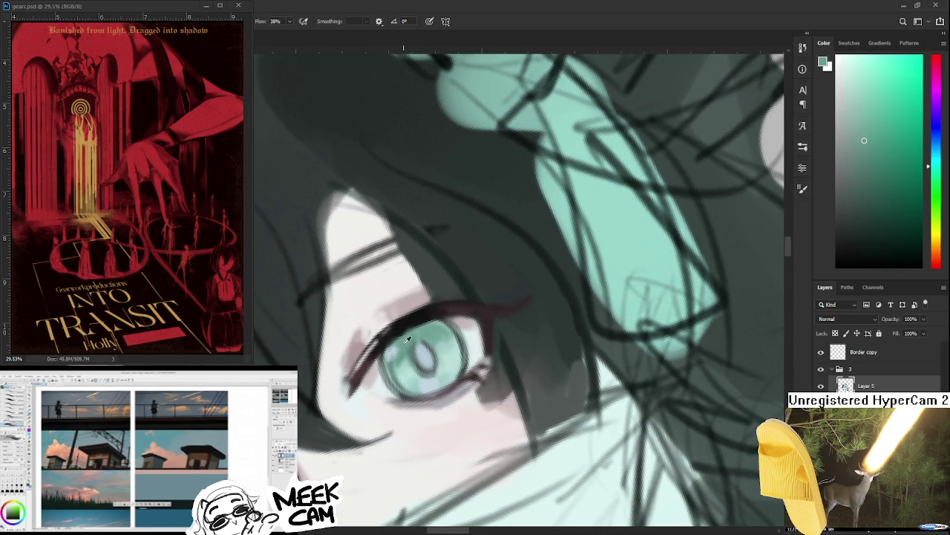
left_click(392, 347, "alt")
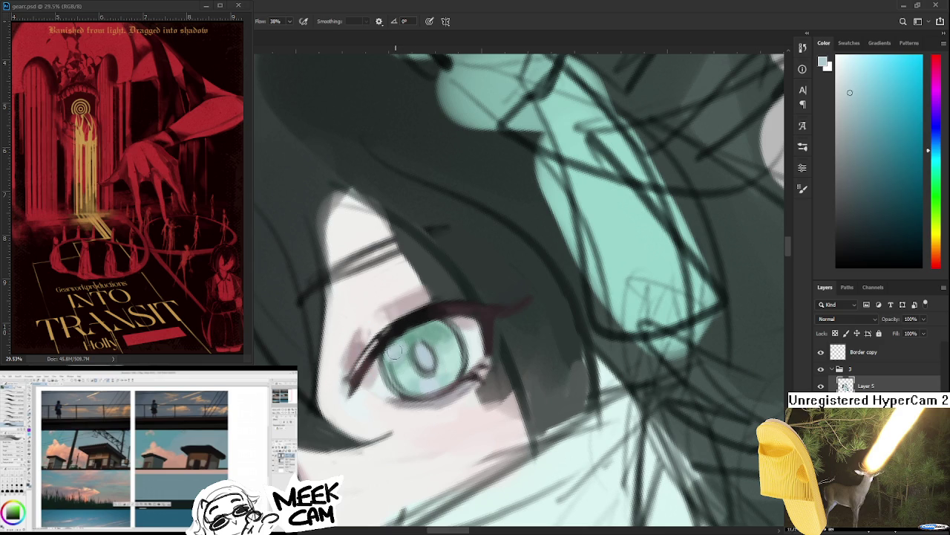
left_click(413, 338, "alt")
left_click(397, 349, "alt")
mouse_move(438, 323)
left_mouse_down()
mouse_move(477, 303)
mouse_move(474, 285)
left_mouse_up()
left_click(448, 309, "alt")
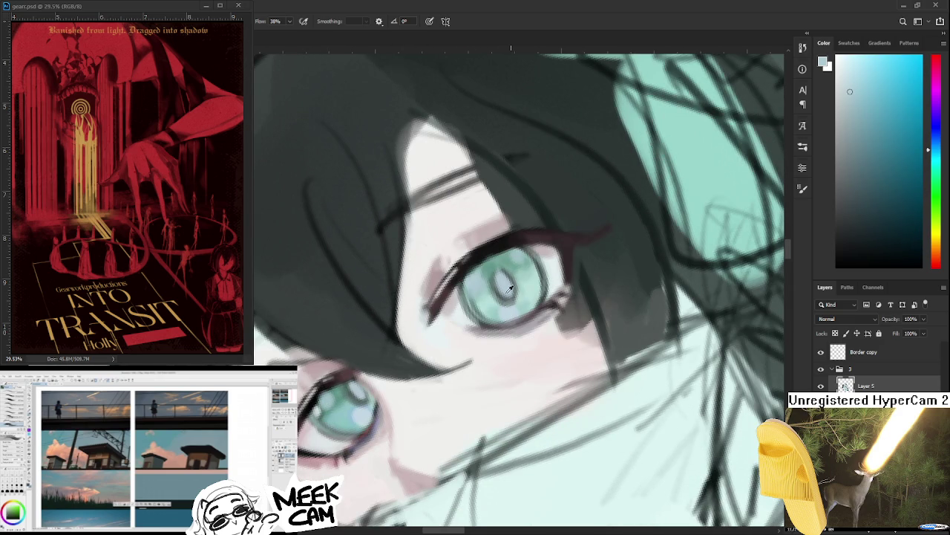
left_click(403, 346, "alt")
left_click_drag(422, 282, 382, 353)
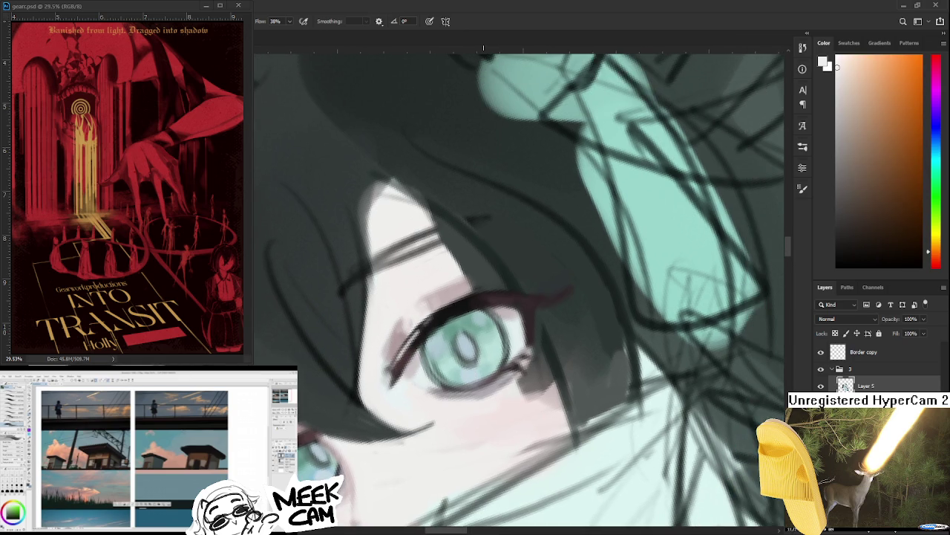
Step: Add a small white highlight in the iris
left_click(432, 344, "alt")
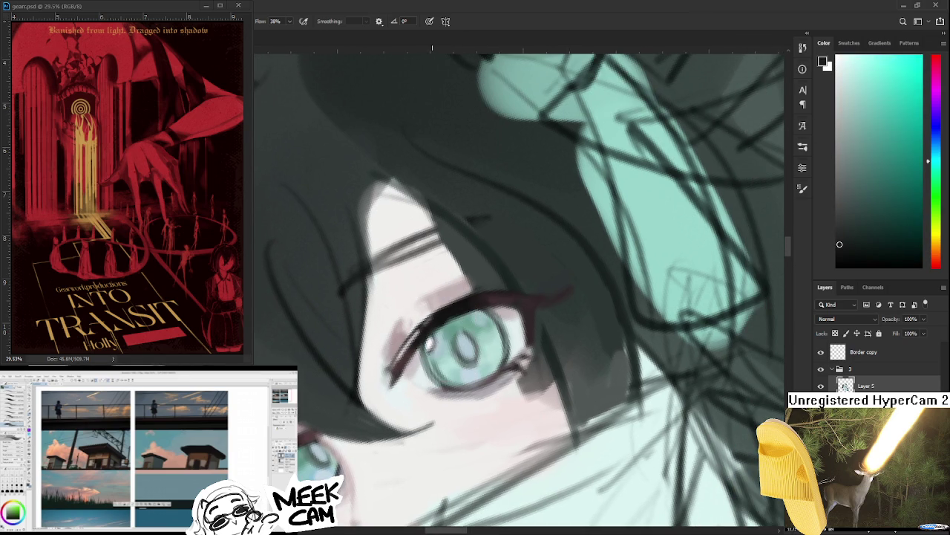
left_click(430, 344, "alt")
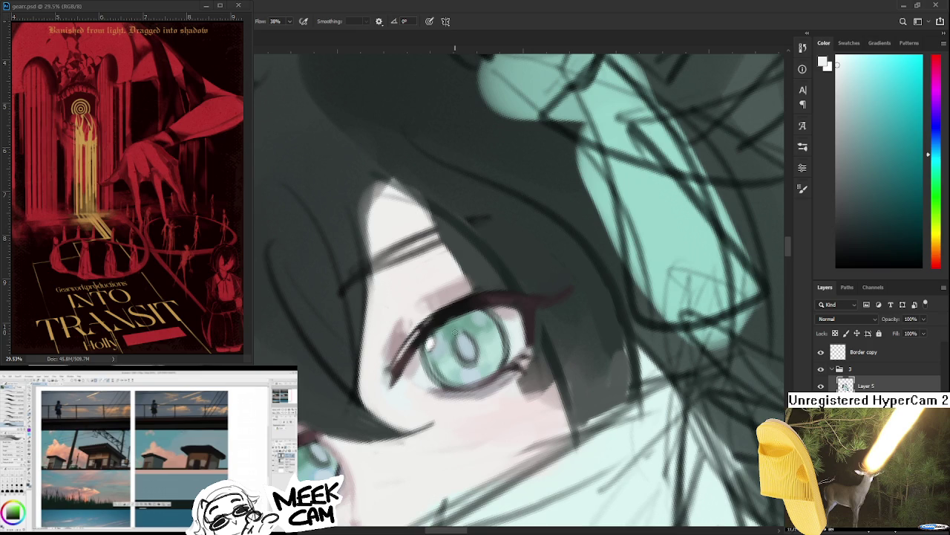
left_click_drag(462, 345, 460, 336)
left_click_drag(460, 337, 301, 427)
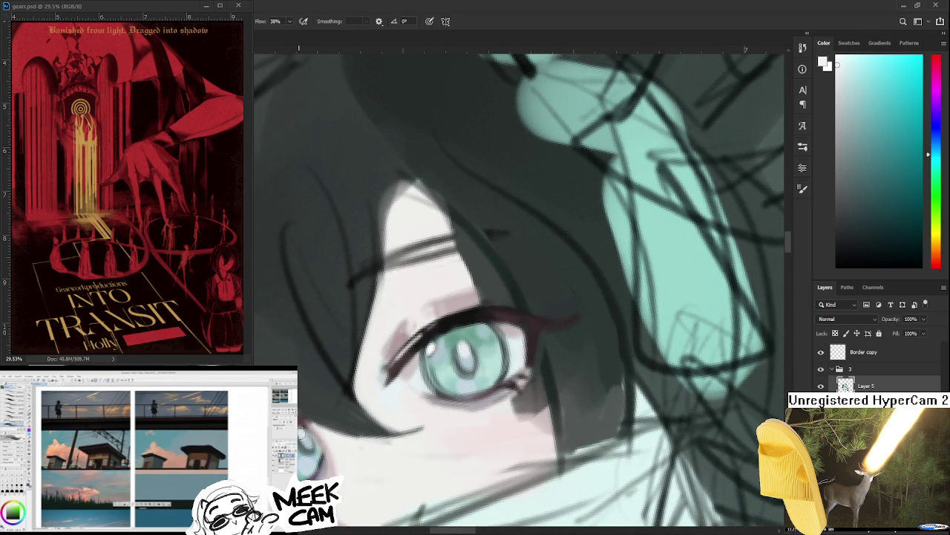
Step: Sample the light cyan from both eyes, then zoom out to show the whole head
left_click(457, 325, "alt")
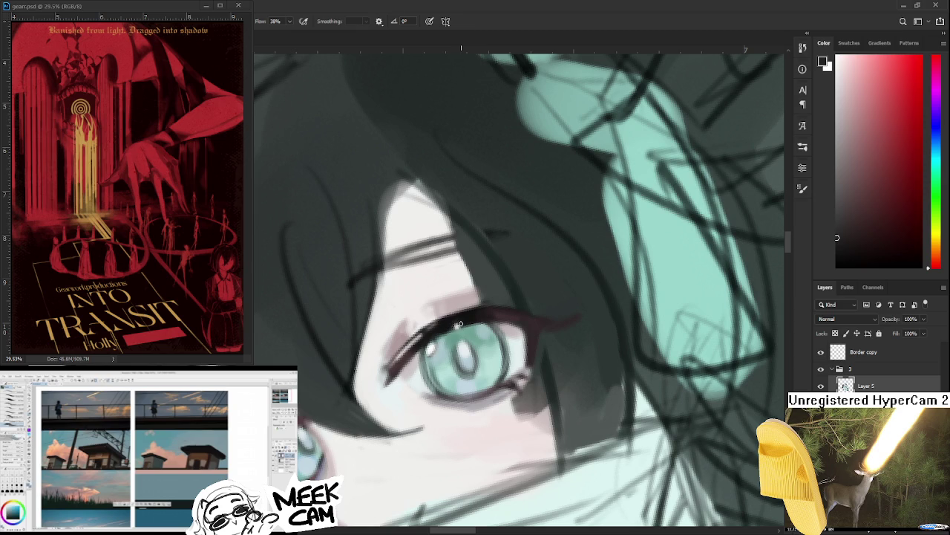
left_click(457, 325, "alt")
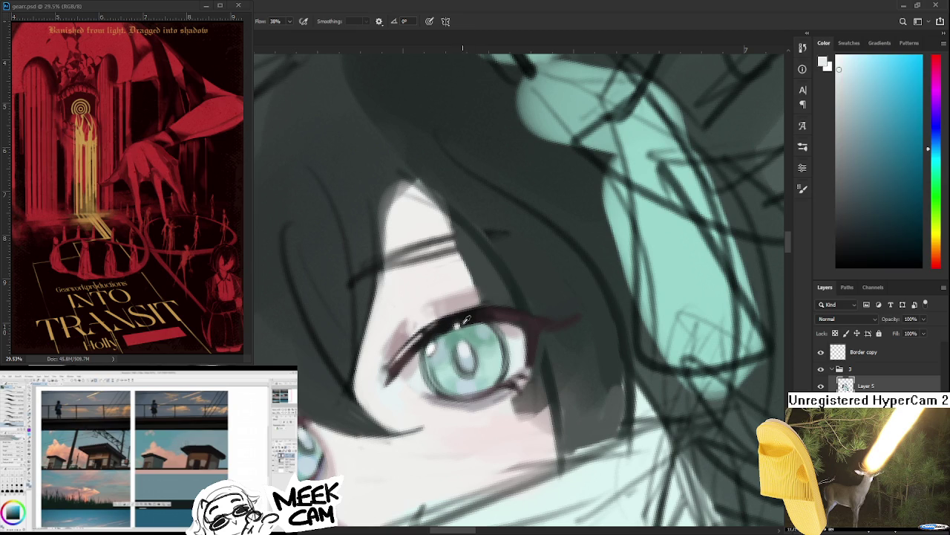
left_click(458, 325, "alt")
left_click(458, 323, "alt")
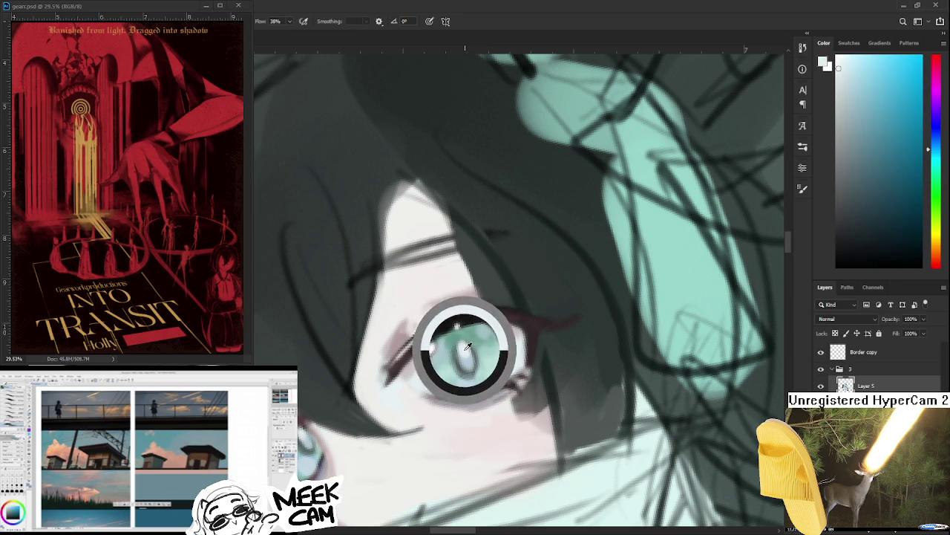
left_click(458, 321, "alt")
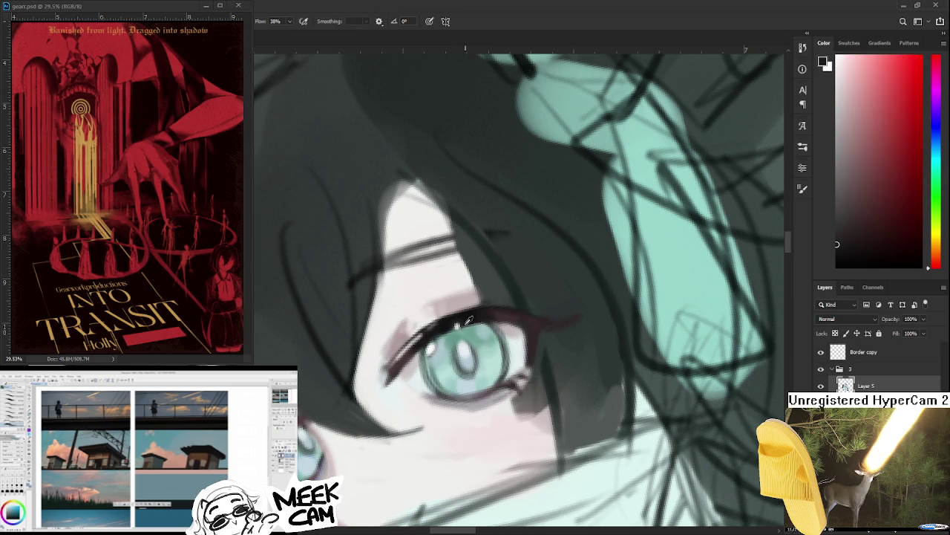
left_click(468, 321, "alt")
left_click_drag(467, 321, 568, 254)
left_click(405, 363, "alt")
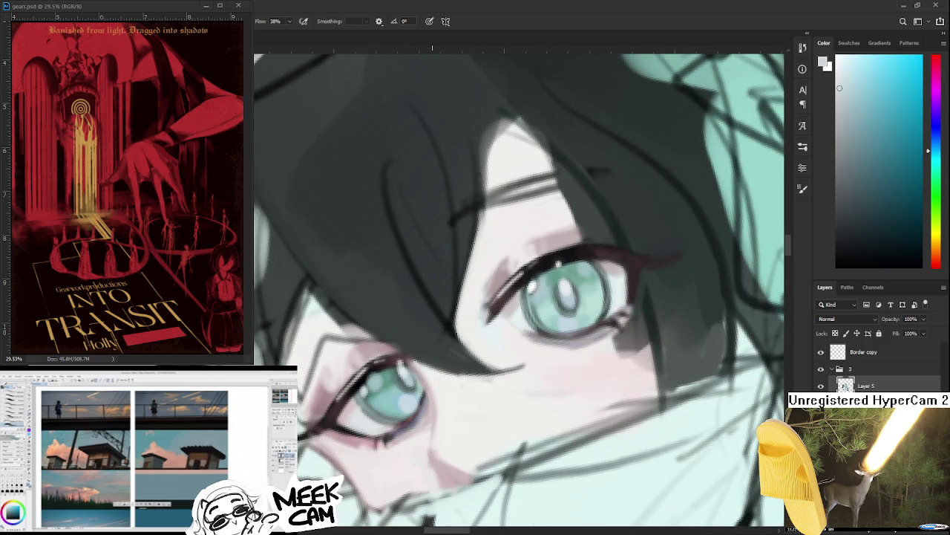
scroll(431, 320, "down", 5)
scroll(430, 319, "down", 5)
left_click_drag(475, 415, 534, 496)
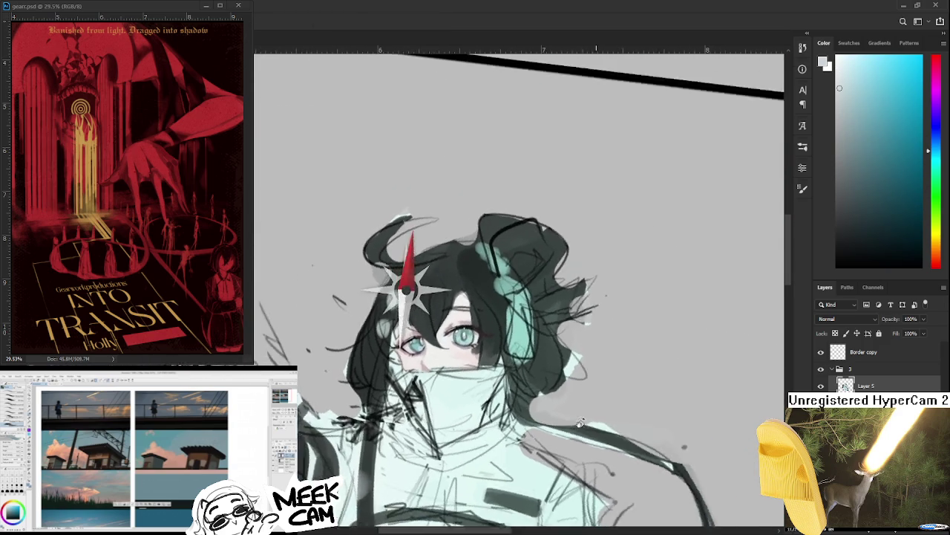
Step: Zoom in and paint lighter skin over the dark mark under the eye
scroll(460, 346, "up", 3)
scroll(461, 346, "up", 3)
scroll(464, 346, "up", 4)
left_click_drag(464, 346, 418, 374)
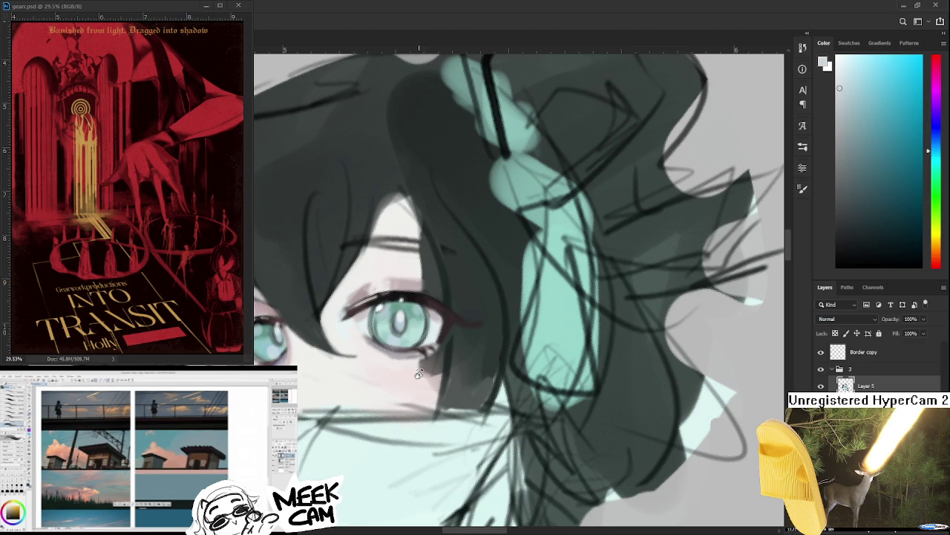
left_click(418, 358, "alt")
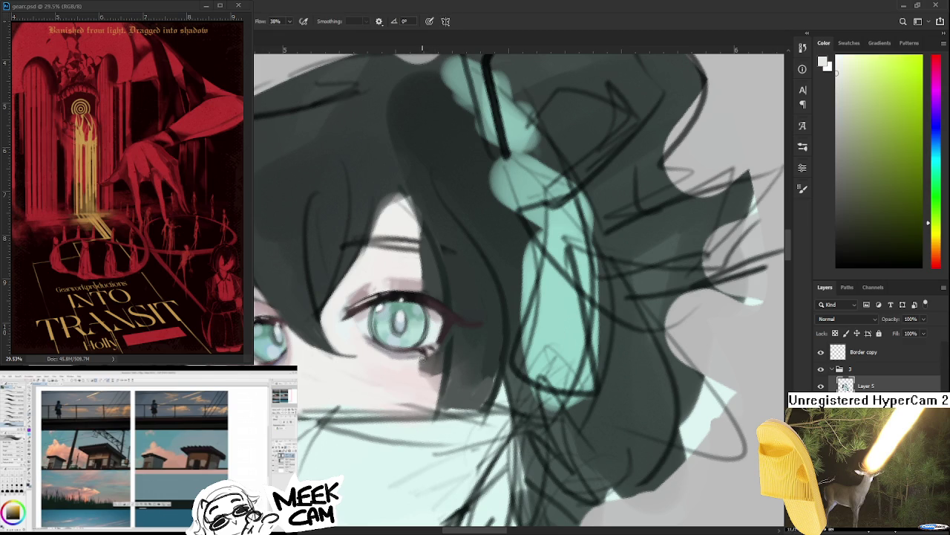
mouse_move(427, 365)
left_mouse_down()
mouse_move(434, 368)
mouse_move(437, 346)
mouse_move(440, 375)
left_mouse_up()
Step: Paint small dark and light strokes under the eye using sampled muted red and green tones
left_click(418, 382, "alt")
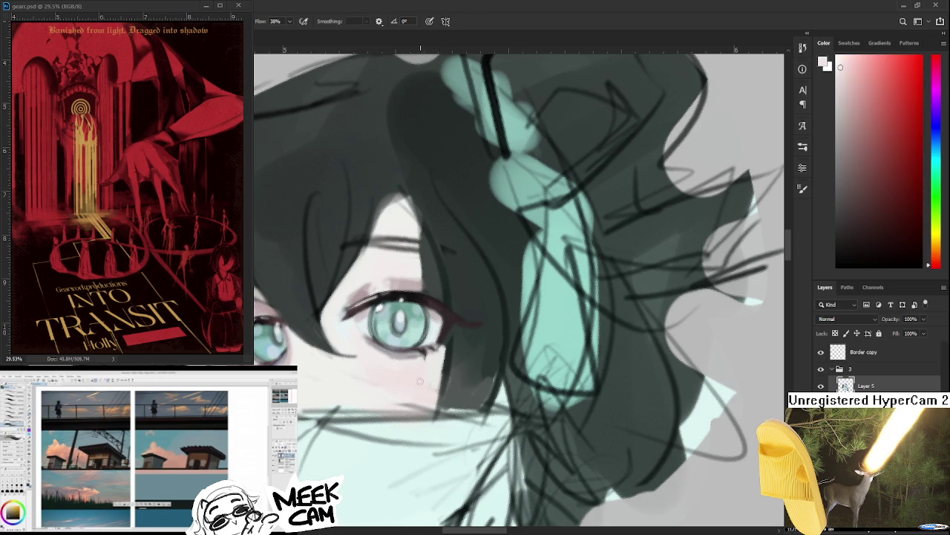
left_click(444, 347, "alt")
left_click_drag(444, 347, 440, 394)
left_click(435, 361, "alt")
left_click_drag(438, 355, 438, 401)
left_click(449, 351, "alt")
left_click_drag(445, 349, 444, 402)
Step: Add more short strokes under the eye, including a near-white light stroke
left_click(443, 349, "alt")
left_click(441, 353, "alt")
mouse_move(443, 349)
left_mouse_down()
mouse_move(439, 407)
mouse_move(438, 398)
left_mouse_up()
left_click(449, 349, "alt")
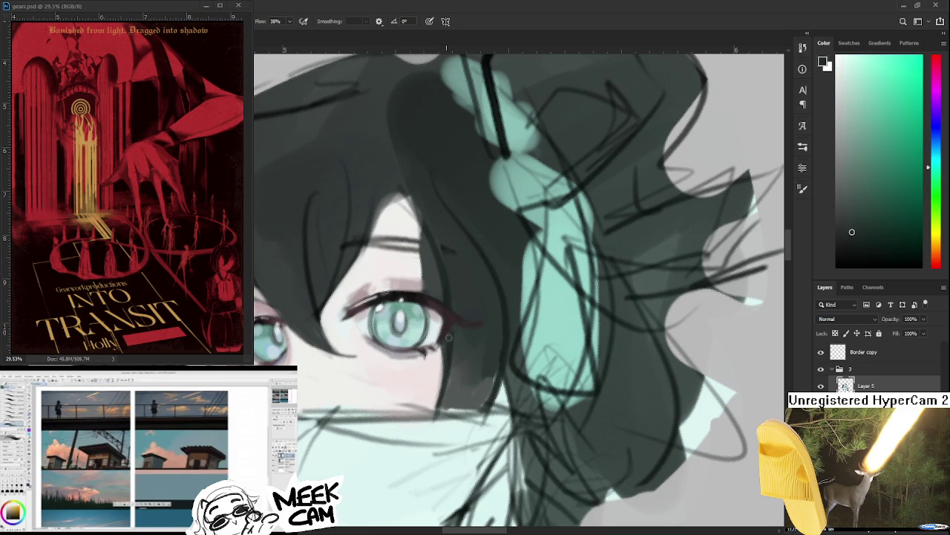
left_click(454, 330, "alt")
left_click_drag(444, 349, 437, 401)
left_click(444, 352, "alt")
left_click(445, 363, "alt")
left_click(435, 379, "alt")
left_click_drag(435, 380, 451, 411)
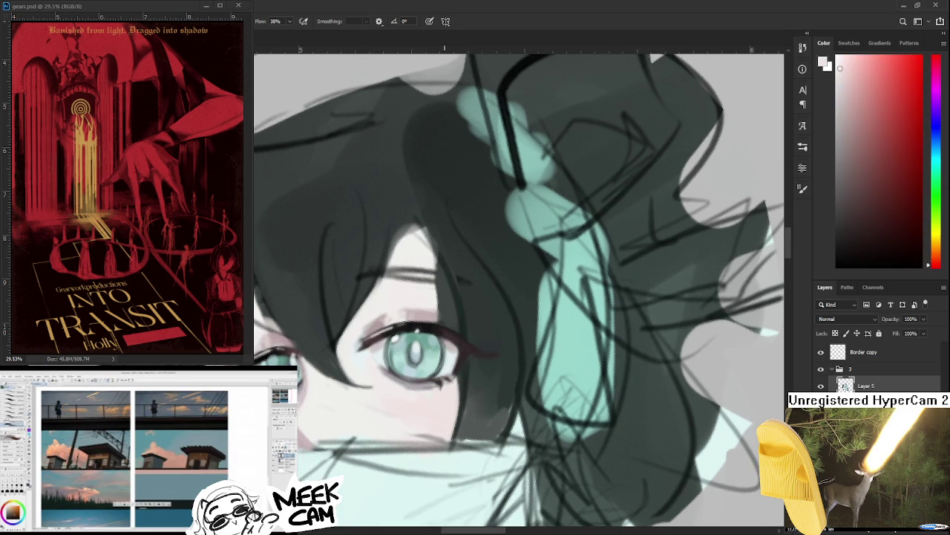
Step: Rotate the view around the eye and work light grey tones near it
scroll(396, 299, "down", 2)
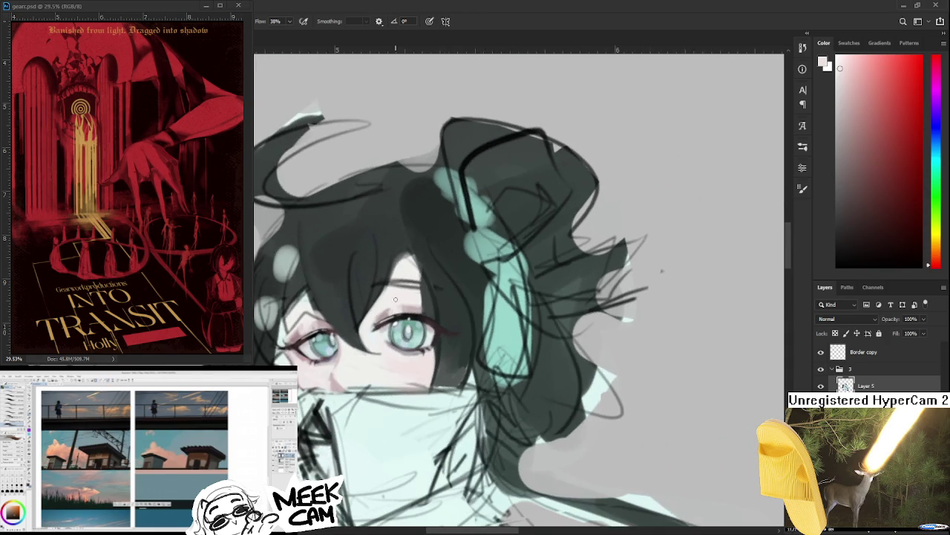
scroll(436, 298, "up", 2)
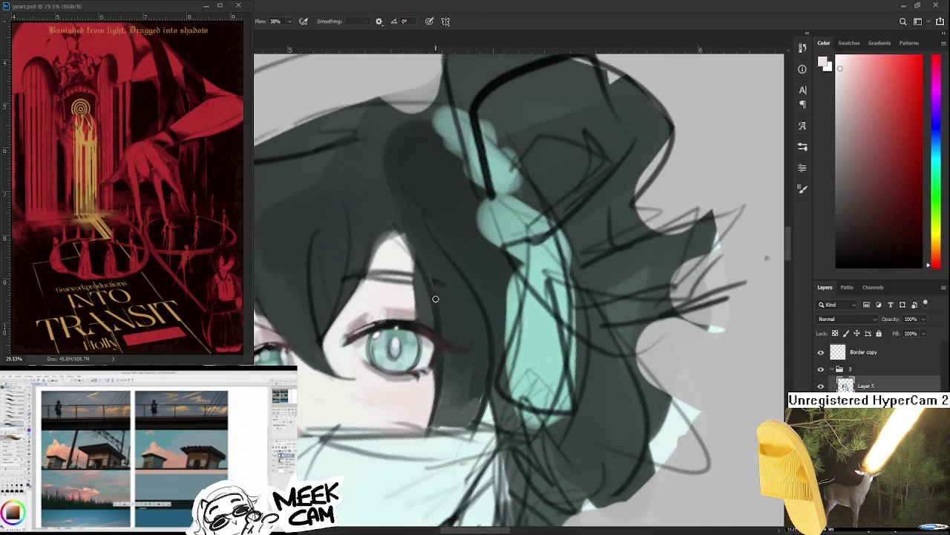
mouse_move(436, 299)
left_mouse_down()
mouse_move(371, 331)
mouse_move(377, 357)
mouse_move(392, 352)
mouse_move(368, 361)
left_mouse_up()
scroll(379, 332, "up", 2)
left_click(368, 355, "alt")
left_click(356, 364, "alt")
left_click(376, 357, "alt")
Step: Turn the canvas so the face is more upright, then dab near-white skin by the eye
key("r")
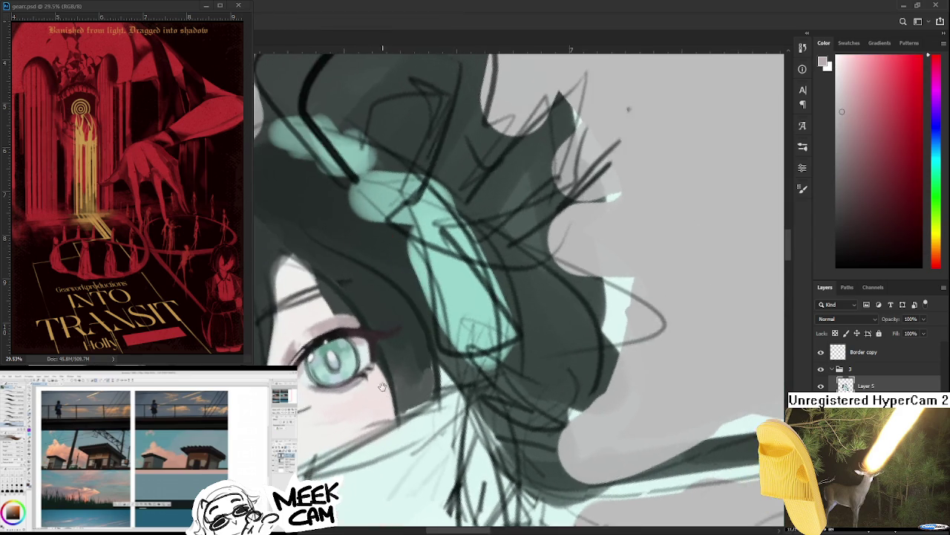
left_click_drag(359, 379, 748, 341)
scroll(388, 373, "down", 1)
scroll(389, 373, "down", 1)
scroll(388, 372, "down", 2)
scroll(392, 375, "down", 1)
scroll(392, 375, "up", 1)
scroll(393, 371, "up", 1)
scroll(397, 368, "up", 2)
scroll(426, 348, "down", 1)
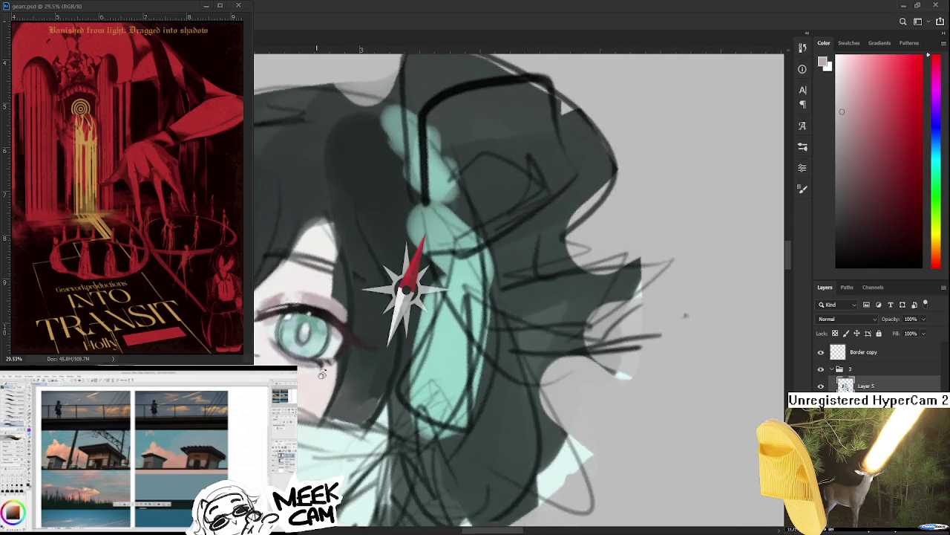
scroll(416, 337, "down", 1)
scroll(408, 327, "up", 2)
left_click(394, 336, "alt")
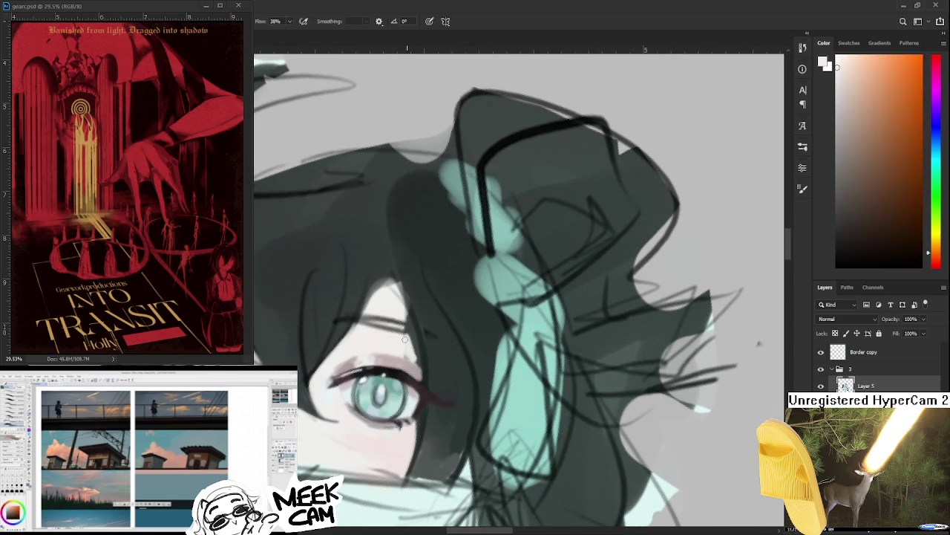
Step: Enlarge the eye view and lay warm and red tones along the upper eyelid
left_click_drag(407, 355, 438, 295)
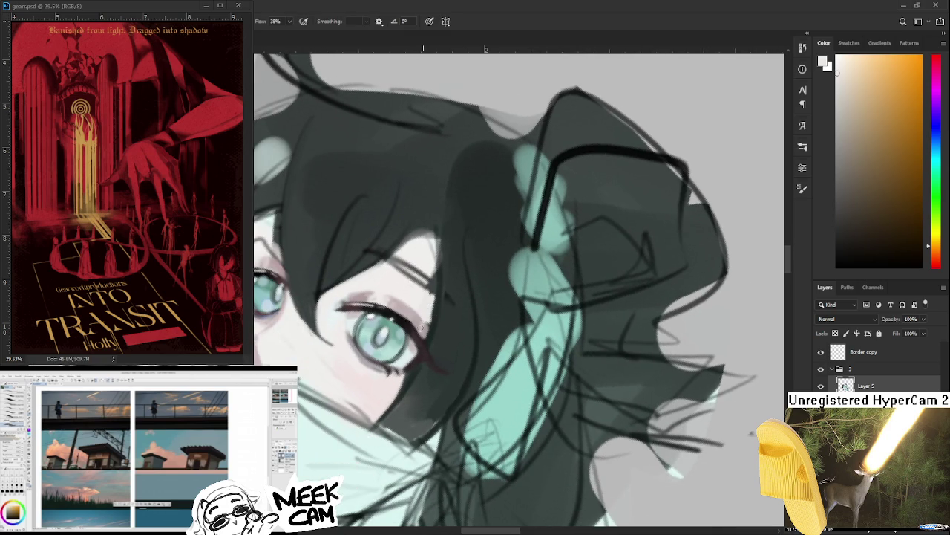
left_click(421, 324, "alt")
left_click(424, 313, "alt")
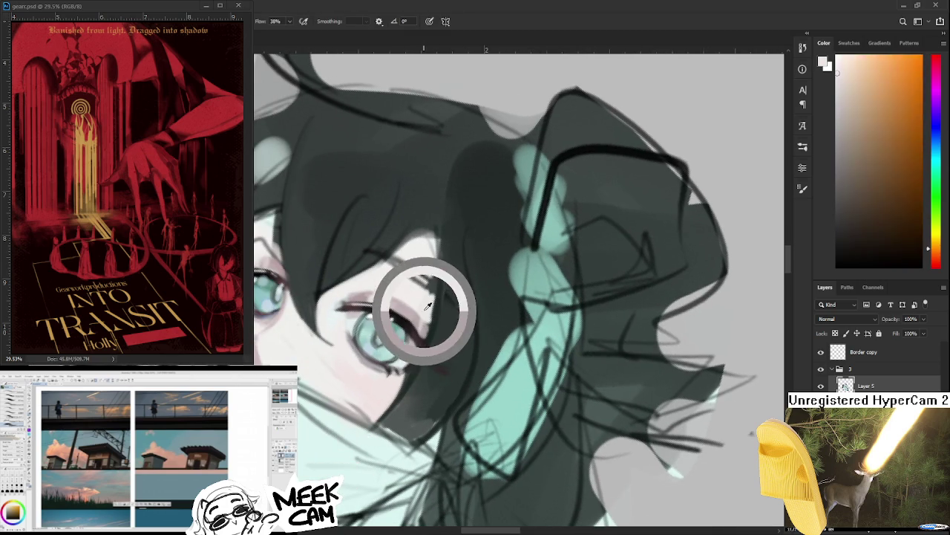
left_click(424, 313, "alt")
left_click(427, 309, "alt")
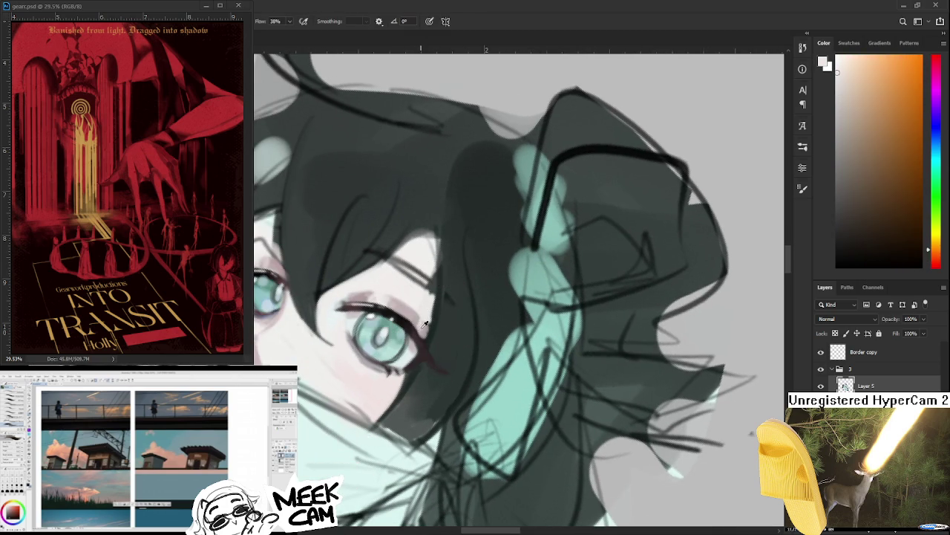
left_click(421, 321, "alt")
left_click(417, 320, "alt")
left_click(428, 325, "alt")
Step: Alternate orange, red, greyish pink, dark teal and light warm skin tones on the eyelid
left_click(428, 321, "alt")
left_click(427, 317, "alt")
left_click(427, 312, "alt")
left_click(429, 314, "alt")
left_click(424, 315, "alt")
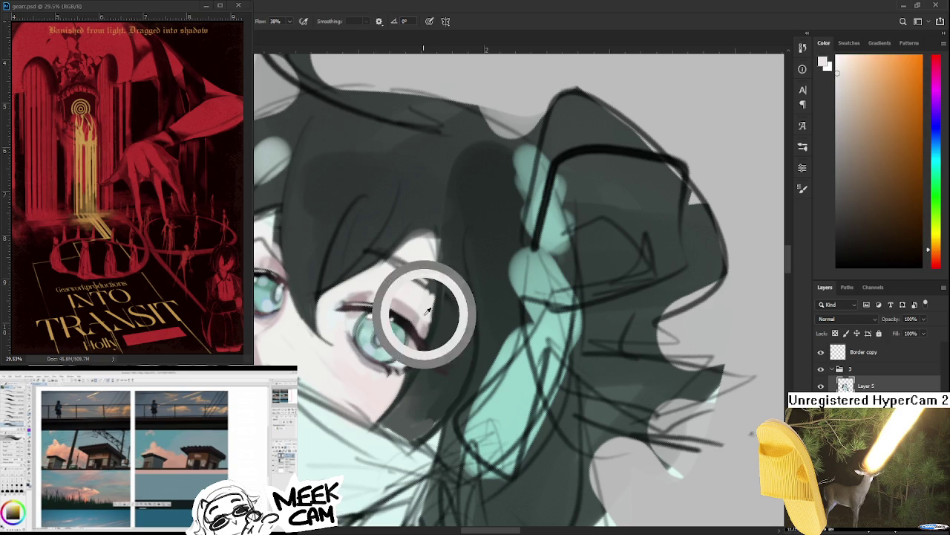
left_click(420, 320, "alt")
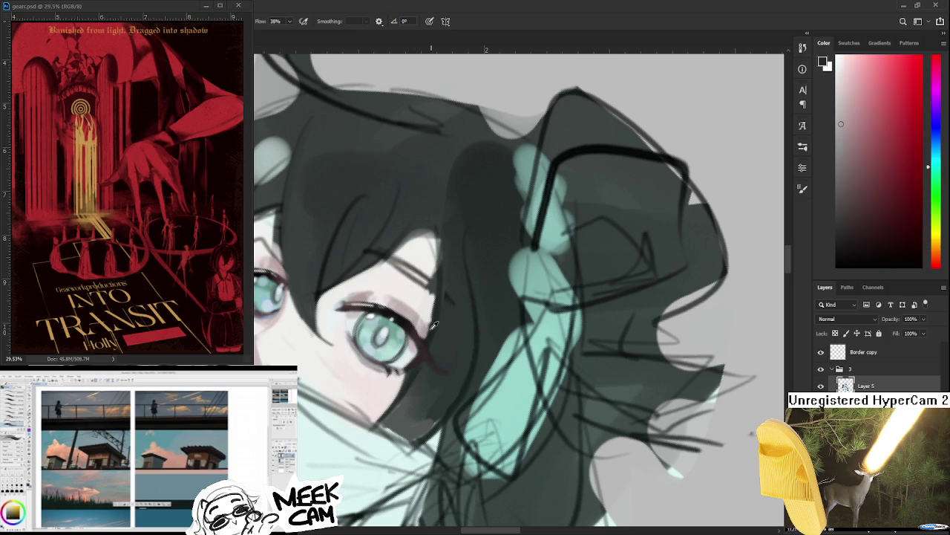
left_click(435, 319, "alt")
left_click(429, 311, "alt")
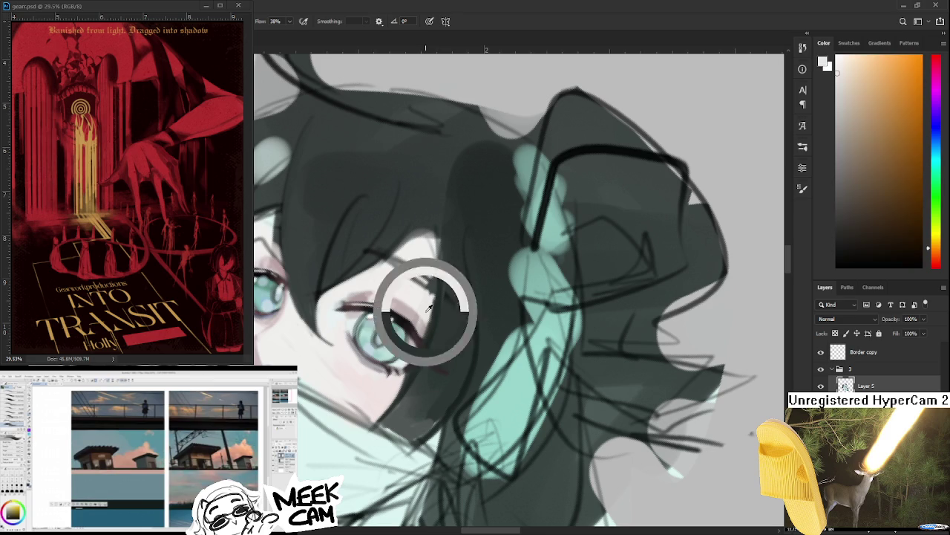
Step: At a new view angle, refine the lid with pale reddish and pale orange skin tones
left_click_drag(424, 321, 426, 321)
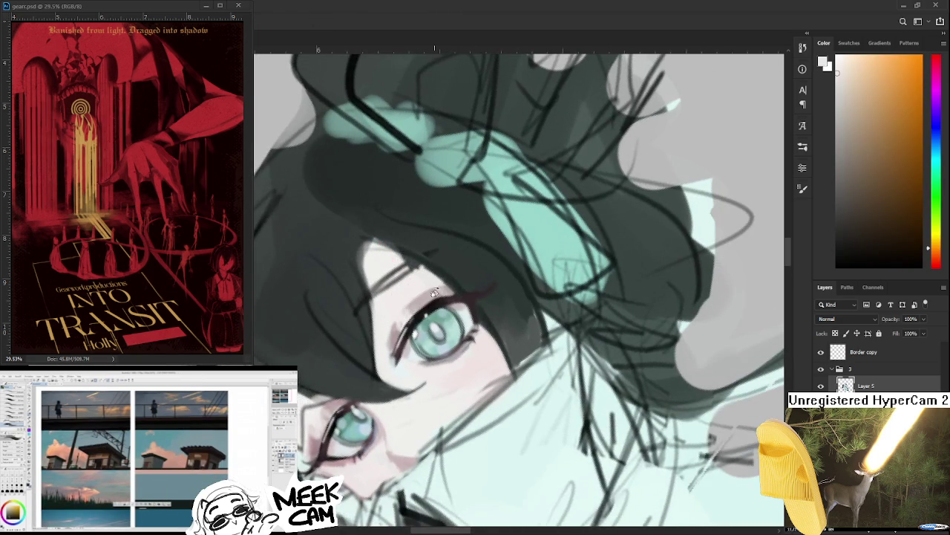
left_click(390, 342, "alt")
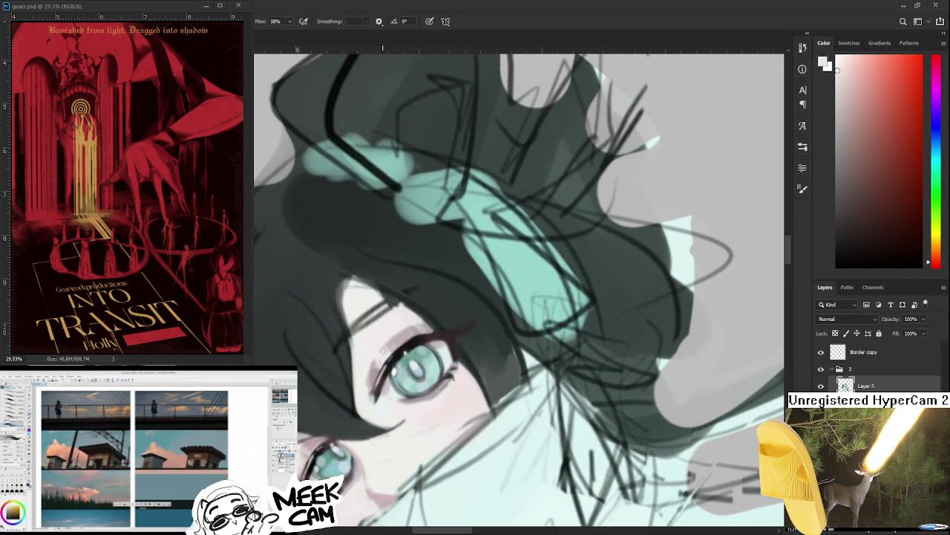
left_click(383, 346, "alt")
left_click(386, 340, "alt")
left_click(383, 343, "alt")
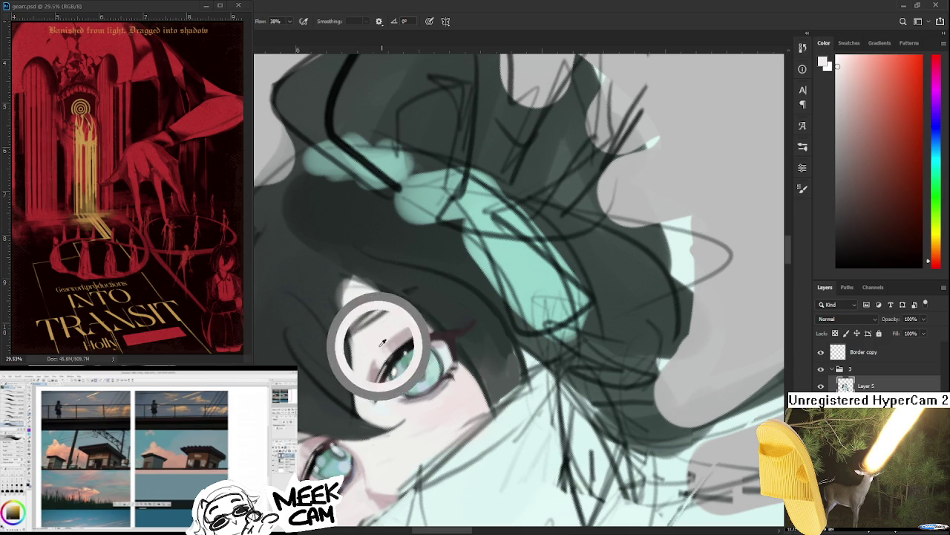
left_click(399, 325, "alt")
left_click(405, 325, "alt")
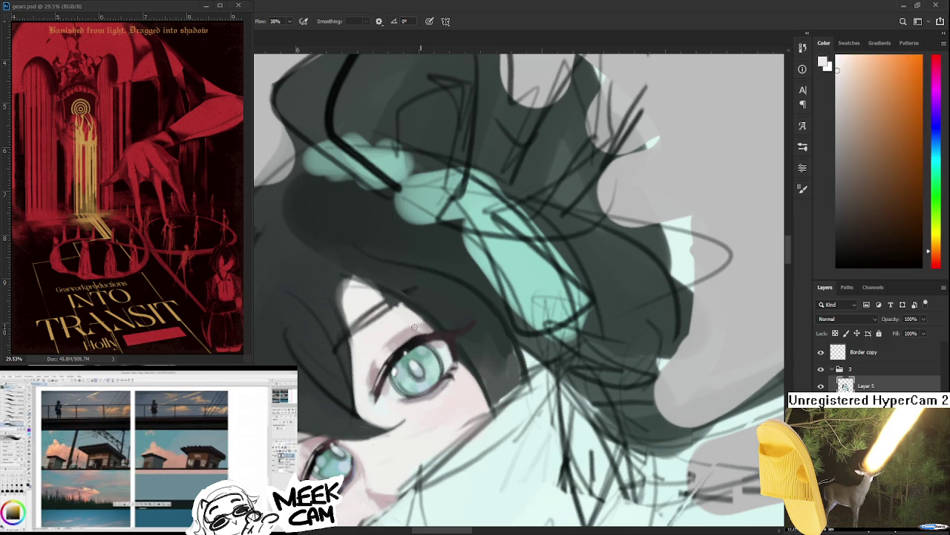
left_click(405, 327, "alt")
Step: Shift the view and dab orange and red tones over the lash line
mouse_move(469, 304)
left_mouse_down()
mouse_move(424, 344)
mouse_move(443, 331)
left_mouse_up()
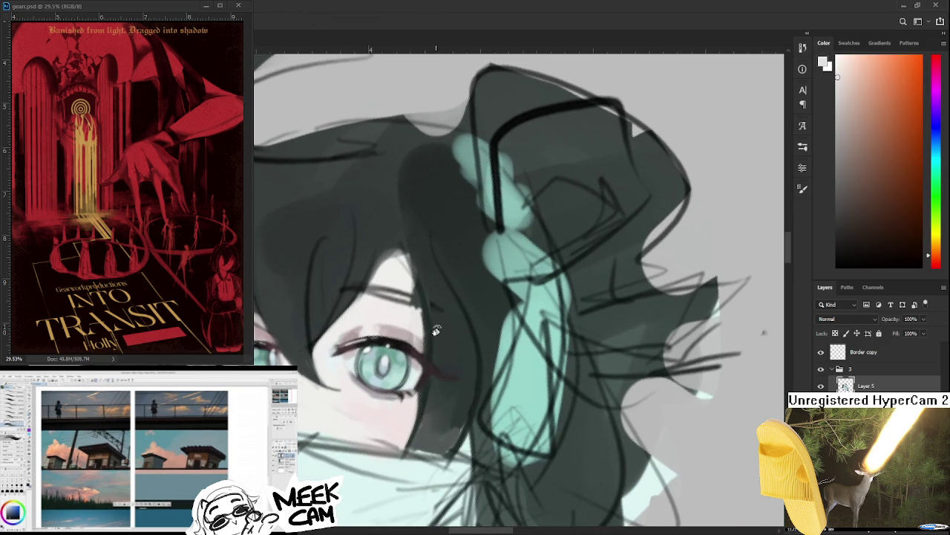
left_click(410, 331, "alt")
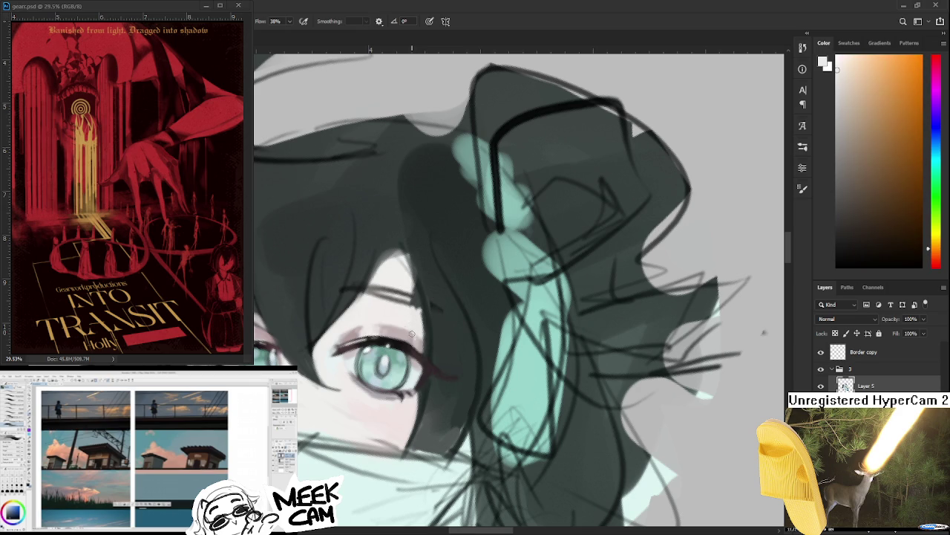
left_click(416, 330, "alt")
left_click(409, 334, "alt")
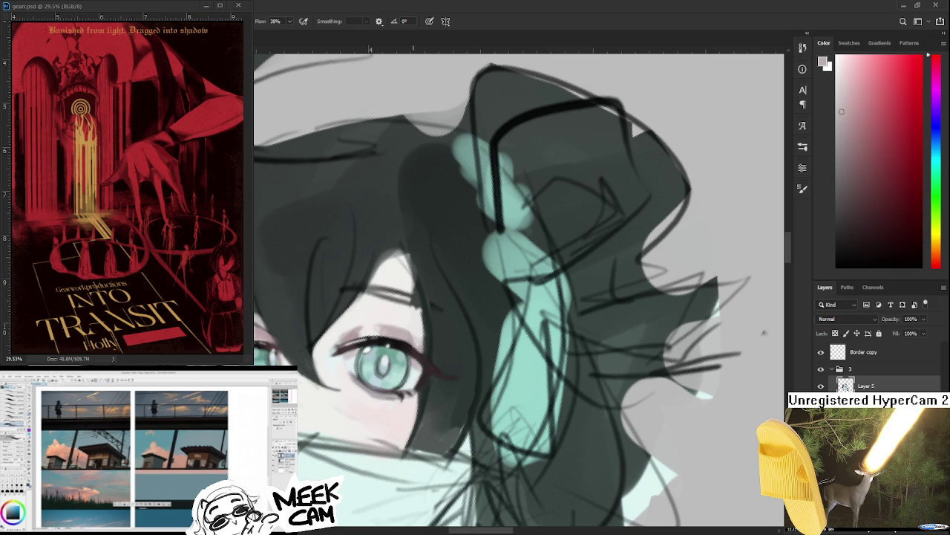
Step: Rotate the canvas about 75 degrees and paint warm white and redder skin at the eye
scroll(446, 344, "down", 2)
scroll(446, 343, "down", 1)
scroll(446, 344, "up", 1)
scroll(445, 344, "up", 1)
key("r")
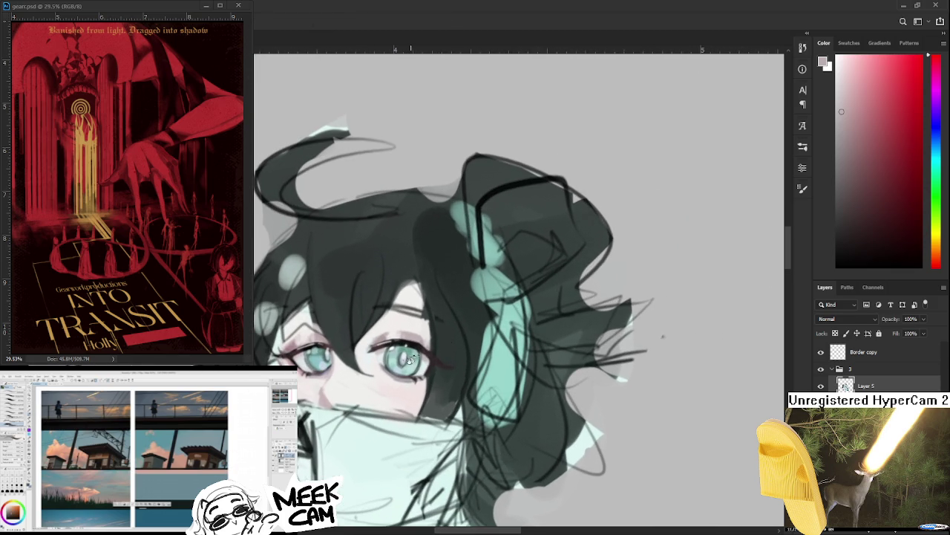
left_click_drag(446, 344, 381, 344)
key("b")
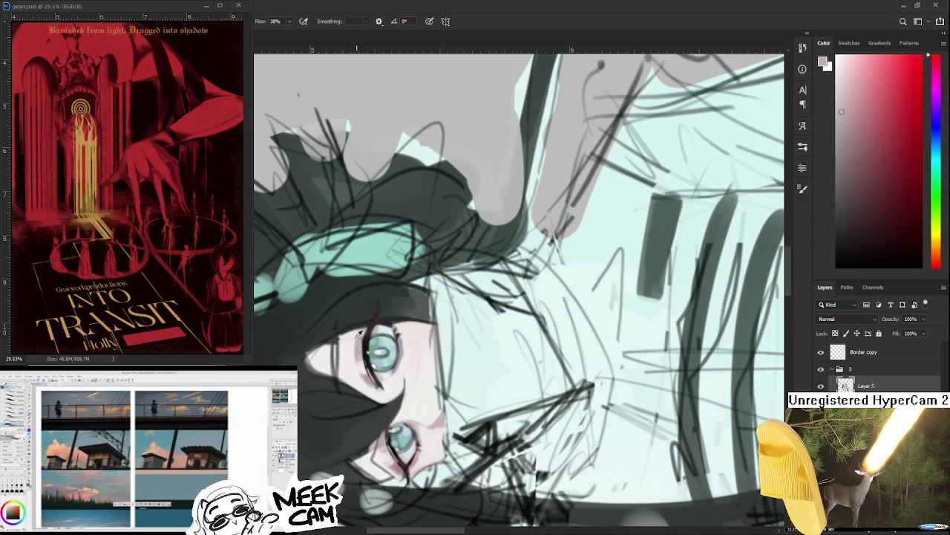
left_click(355, 339, "alt")
left_click_drag(355, 338, 354, 344)
left_click(357, 332, "alt")
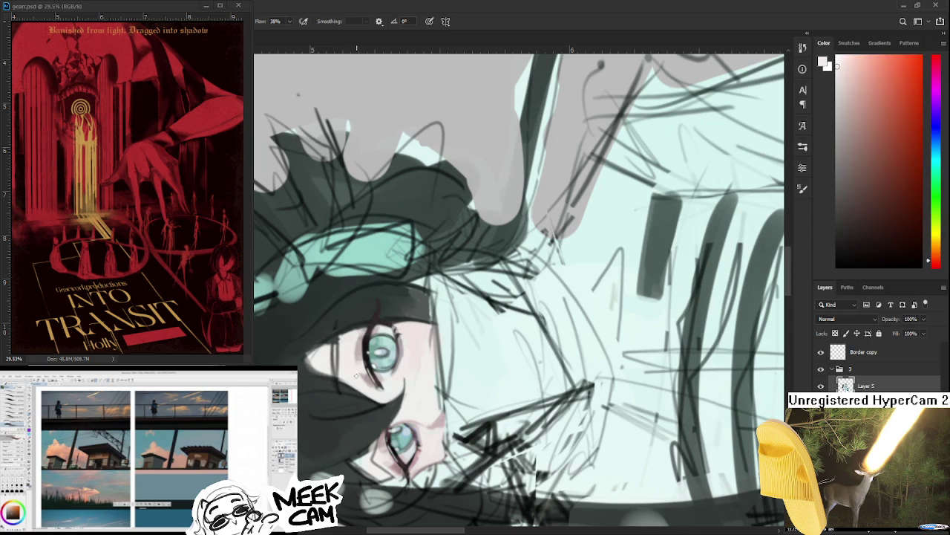
Step: Level the face and paint pink skin tone beside the eye
key("r")
left_click_drag(403, 359, 414, 318)
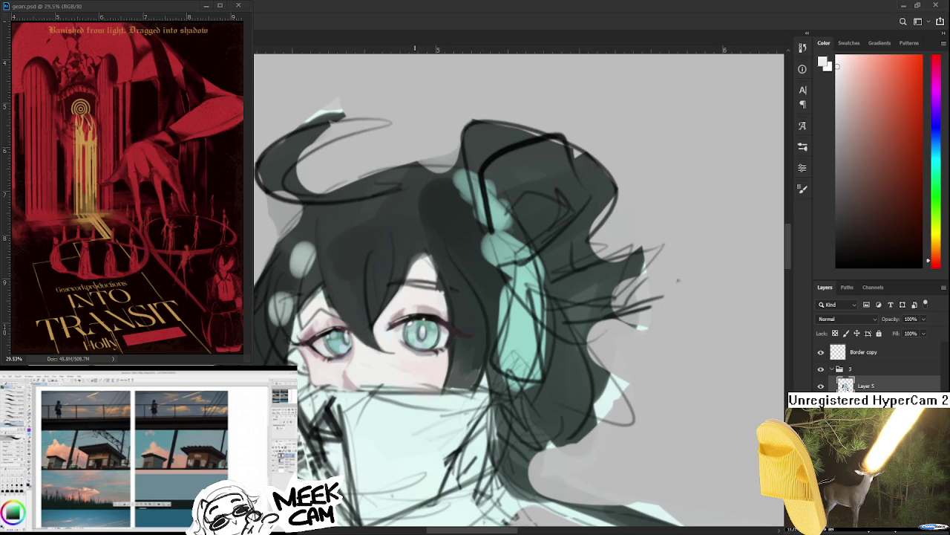
scroll(413, 318, "up", 1)
left_click(277, 370, "alt")
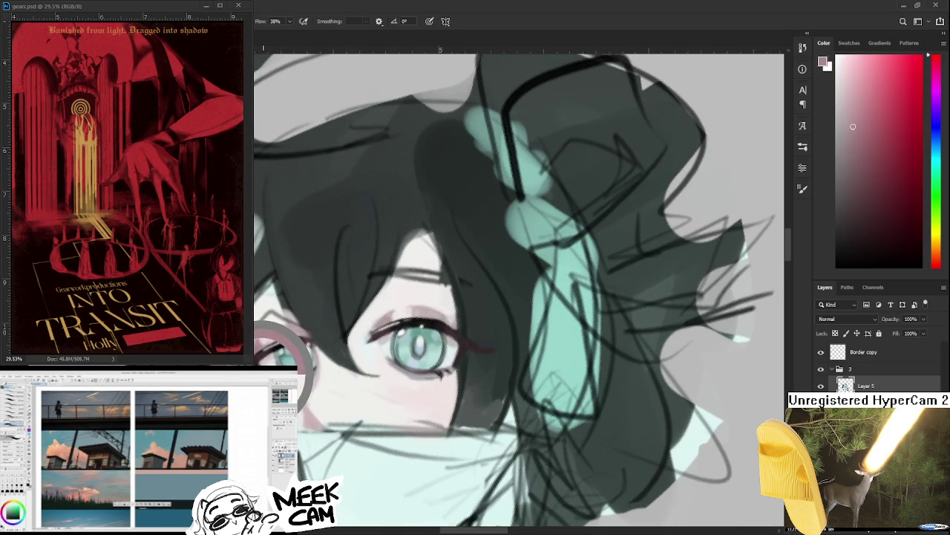
left_click_drag(277, 370, 338, 380)
left_click(335, 379, "alt")
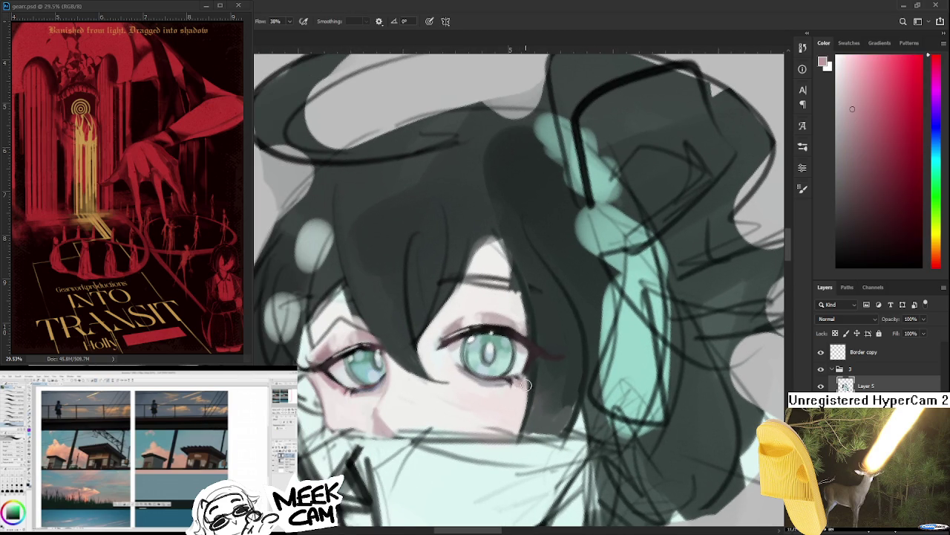
left_click_drag(527, 382, 498, 393)
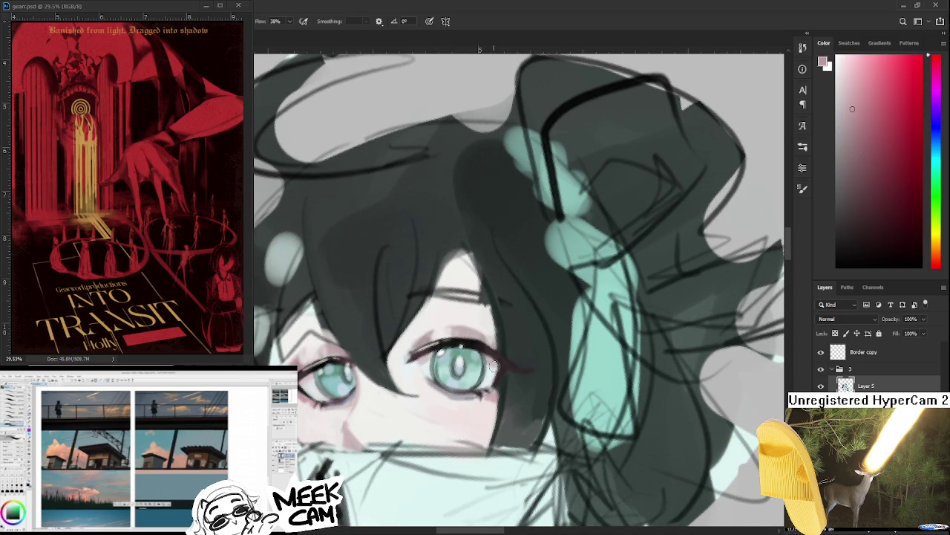
Step: Alternate pale pink skin and cyan-green iris tones around the eye
left_click(491, 365, "alt")
left_click(496, 364, "alt")
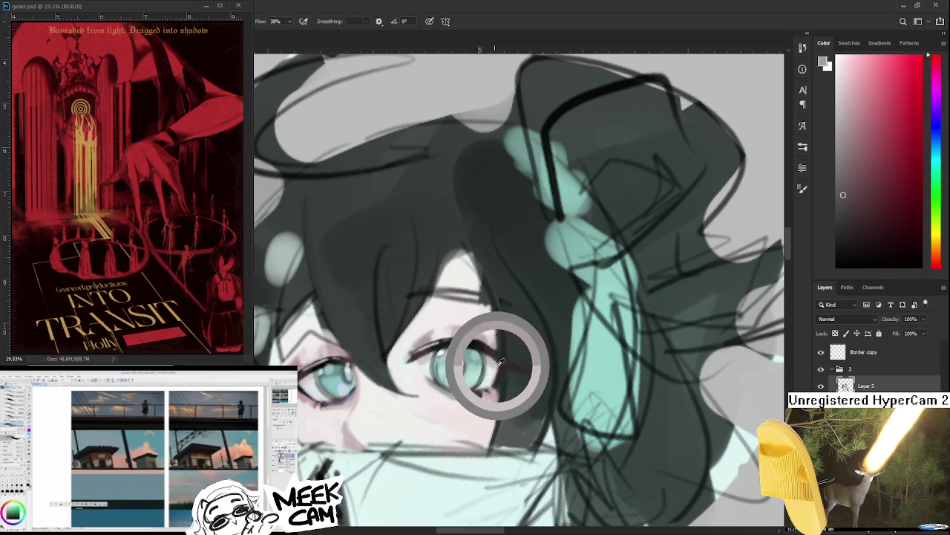
left_click(496, 364, "alt")
left_click(357, 373, "alt")
left_click(297, 377, "alt")
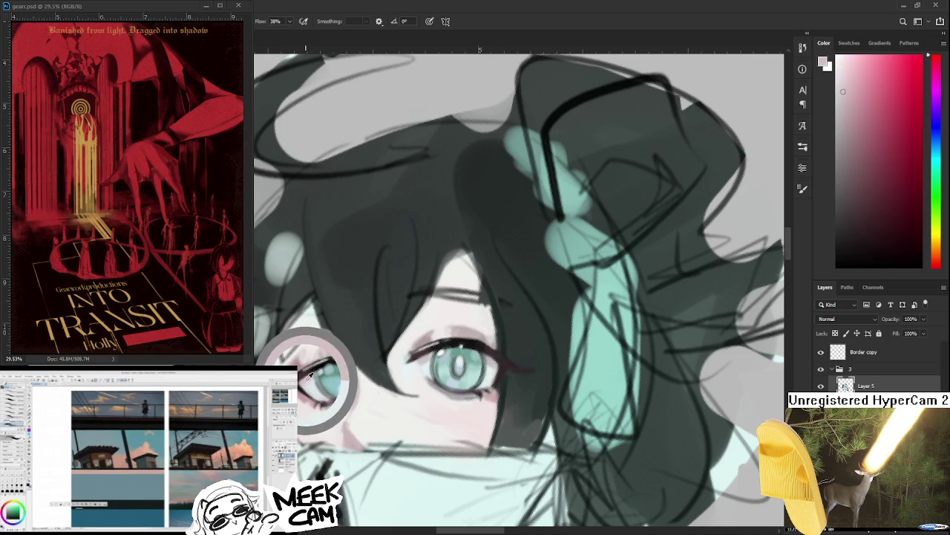
left_click(297, 378, "alt")
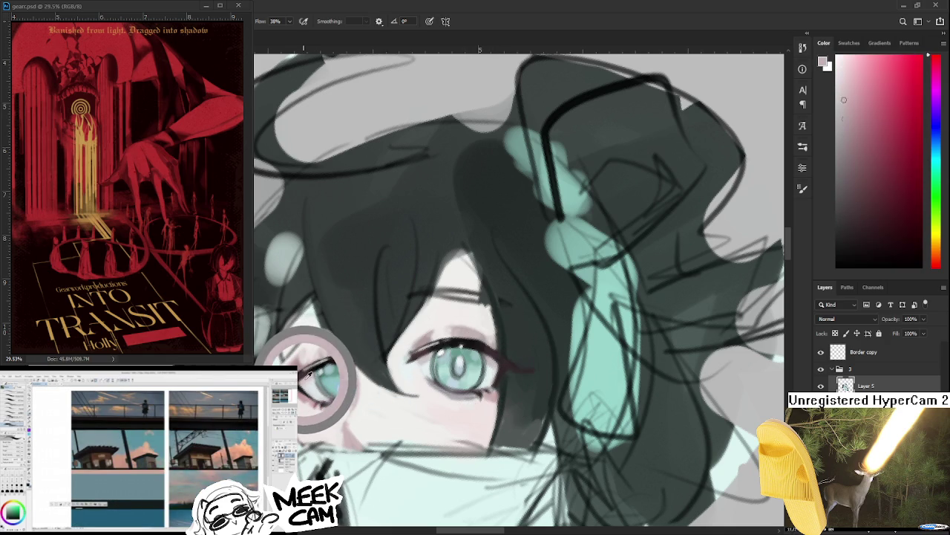
left_click(498, 364, "alt")
left_click(363, 364, "alt")
left_click(419, 362, "alt")
Step: Tilt the canvas and paint the iris with a pale green shifted toward cyan
left_click_drag(424, 357, 451, 356)
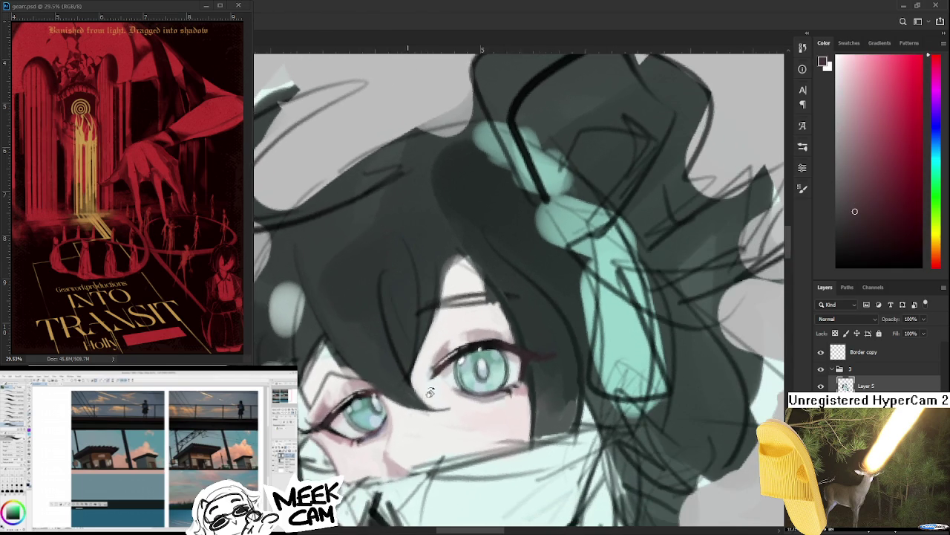
left_click(450, 356, "alt")
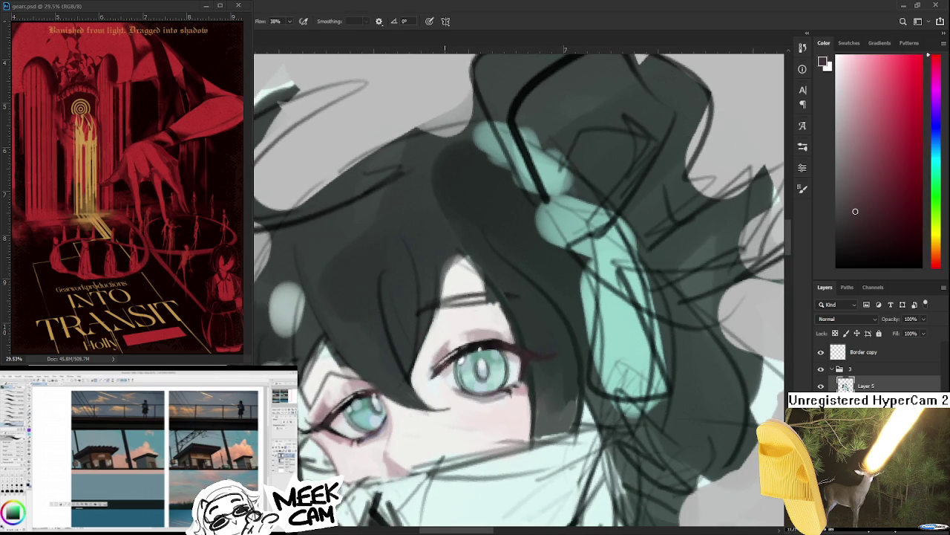
left_click(430, 363, "alt")
left_click_drag(430, 362, 430, 378)
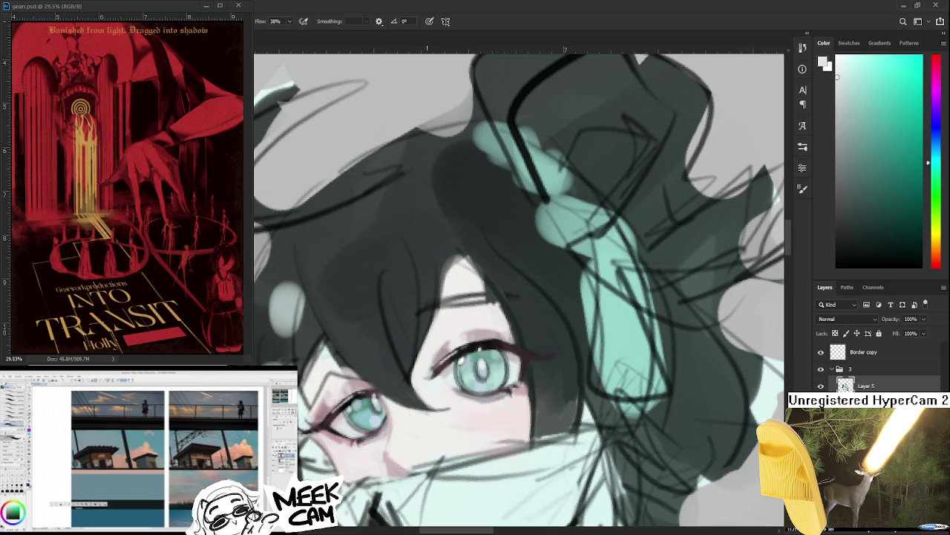
scroll(437, 379, "down", 1)
scroll(436, 386, "down", 2)
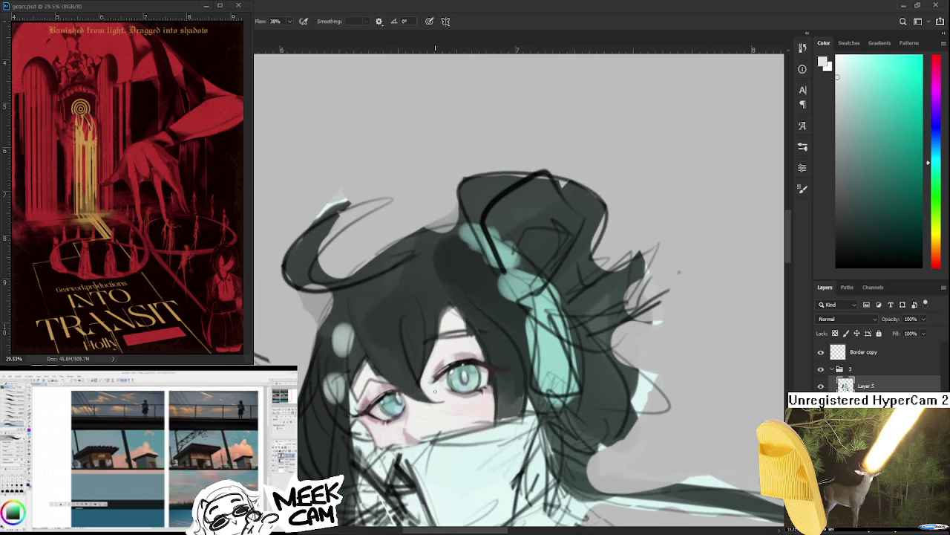
scroll(445, 386, "up", 1)
scroll(487, 374, "up", 1)
scroll(488, 374, "up", 1)
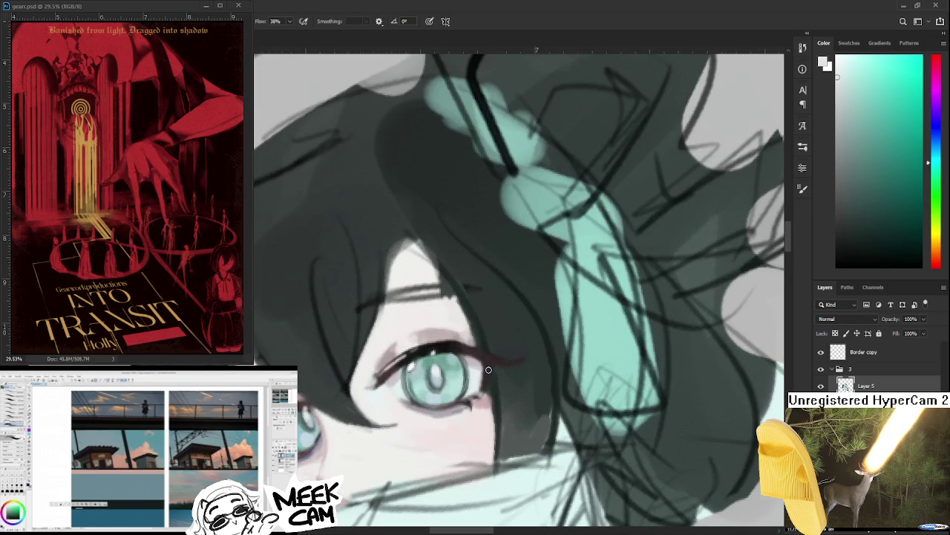
left_click_drag(490, 373, 359, 337)
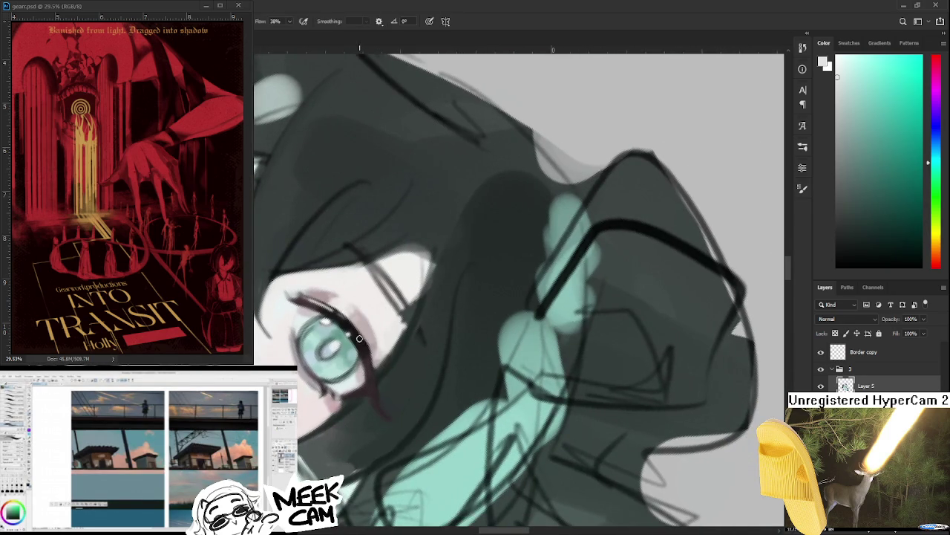
Step: Paint dark reddish-black lashes and a dark red corner shadow with teal accents
left_click(365, 342, "alt")
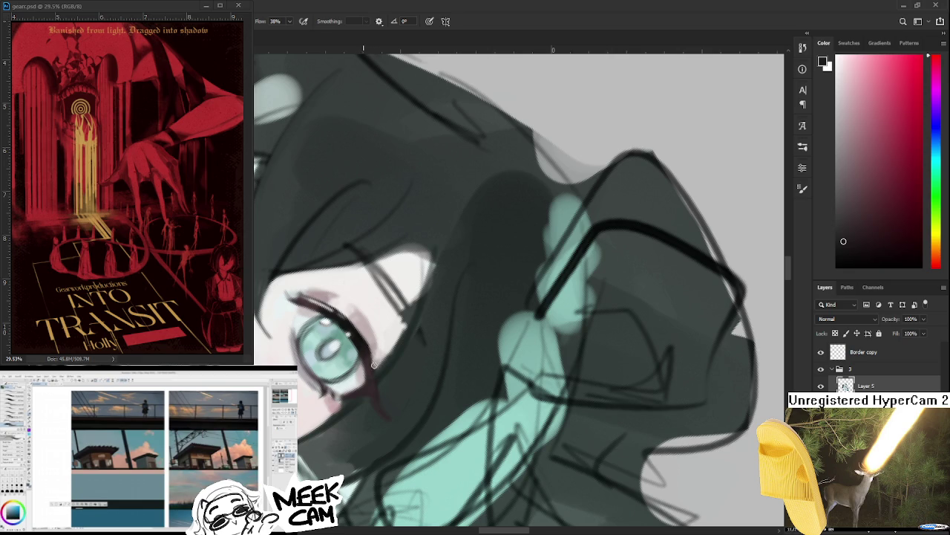
left_click(382, 379, "alt")
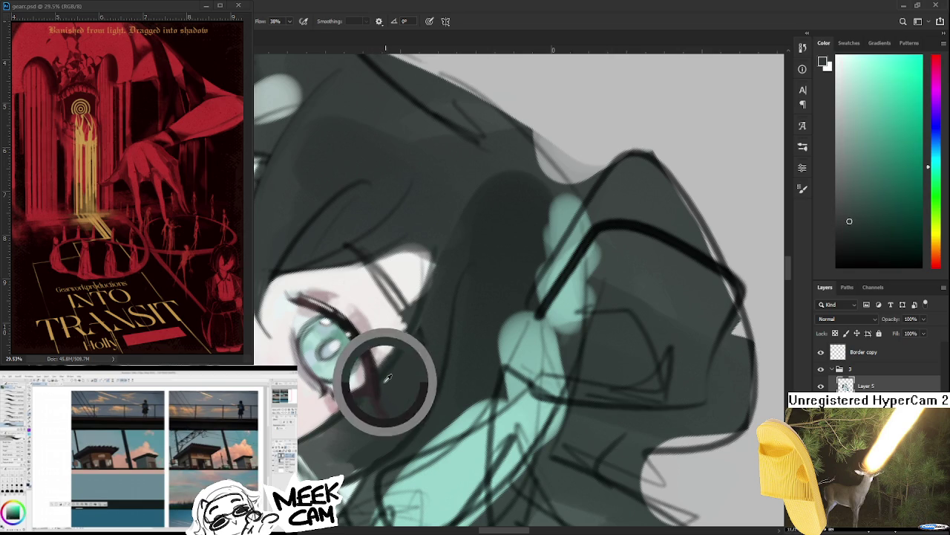
left_click(365, 349, "alt")
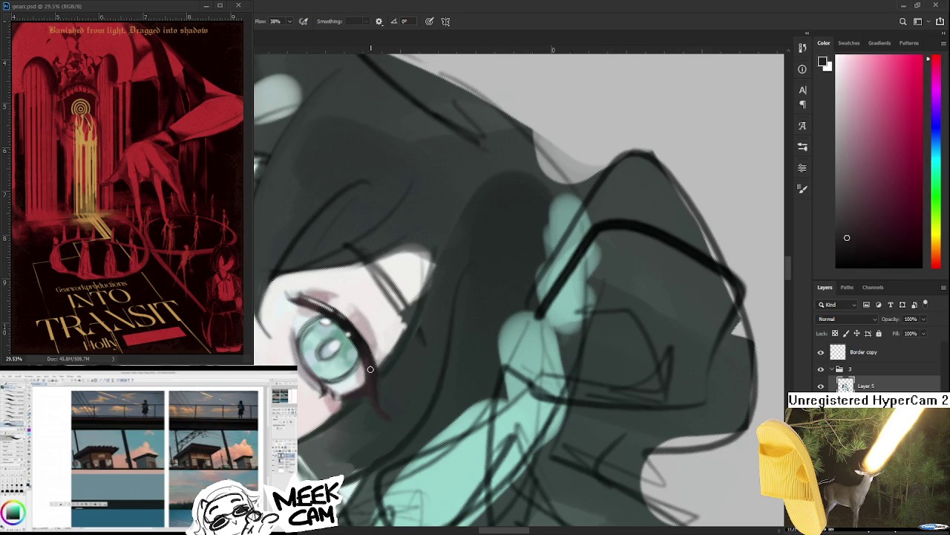
left_click(381, 380, "alt")
left_click(379, 364, "alt")
left_click(372, 360, "alt")
left_click(369, 356, "alt")
key("r")
left_click_drag(372, 369, 429, 379)
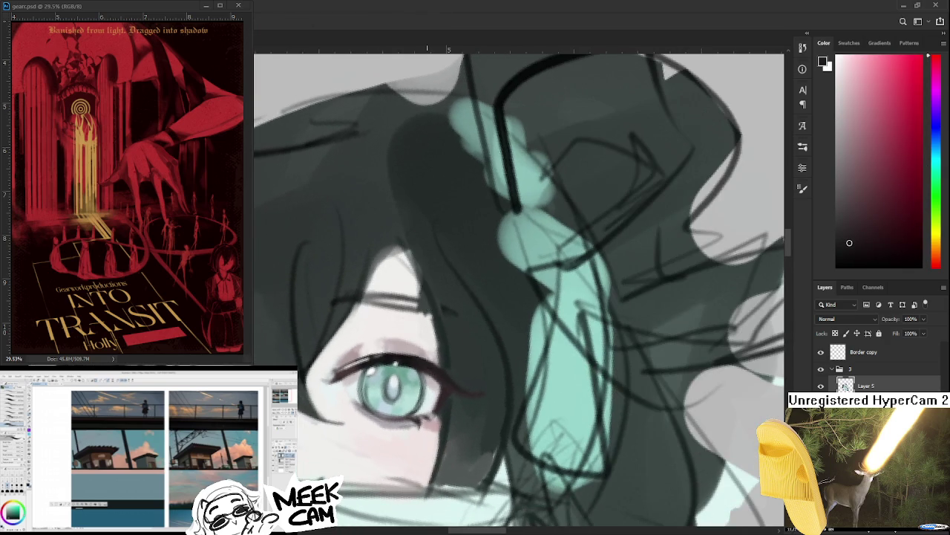
scroll(426, 375, "down", 5)
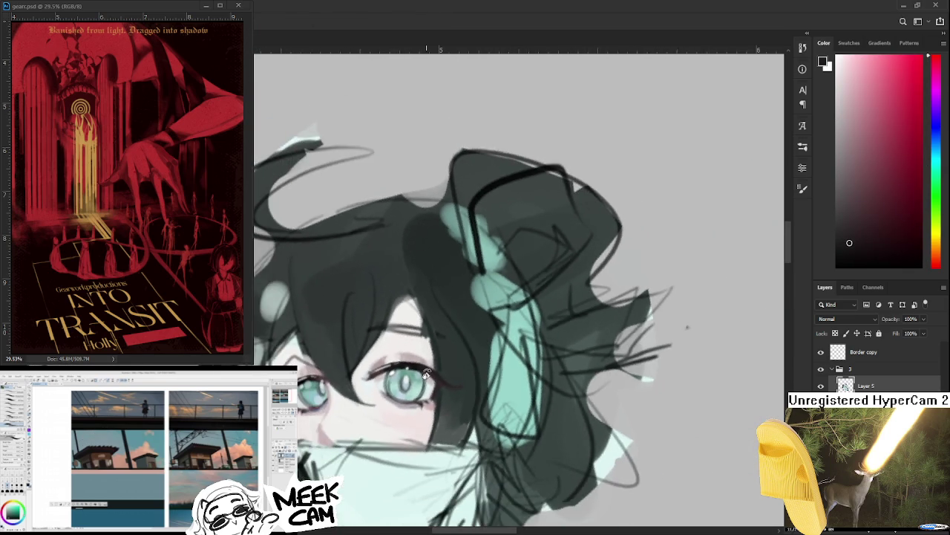
Step: Tilt the canvas around the upper eye and blend its lid with sampled pinkish-grey tones
scroll(421, 377, "up", 5)
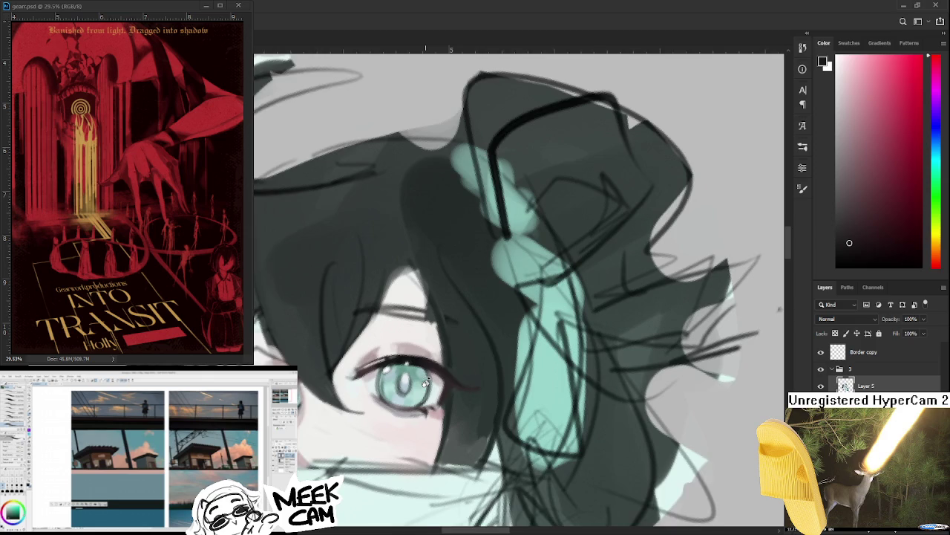
scroll(412, 334, "up", 2)
left_click_drag(411, 331, 420, 324)
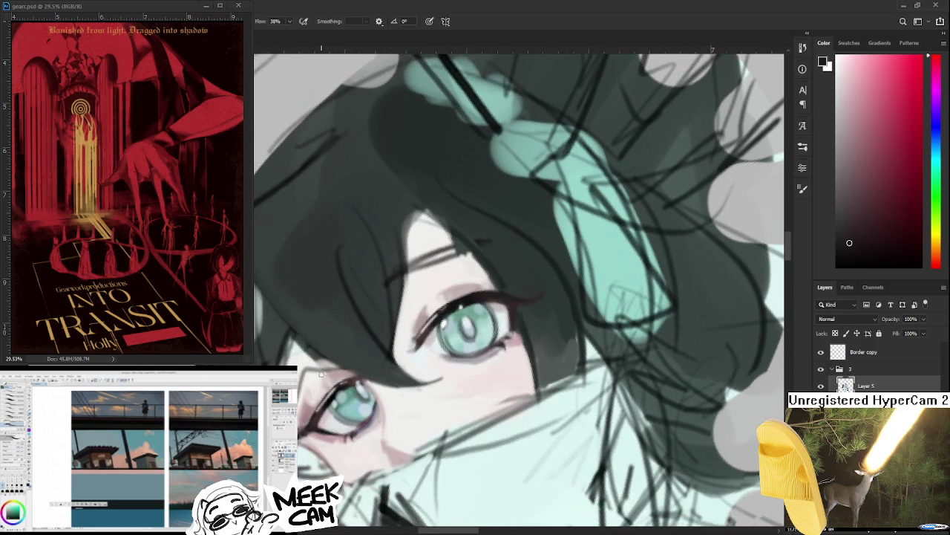
left_click_drag(323, 379, 361, 341)
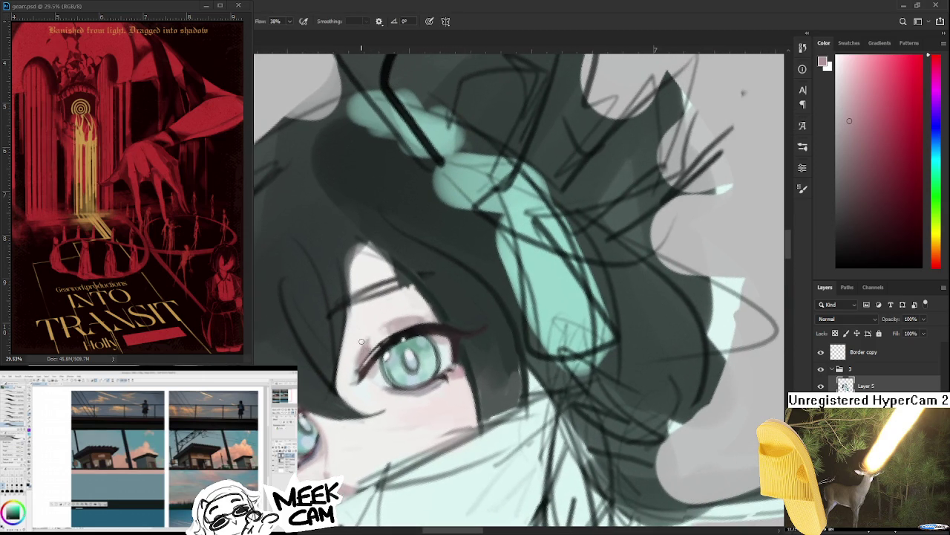
left_click(381, 326, "alt")
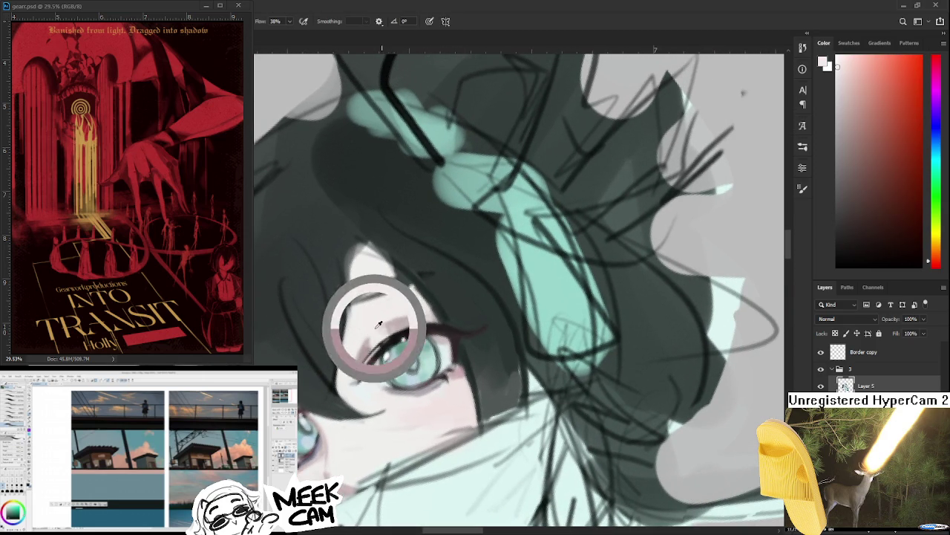
left_click(364, 345, "alt")
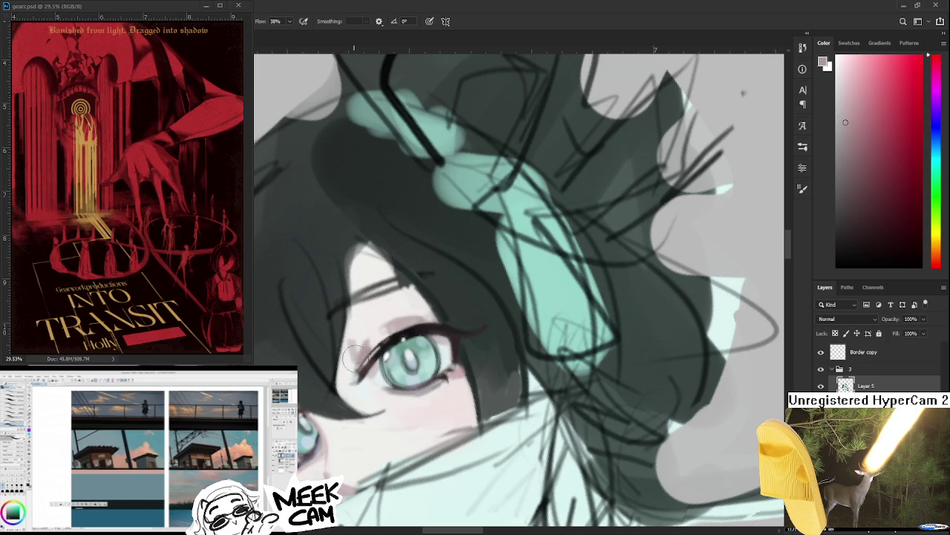
left_click(355, 341, "alt")
left_click(361, 340, "alt")
left_click(360, 334, "alt")
left_click(354, 343, "alt")
left_click(346, 334, "alt")
Step: Blend the skin just above the upper eye with lighter and darker sampled skin tones
left_click_drag(394, 321, 380, 331)
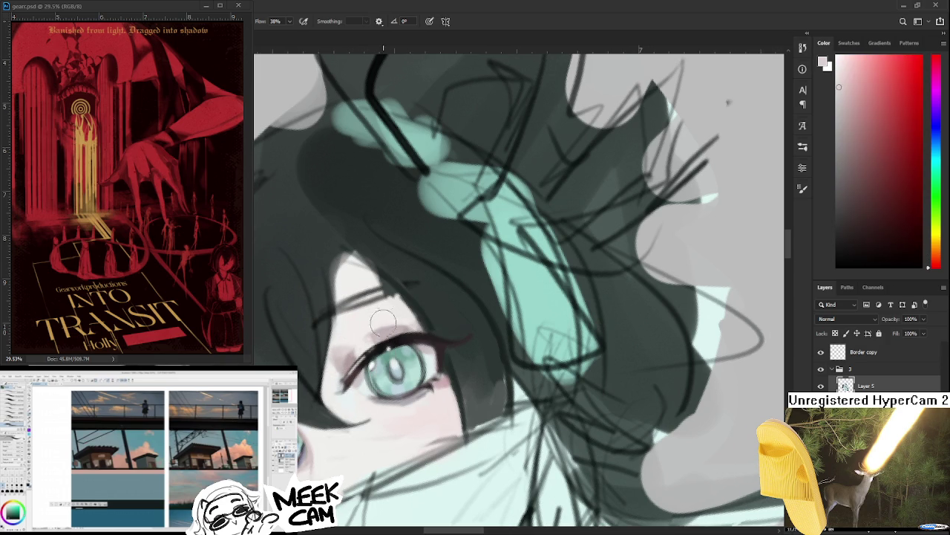
left_click(343, 347, "alt")
left_click(343, 347, "alt")
left_click(350, 348, "alt")
left_click(368, 341, "alt")
left_click(364, 341, "alt")
left_click(368, 341, "alt")
left_click(344, 350, "alt")
left_click(351, 350, "alt")
Step: Soften the skin around the upper eye with near-white and fine-tuned skin colours
left_click(358, 329, "alt")
left_click(391, 323, "alt")
left_click(380, 300, "alt")
left_click(389, 317, "alt")
left_click(366, 322, "alt")
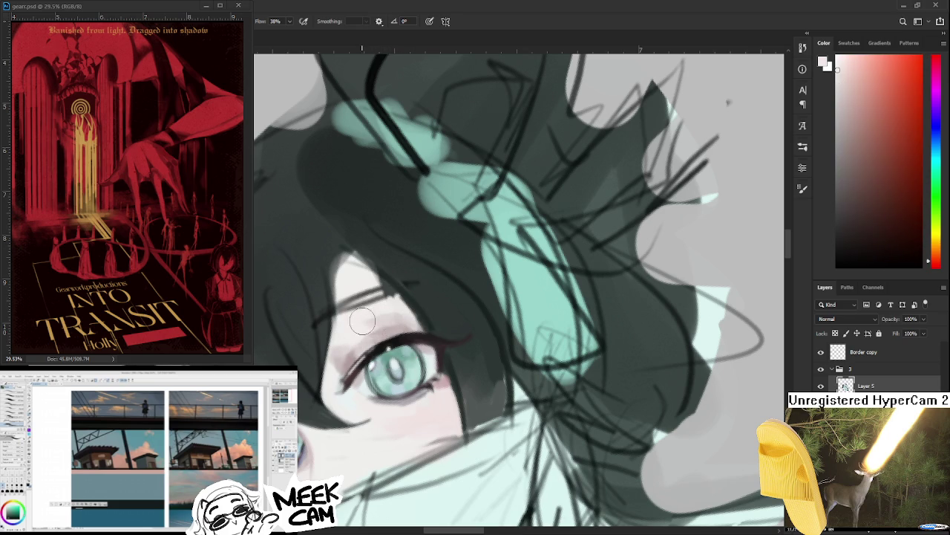
left_click(392, 319, "alt")
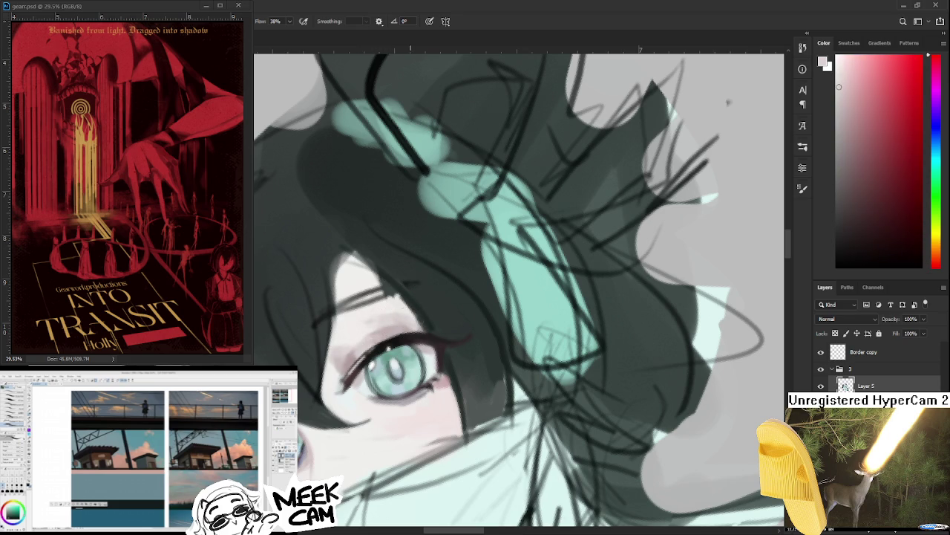
Step: Pick up purplish grey and light pink from around the second eye for blending
scroll(401, 363, "down", 2)
scroll(402, 357, "down", 2)
scroll(401, 349, "up", 1)
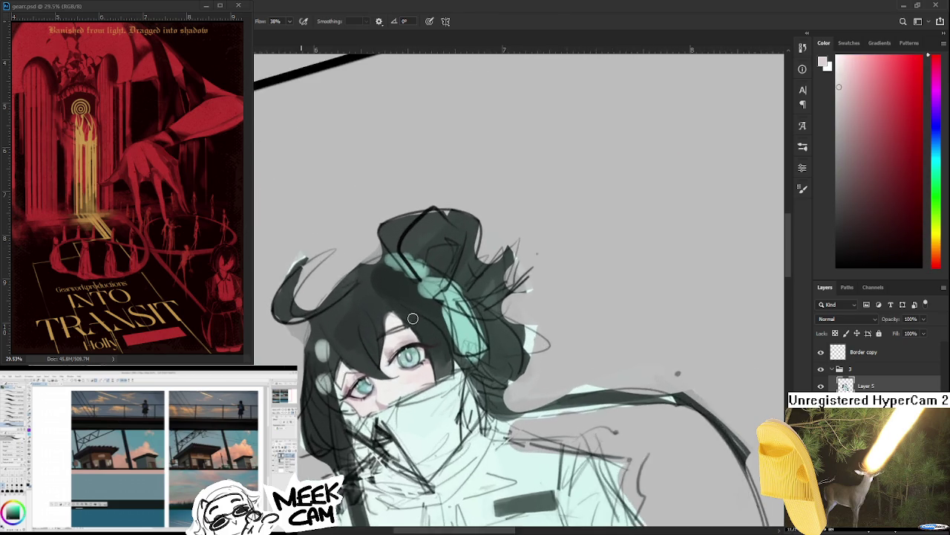
scroll(401, 342, "up", 2)
scroll(401, 342, "up", 2)
left_click(398, 390, "alt")
left_click(331, 475, "alt")
left_click(332, 467, "alt")
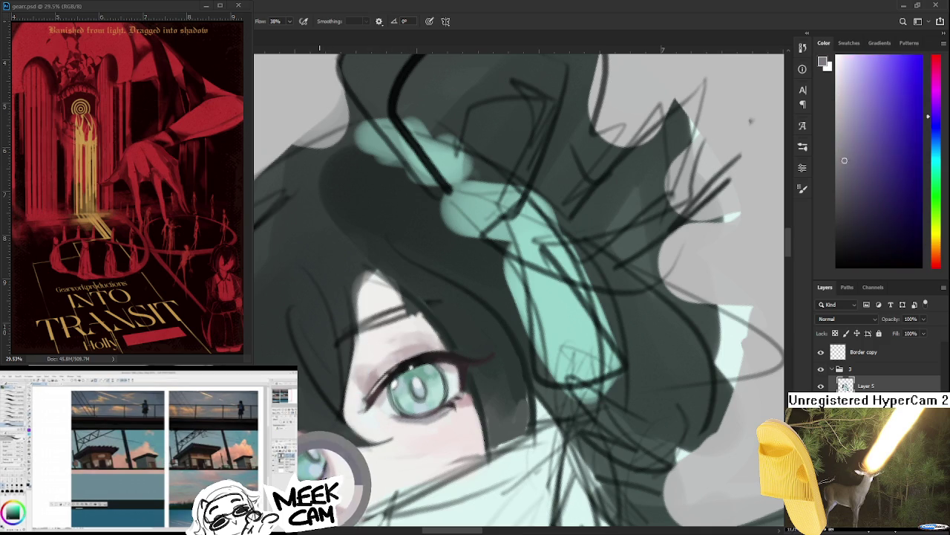
scroll(468, 360, "down", 1)
scroll(458, 381, "down", 1)
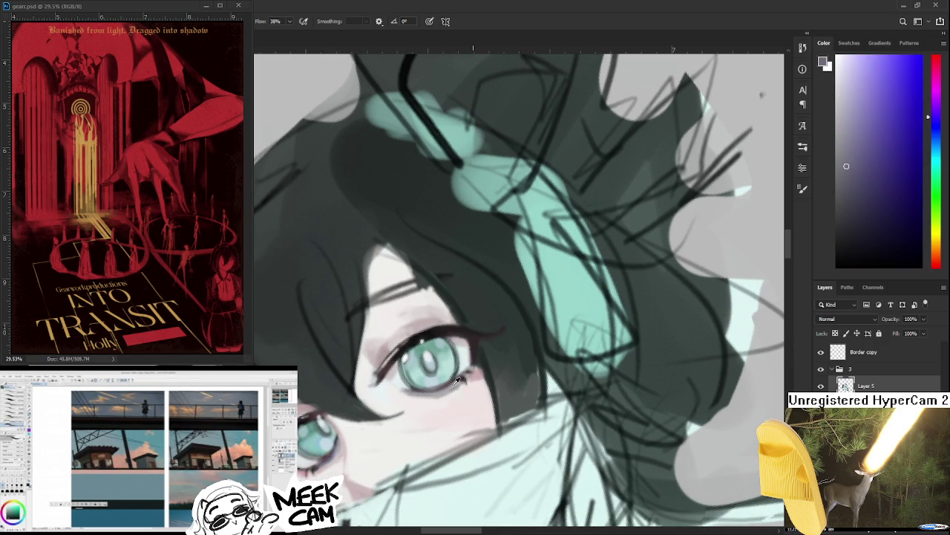
left_click(314, 449, "alt")
scroll(398, 408, "up", 1)
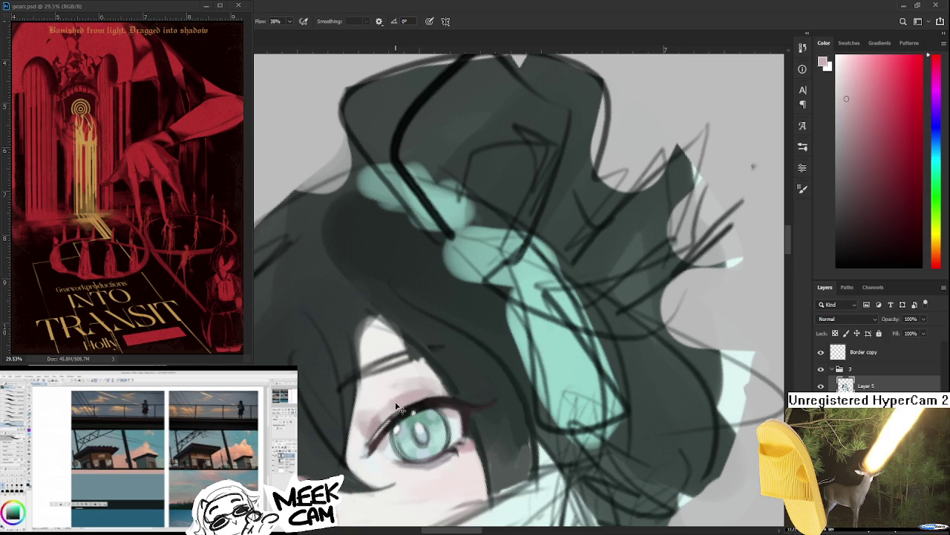
Step: Return to the upper eye and paint warm near-white and pinkish-grey skin beside it
left_click_drag(396, 407, 478, 272)
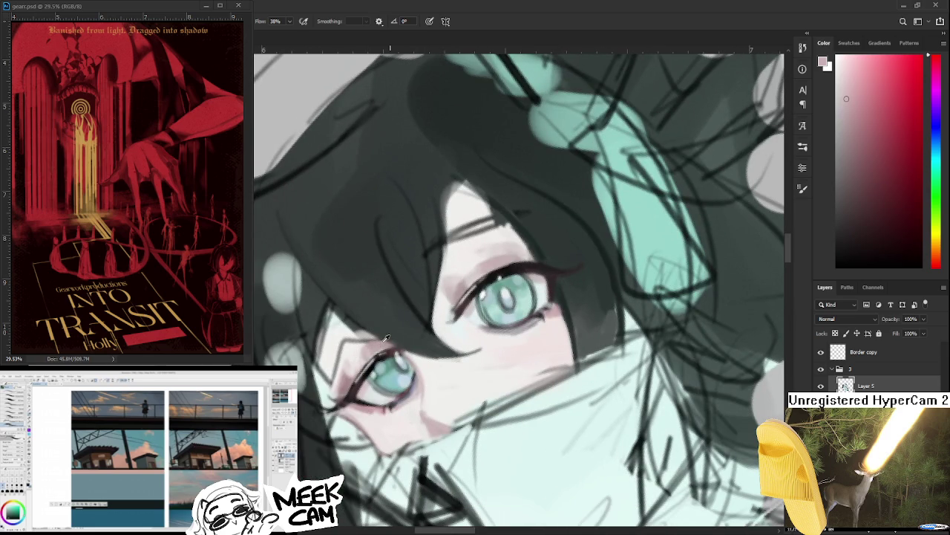
left_click_drag(385, 338, 377, 377)
left_click(372, 380, "alt")
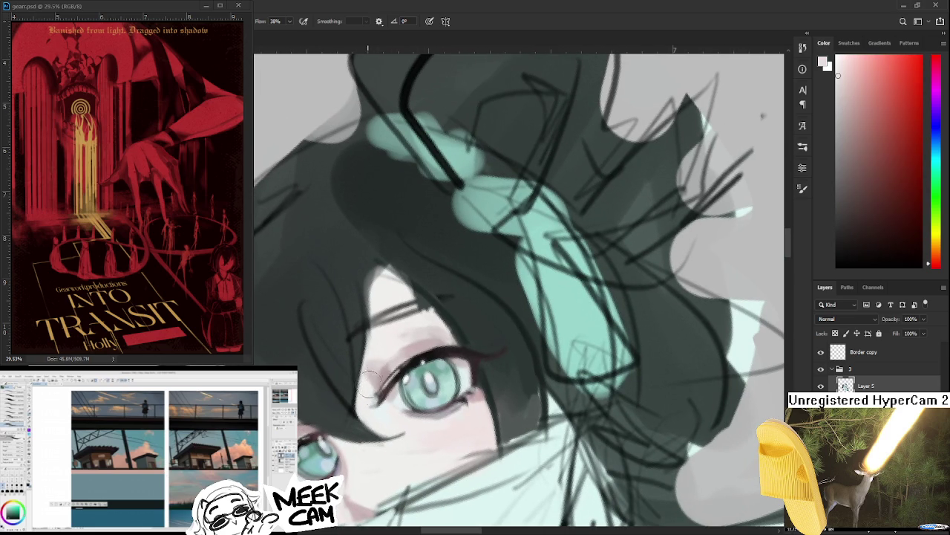
left_click(375, 382, "alt")
left_click(366, 385, "alt")
left_click(375, 370, "alt")
left_click(375, 348, "alt")
left_click(372, 365, "alt")
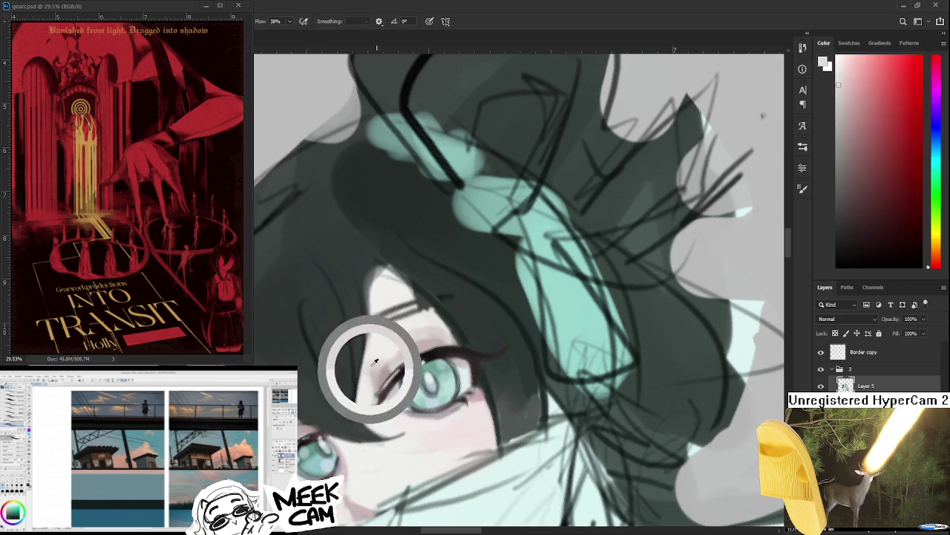
left_click(373, 353, "alt")
left_click(379, 331, "alt")
left_click(381, 332, "alt")
scroll(378, 338, "up", 3)
Step: Blend pinkish-grey and lighter tones into the upper eye's inner corner
left_click(360, 393, "alt")
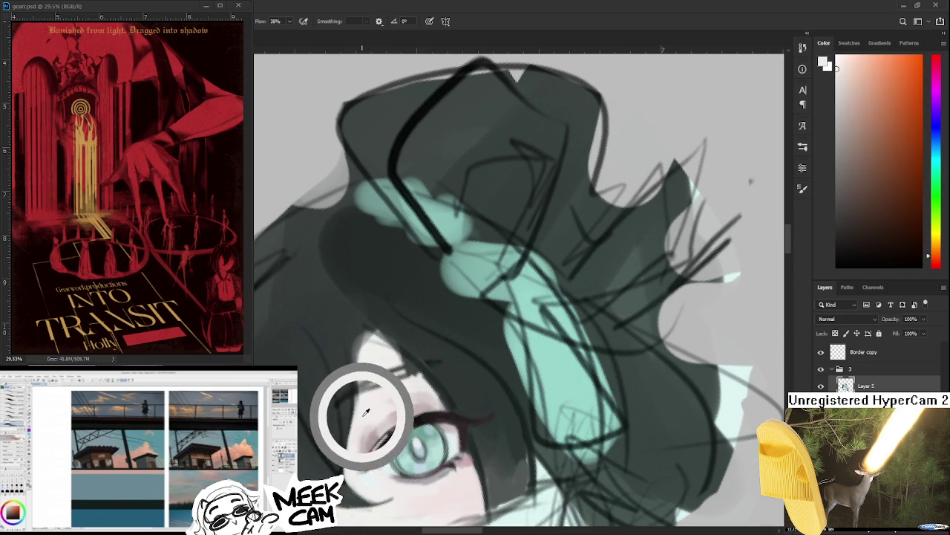
scroll(364, 414, "down", 3)
left_click(361, 381, "alt")
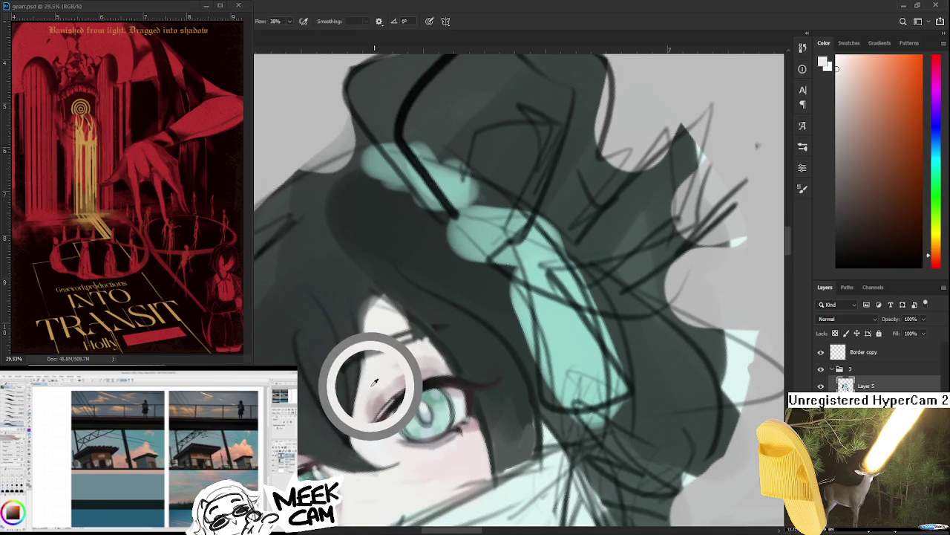
left_click(384, 401, "alt")
left_click(361, 413, "alt")
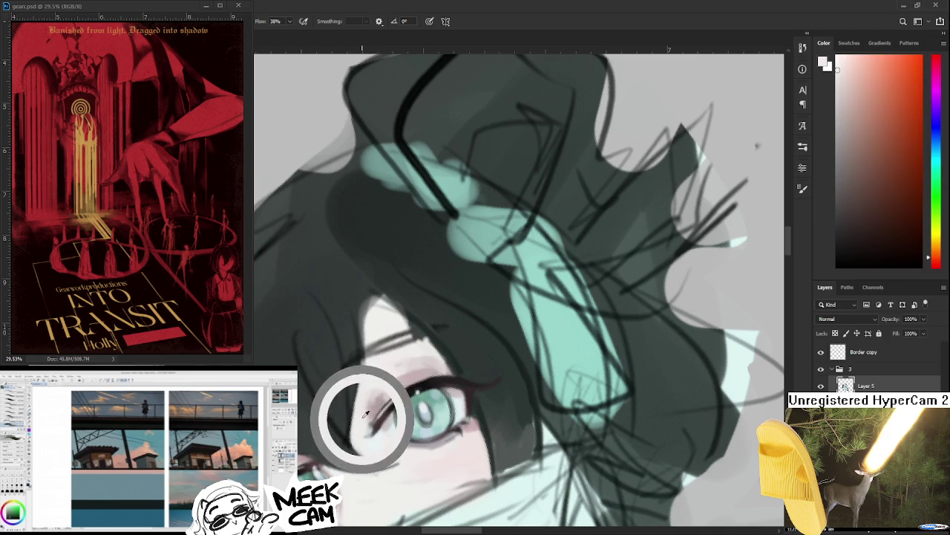
left_click(364, 394, "alt")
left_click(366, 393, "alt")
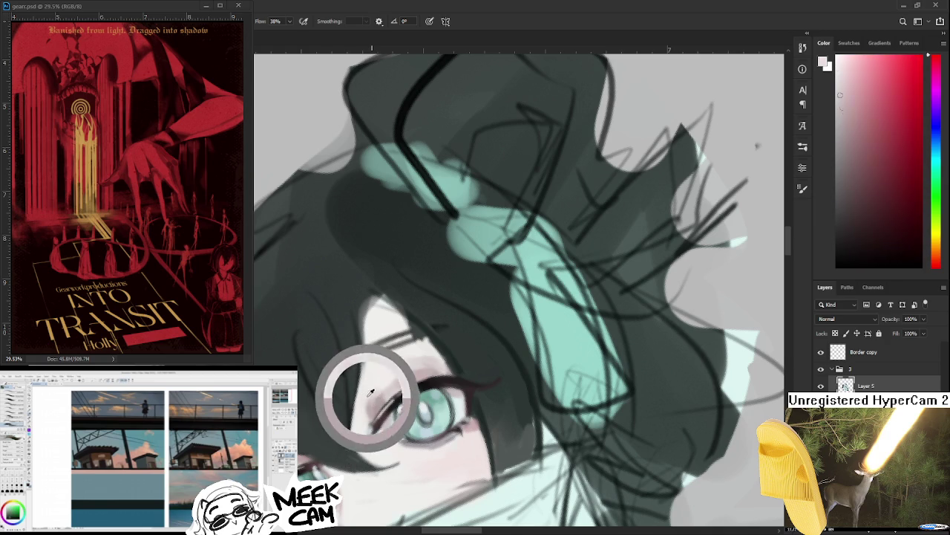
left_click(365, 399, "alt")
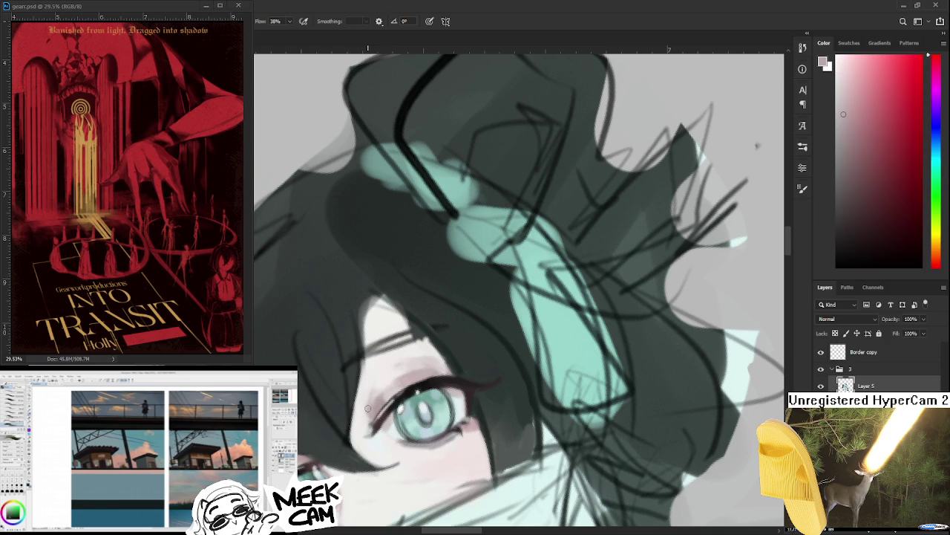
Step: Smooth the inner corner with light pinkish and near-white skin tones
left_click(373, 399, "alt")
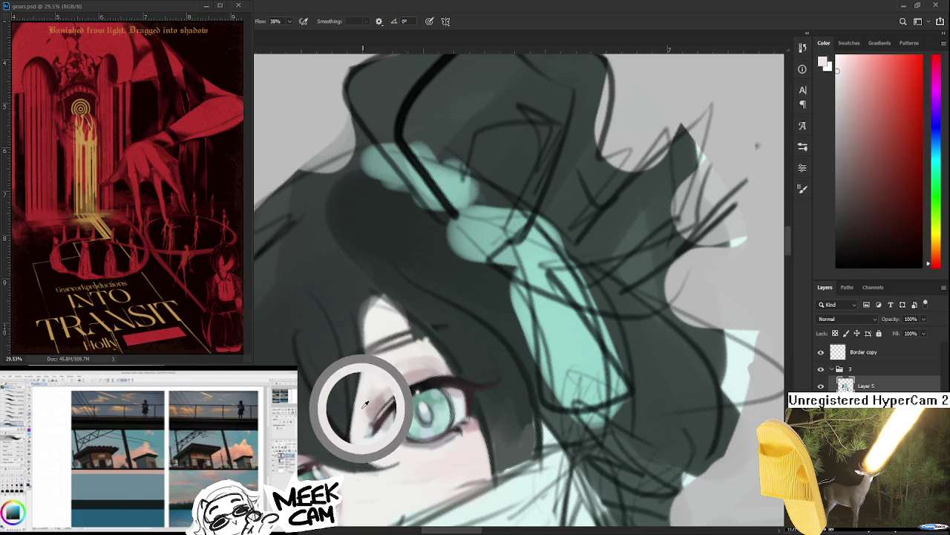
left_click(376, 403, "alt")
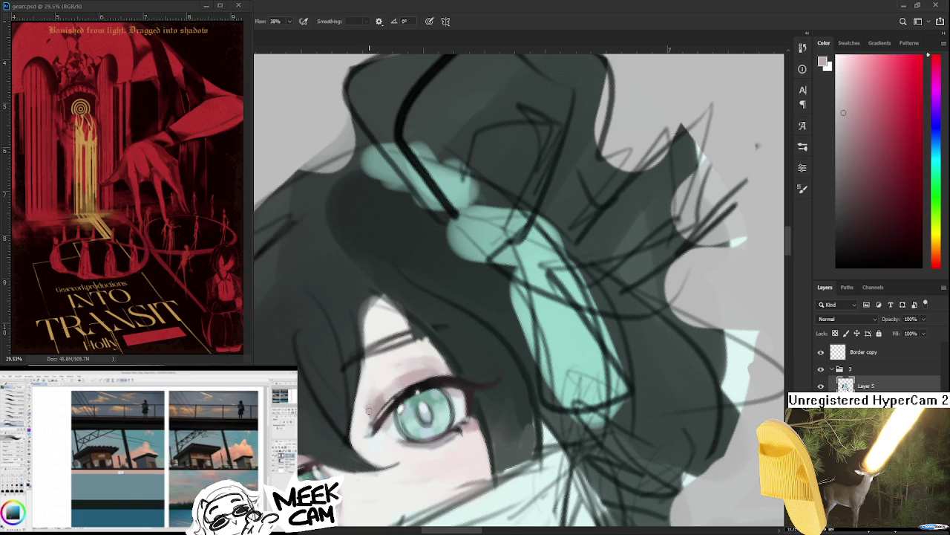
left_click(373, 405, "alt")
left_click(374, 412, "alt")
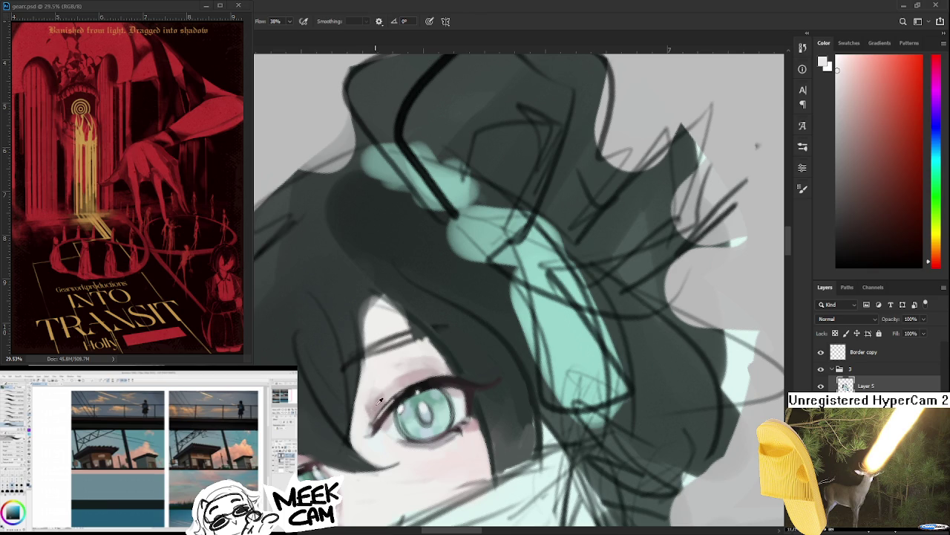
left_click(362, 412, "alt")
left_click(373, 412, "alt")
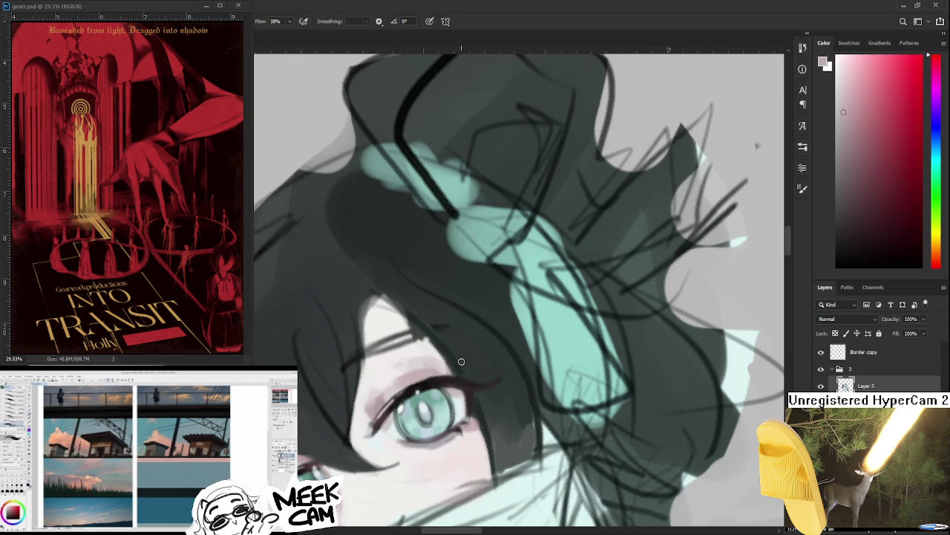
left_click_drag(461, 360, 451, 330)
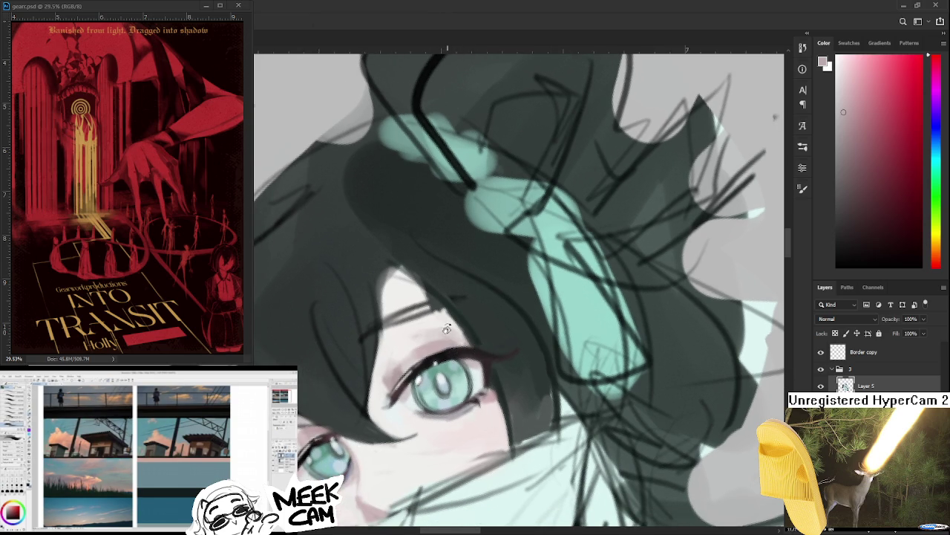
Step: Return to the Brush and zoom in closer on the face around the eyes
key("b")
left_click(446, 343, "alt")
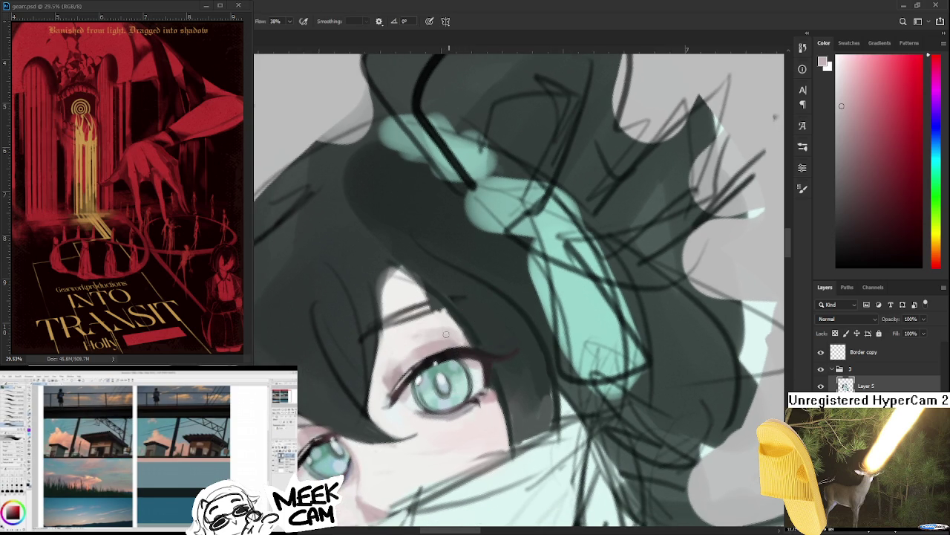
left_click_drag(482, 362, 492, 329)
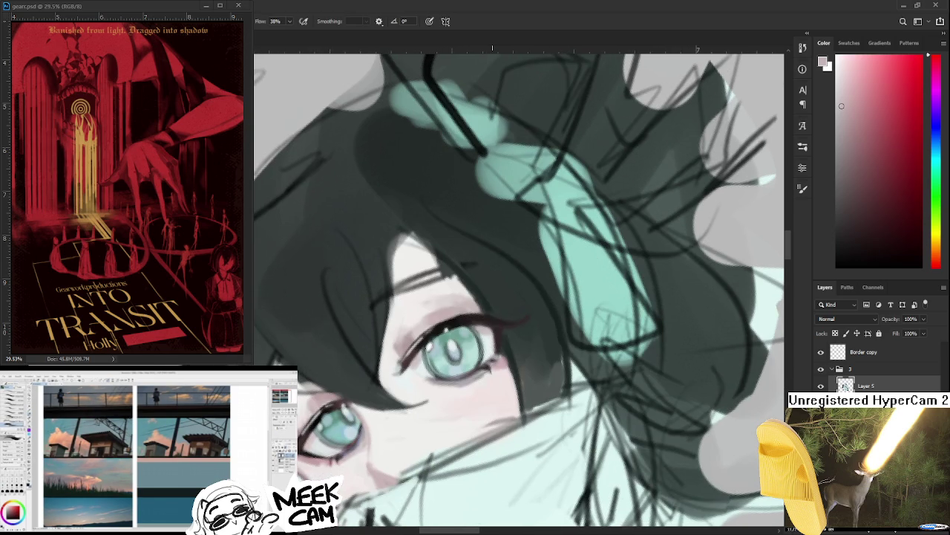
key("ctrl+minus")
key("ctrl+plus")
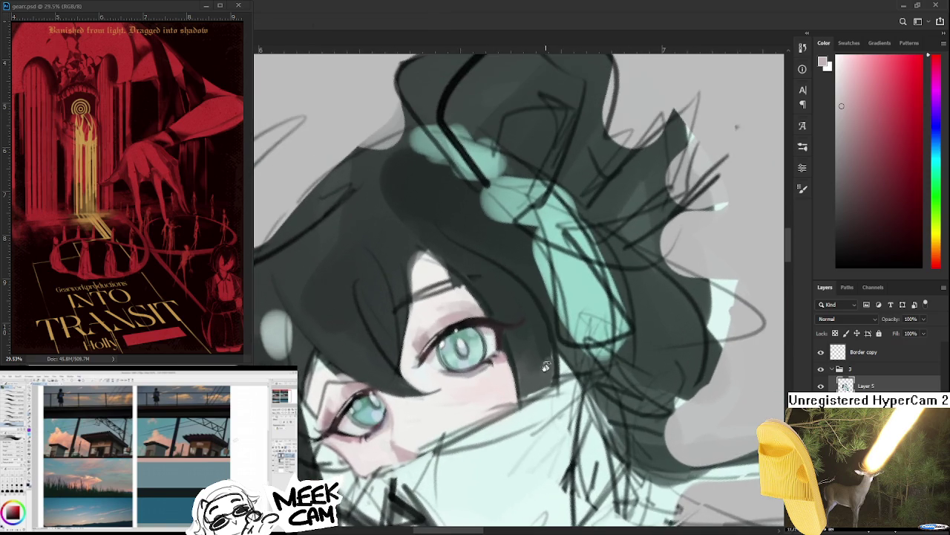
key("ctrl+plus")
left_click_drag(412, 350, 424, 358)
Step: Paint lighter tones over the eye, then warm light and reddish colours beside it
left_click(396, 337, "alt")
left_click(396, 340, "alt")
left_click(399, 343, "alt")
left_click(400, 344, "alt")
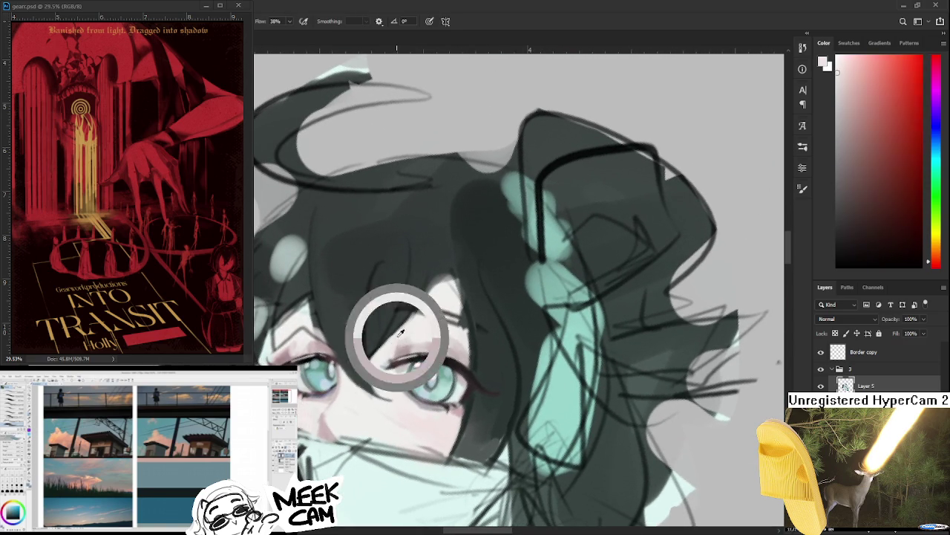
left_click(397, 343, "alt")
left_click_drag(377, 390, 735, 94)
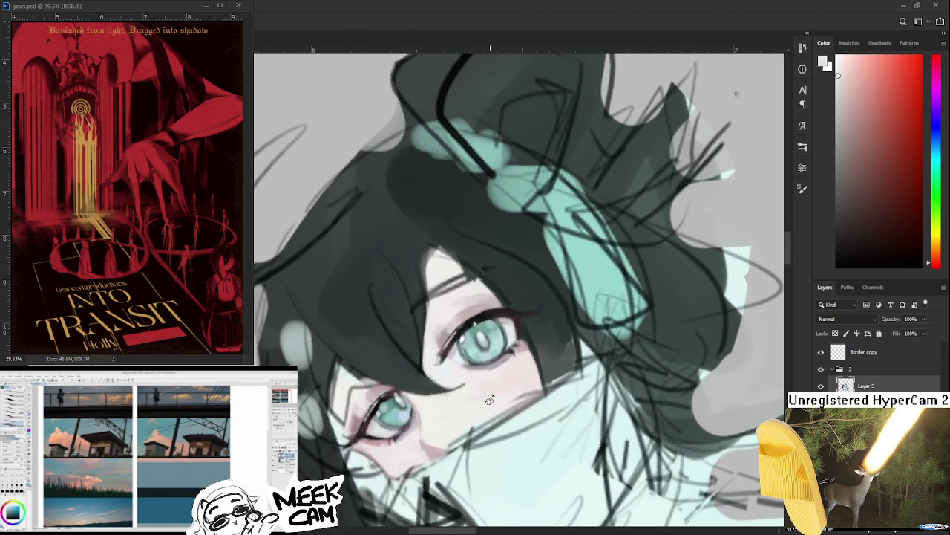
left_click(490, 399, "alt")
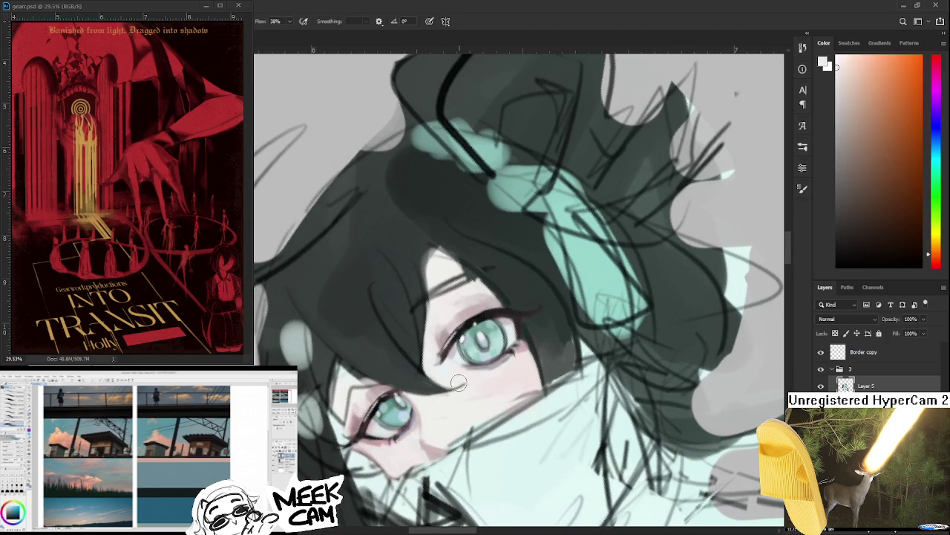
left_click(491, 377, "alt")
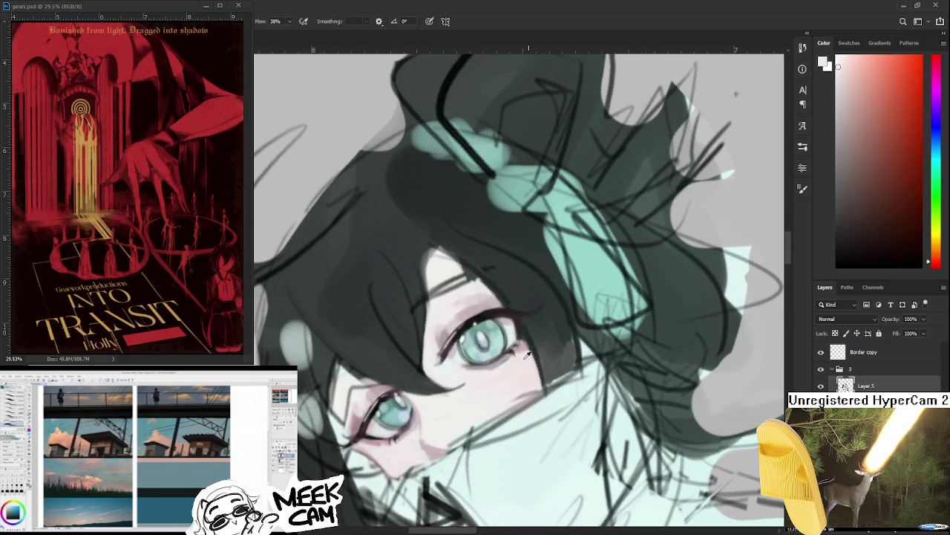
Step: Paint a dark red-mauve lash line and pinkish-mauve shadow around the lower eye
left_click(528, 355, "alt")
left_click_drag(529, 355, 403, 410)
left_click(403, 405, "alt")
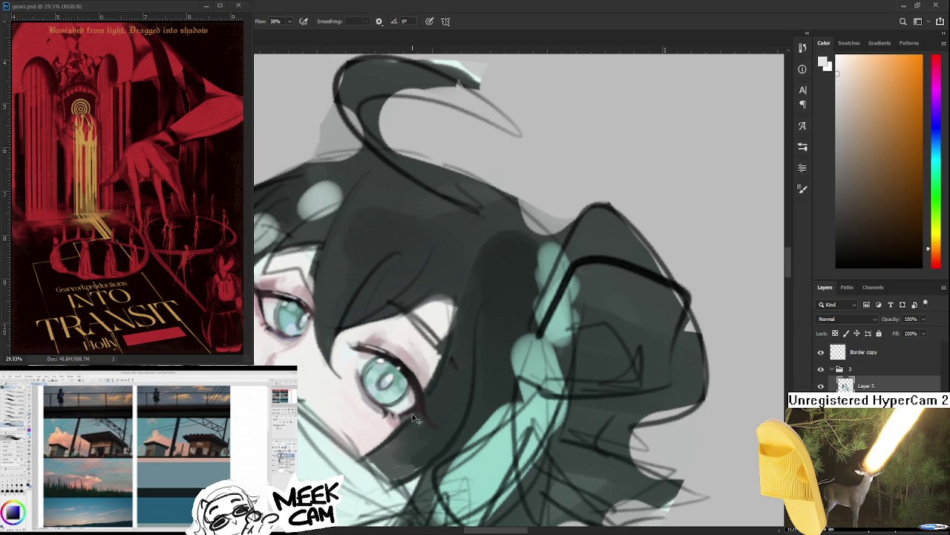
left_click(405, 415, "alt")
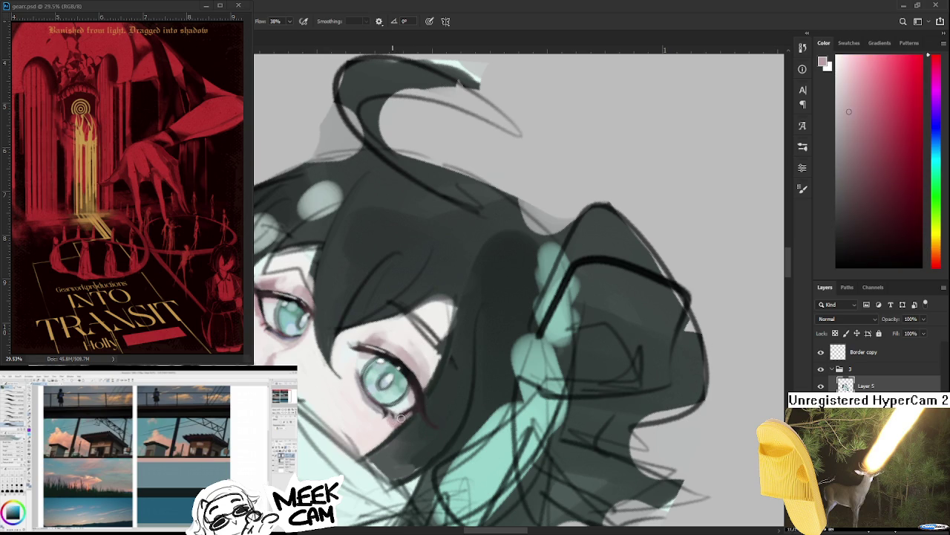
left_click(409, 417, "alt")
left_click(415, 408, "alt")
left_click(413, 410, "alt")
mouse_move(414, 410)
left_mouse_down()
mouse_move(341, 386)
mouse_move(344, 422)
left_mouse_up()
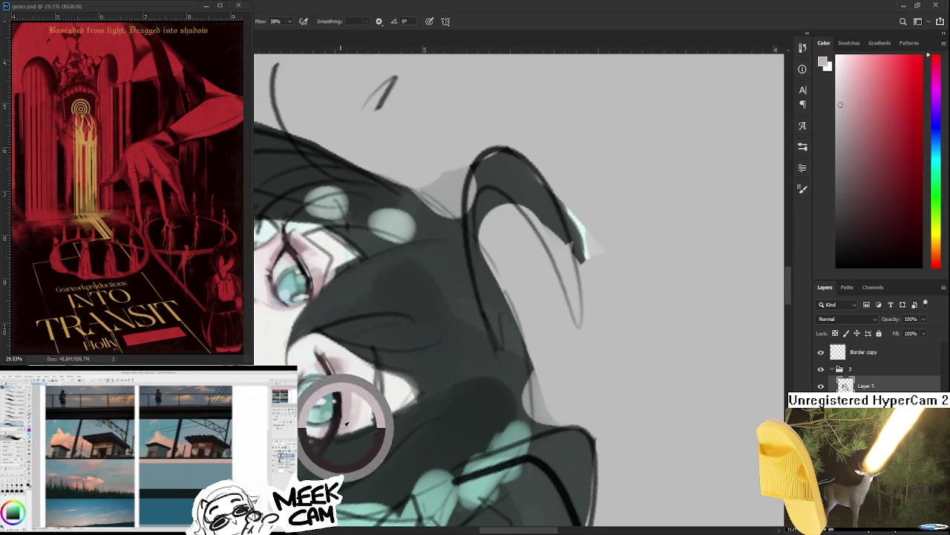
mouse_move(345, 422)
left_mouse_down()
mouse_move(345, 401)
mouse_move(331, 428)
mouse_move(445, 345)
left_mouse_up()
Step: Rotate and zoom the canvas view to frame the girl's eyes
key("r")
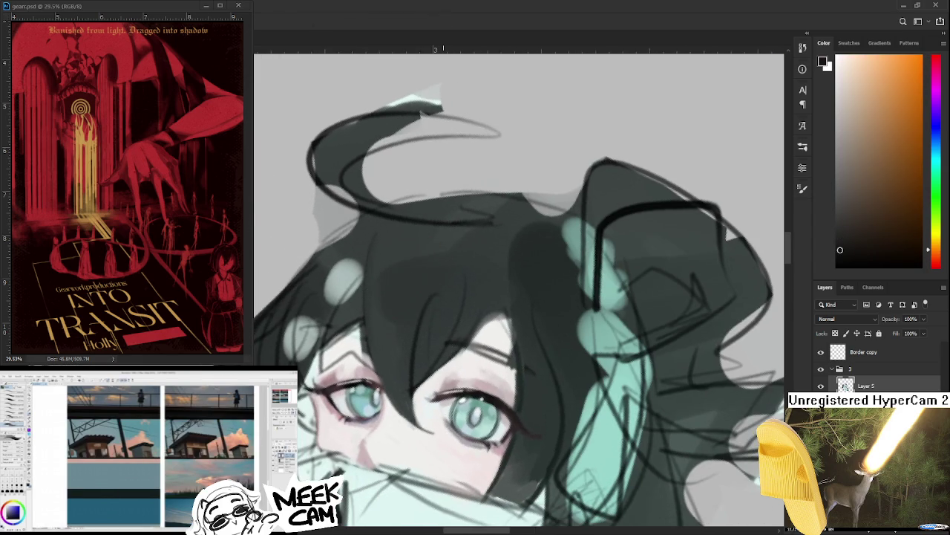
scroll(444, 349, "down", 2)
scroll(443, 349, "down", 1)
mouse_move(431, 381)
left_mouse_down()
mouse_move(429, 403)
mouse_move(346, 383)
mouse_move(350, 359)
left_mouse_up()
scroll(429, 404, "up", 2)
scroll(428, 403, "up", 1)
Step: Paint dark teal and light warm skin tones around the eye
key("x")
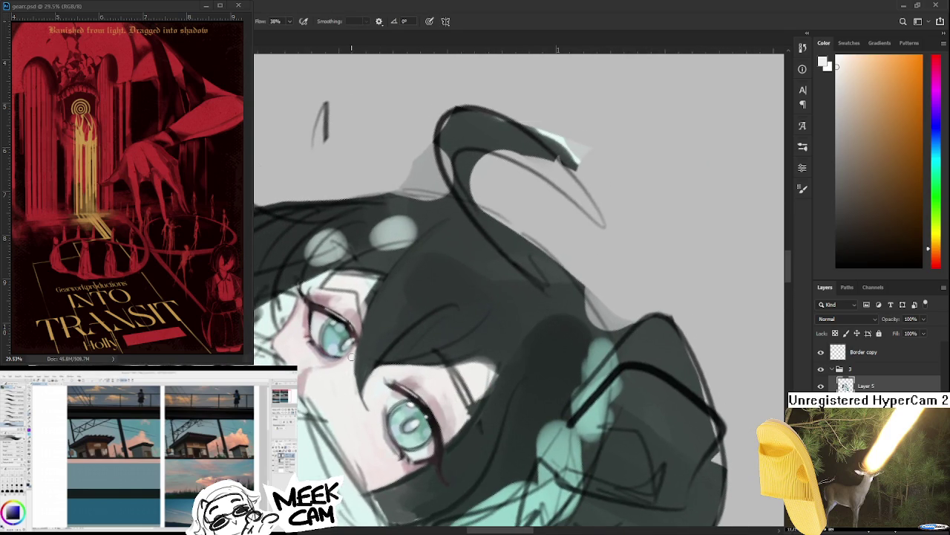
left_click(368, 346, "alt")
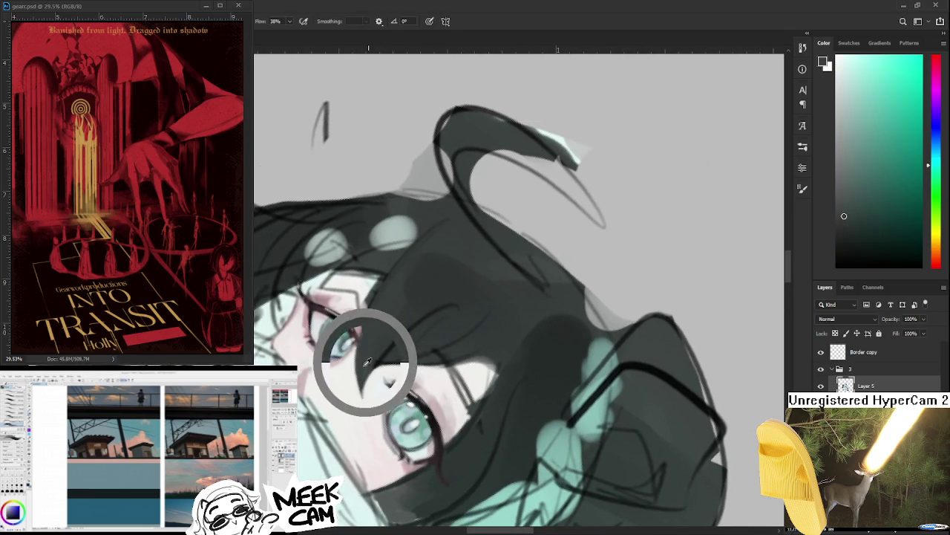
left_click(375, 378, "alt")
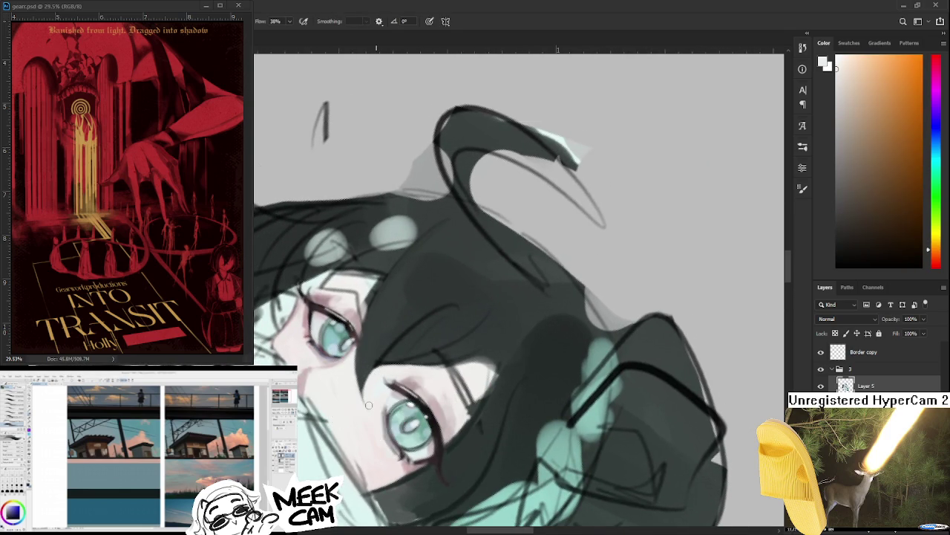
left_click(343, 361, "alt")
key("x")
left_click(380, 359, "alt")
left_click(379, 377, "alt")
Step: Rotate the view back upright and zoom to recentre the face
mouse_move(379, 377)
left_mouse_down()
mouse_move(496, 386)
mouse_move(424, 380)
mouse_move(367, 401)
left_mouse_up()
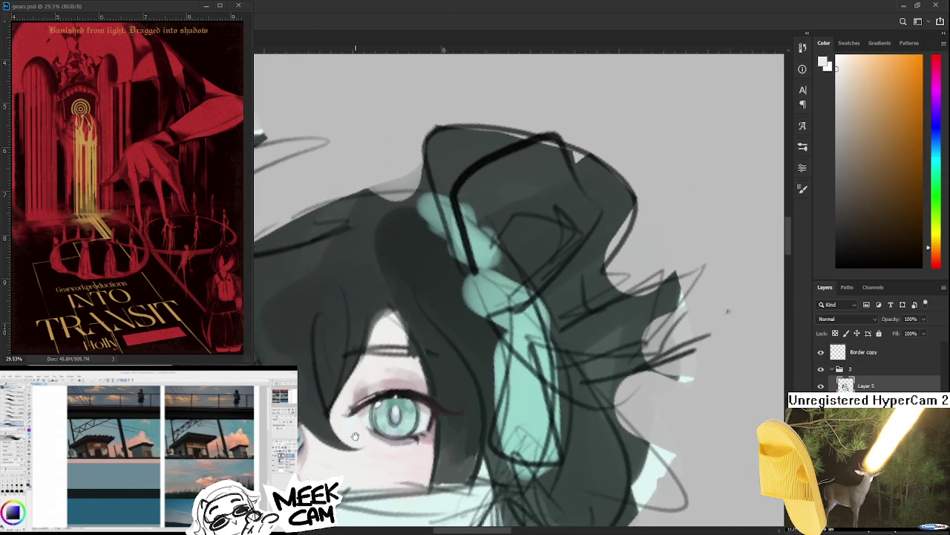
scroll(367, 402, "down", 3)
scroll(367, 401, "down", 2)
scroll(368, 405, "down", 1)
scroll(366, 410, "up", 1)
scroll(367, 411, "up", 2)
scroll(356, 416, "up", 2)
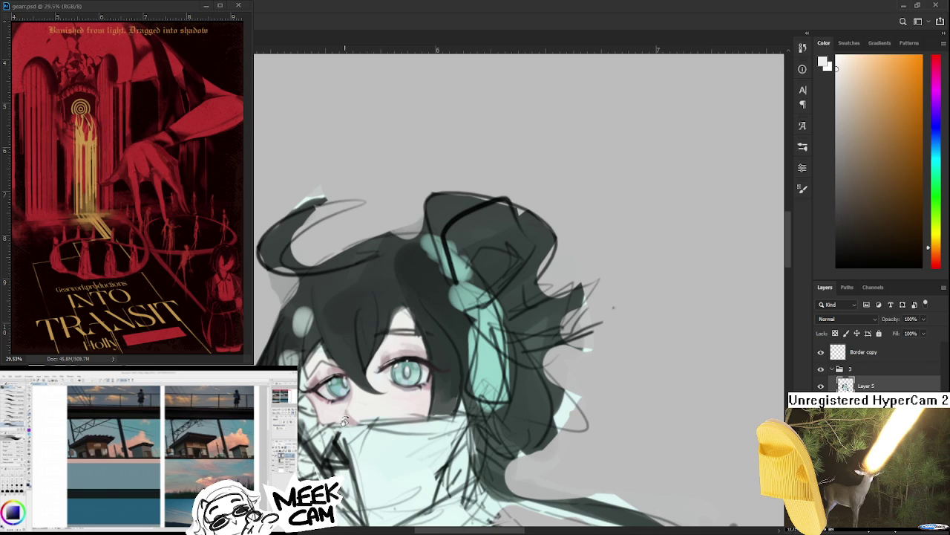
scroll(345, 420, "up", 2)
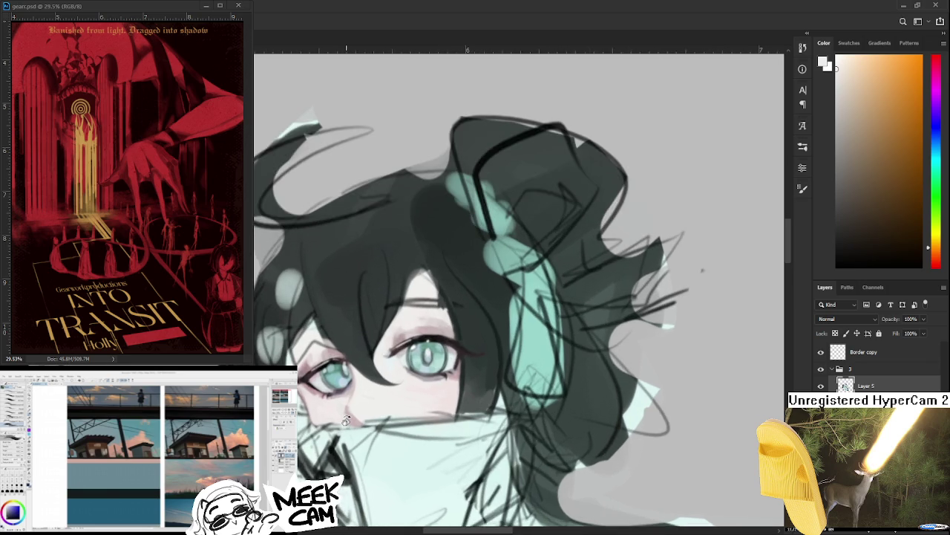
scroll(345, 420, "up", 3)
mouse_move(326, 373)
left_mouse_down()
mouse_move(369, 369)
mouse_move(357, 349)
left_mouse_up()
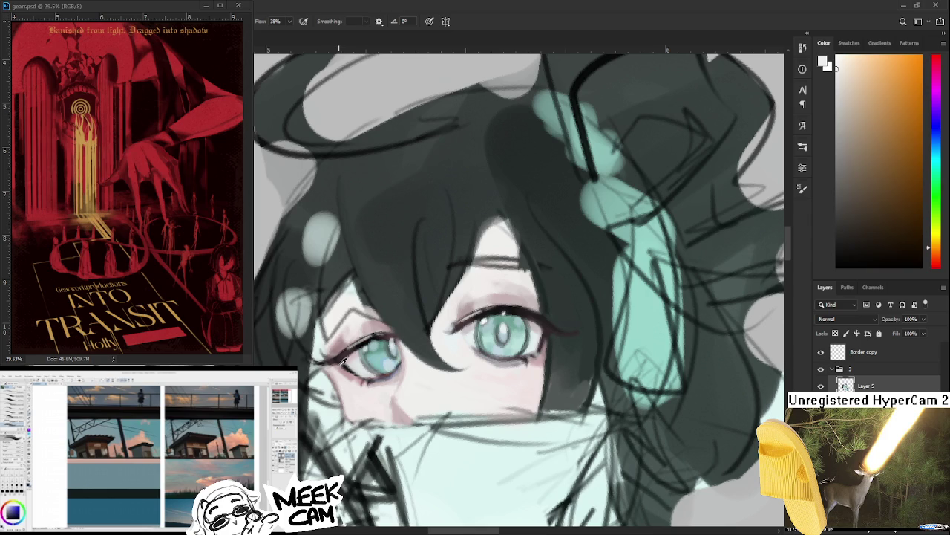
Step: Smooth the left eye's lower lid with lighter pink skin and a near-white highlight
left_click(346, 348, "alt")
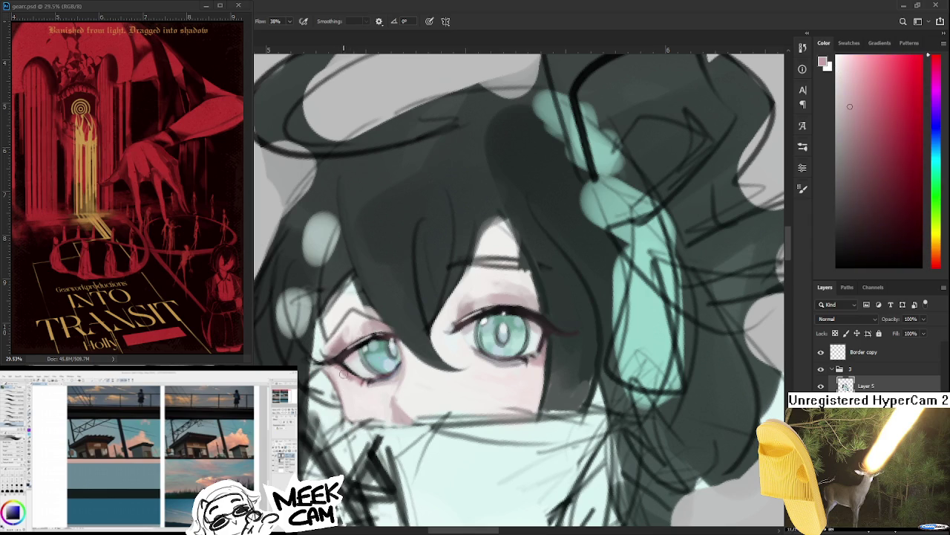
left_click(349, 375, "alt")
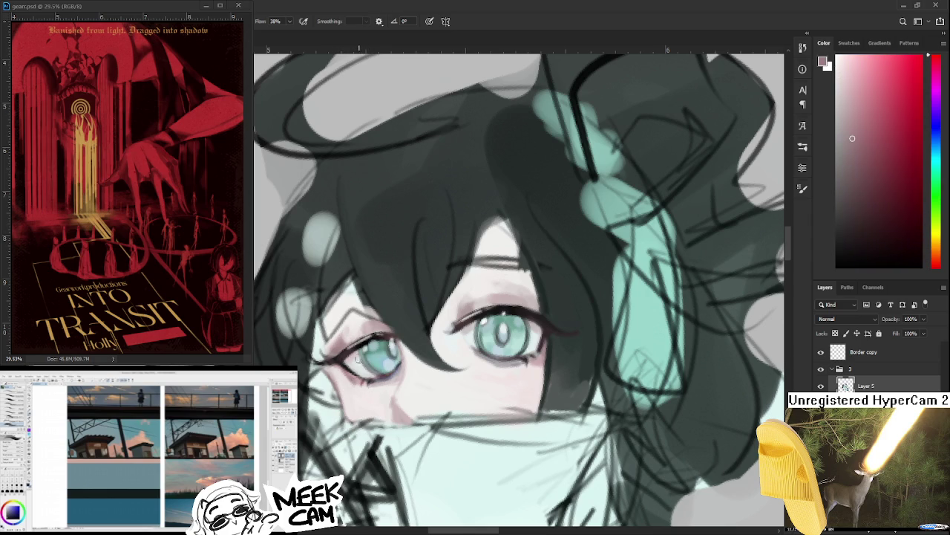
left_click(353, 375, "alt")
left_click(354, 382, "alt")
left_click(354, 383, "alt")
left_click(354, 384, "alt")
left_click(355, 387, "alt")
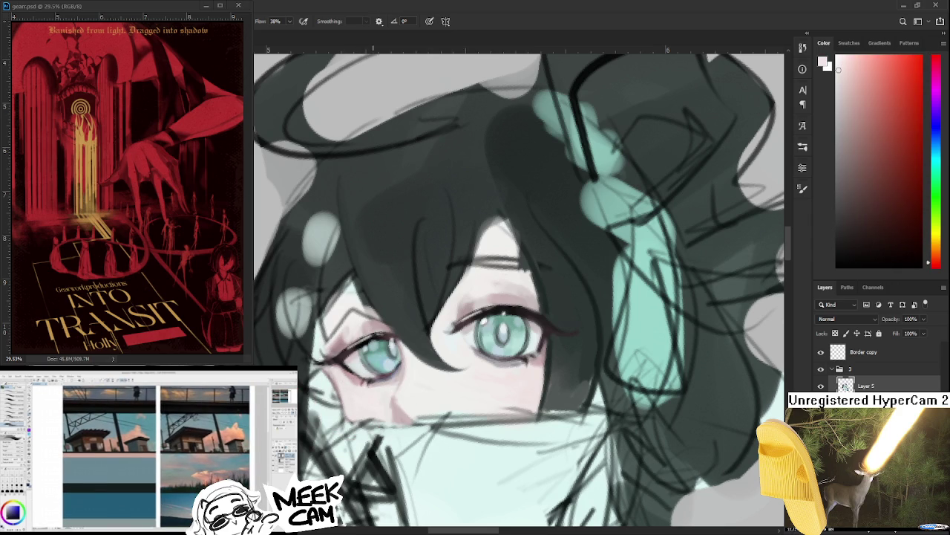
scroll(581, 327, "down", 1)
scroll(582, 332, "down", 1)
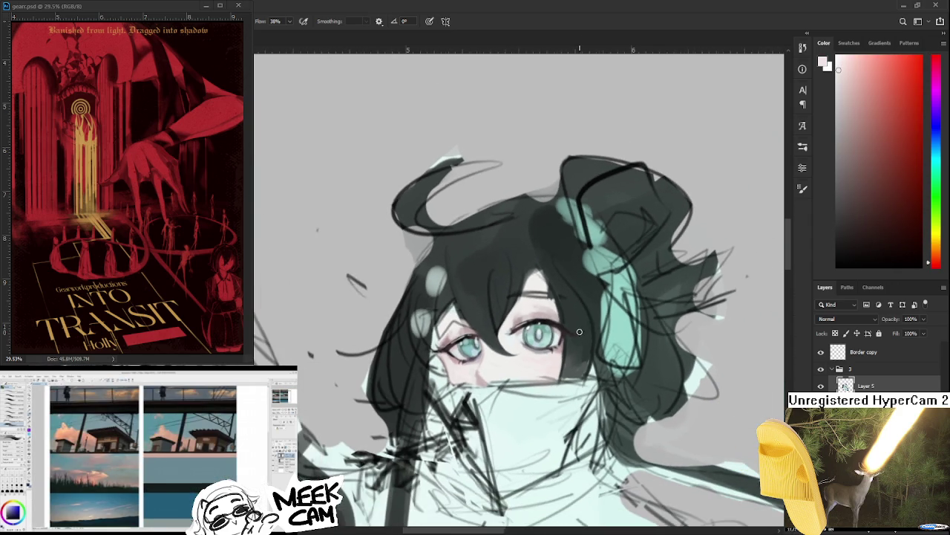
Step: Rotate the view of the face and sample light teal from the iris
scroll(582, 332, "up", 2)
scroll(572, 329, "up", 1)
left_click_drag(572, 329, 427, 387)
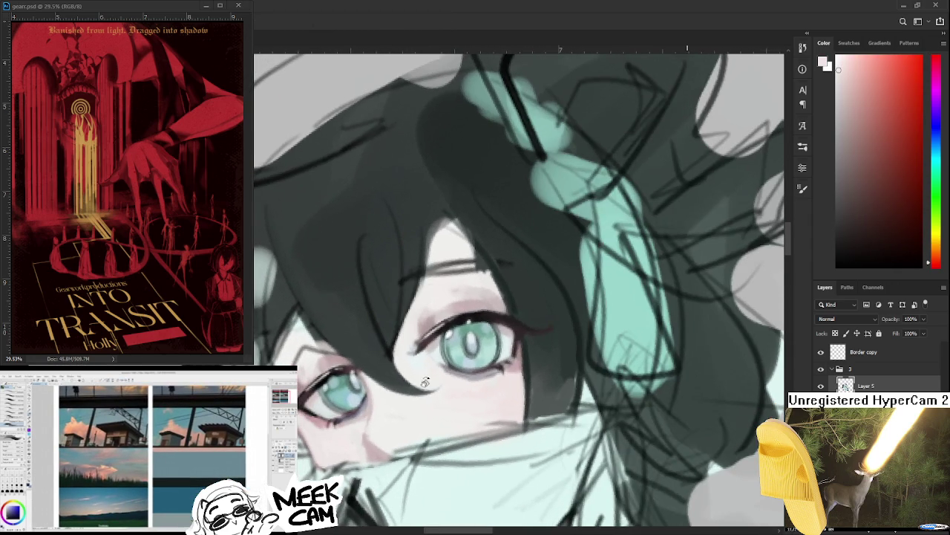
left_click(457, 346, "alt")
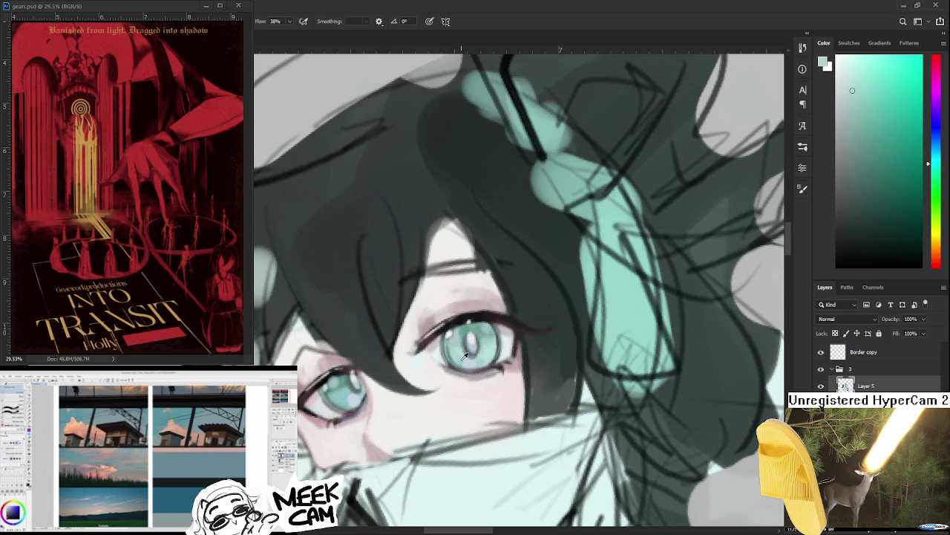
left_click(456, 354, "alt")
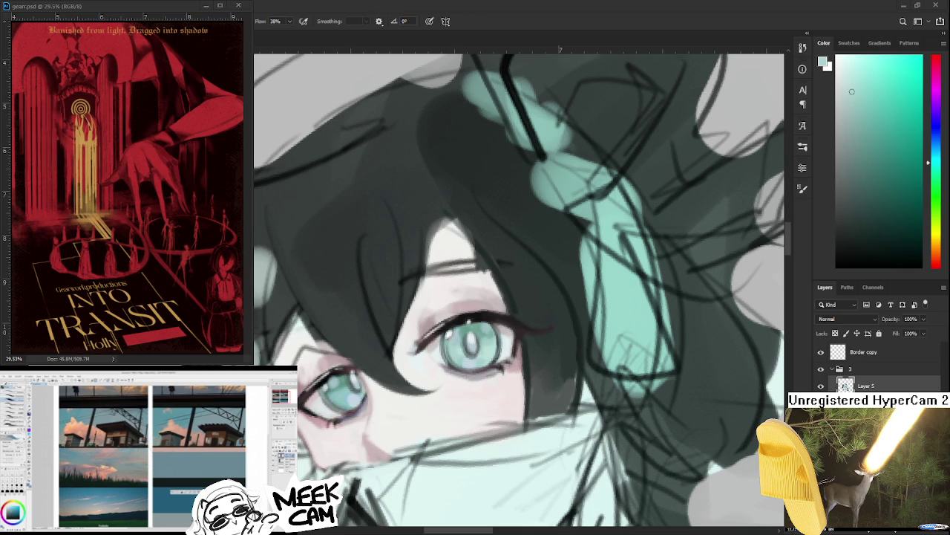
Step: Sample the pink skin around the eye, then a colour from the left eye
scroll(473, 389, "down", 1)
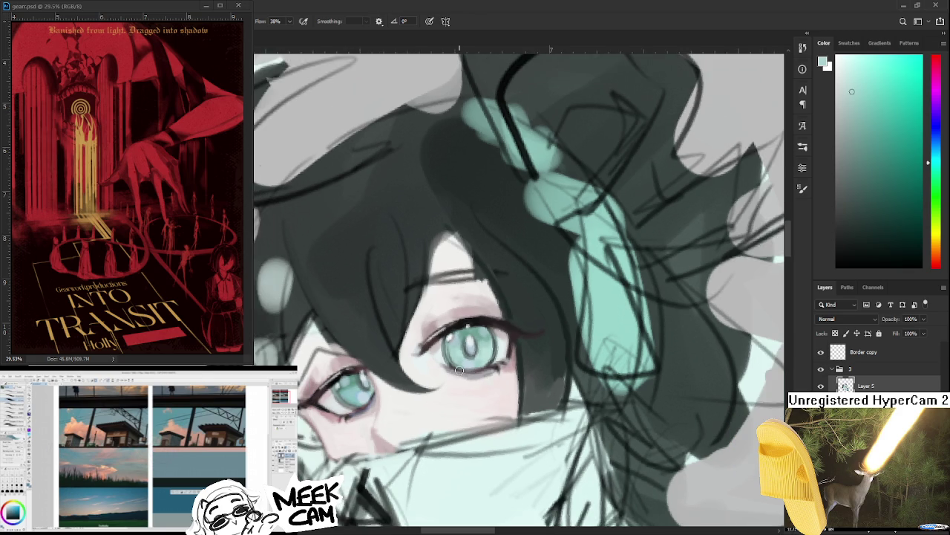
scroll(458, 371, "down", 1)
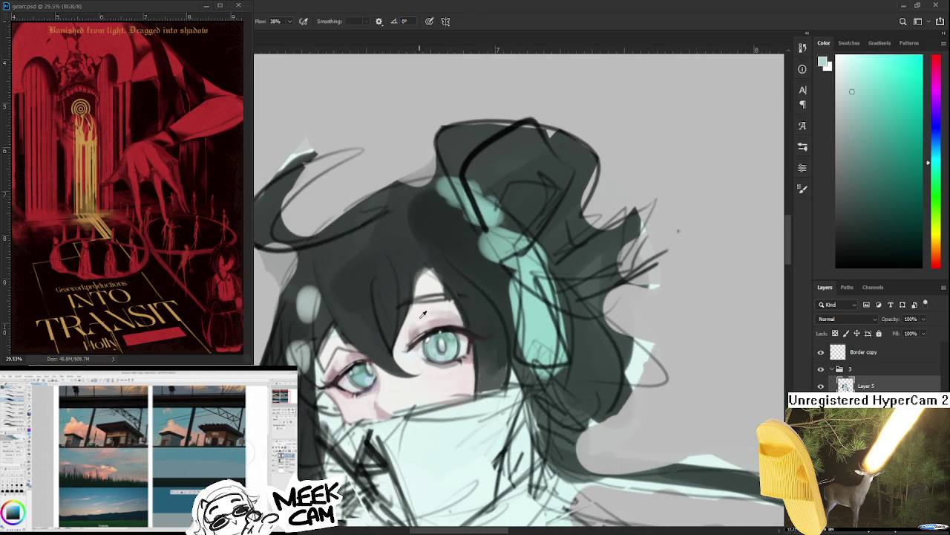
left_click(417, 322, "alt")
left_click(418, 326, "alt")
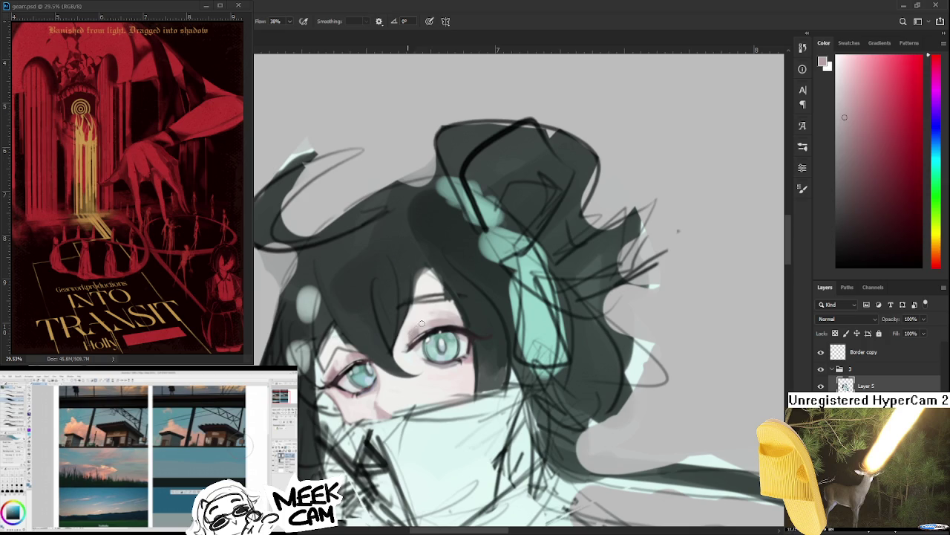
left_click(417, 323, "alt")
left_click(414, 328, "alt")
left_click(410, 328, "alt")
left_click(355, 351, "alt")
Step: Pick a near-black from the eye and frame the right eye for the beauty mark
scroll(678, 231, "down", 2)
left_click(678, 231, "shift")
scroll(663, 427, "up", 1)
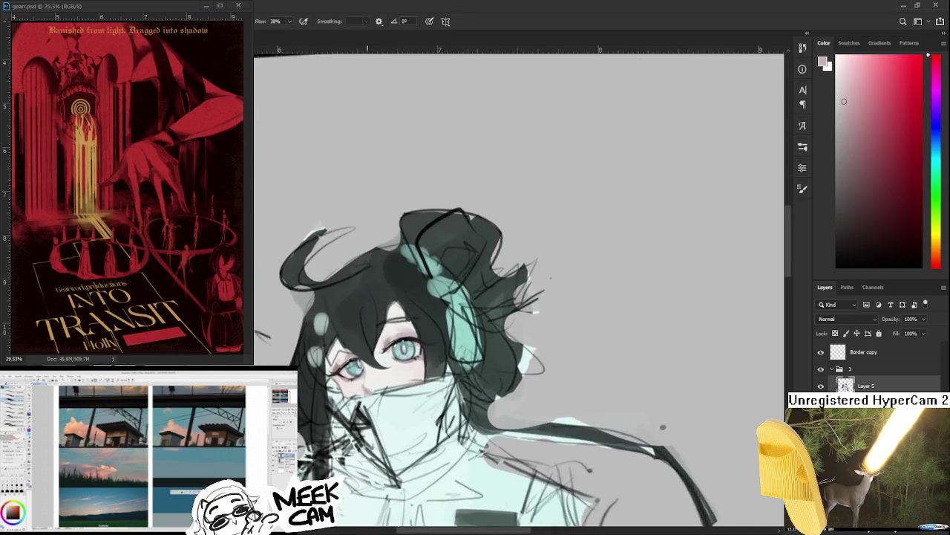
scroll(416, 349, "up", 2)
scroll(416, 349, "up", 2)
scroll(445, 326, "up", 1)
left_click(438, 297, "alt")
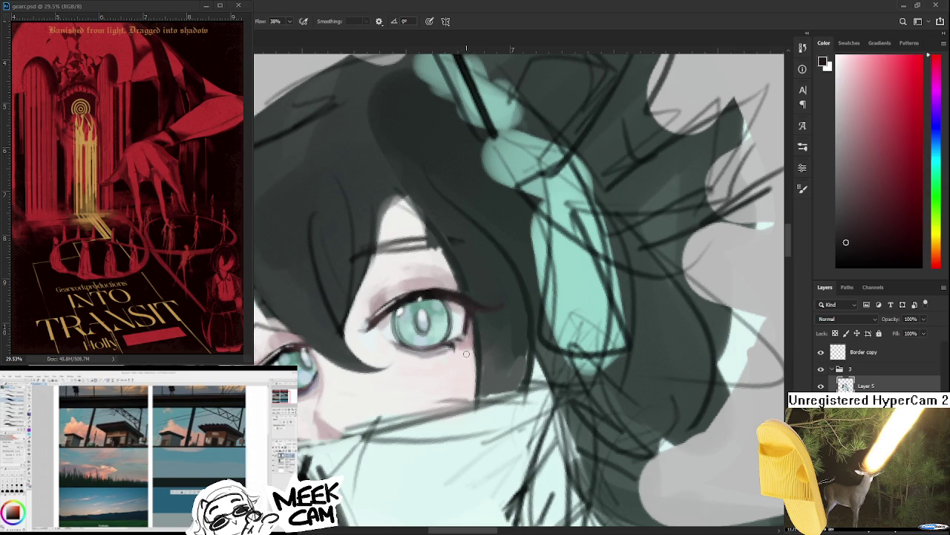
mouse_move(469, 355)
left_mouse_down()
mouse_move(553, 317)
mouse_move(548, 332)
left_mouse_up()
left_click(509, 280, "alt")
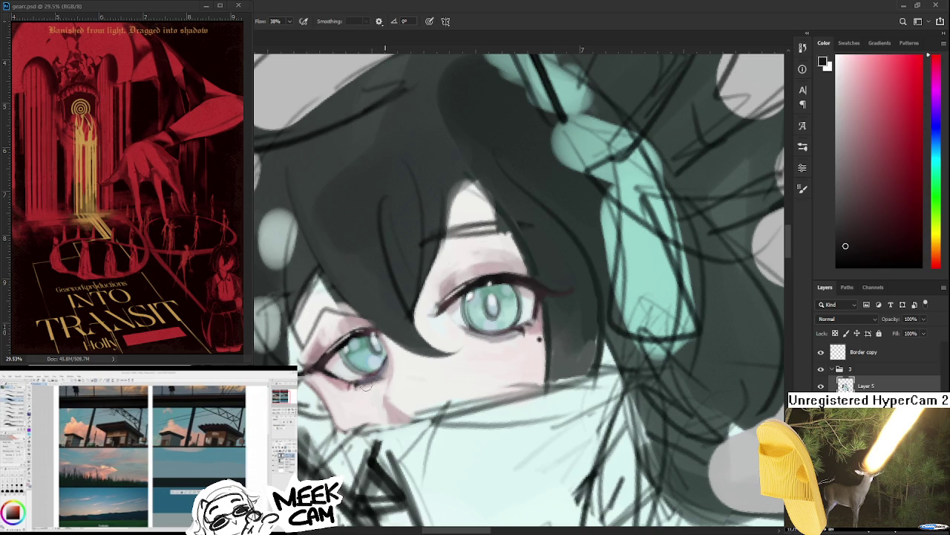
Step: Zoom out and back in on the face, then level the view rotation
left_click_drag(373, 383, 449, 336)
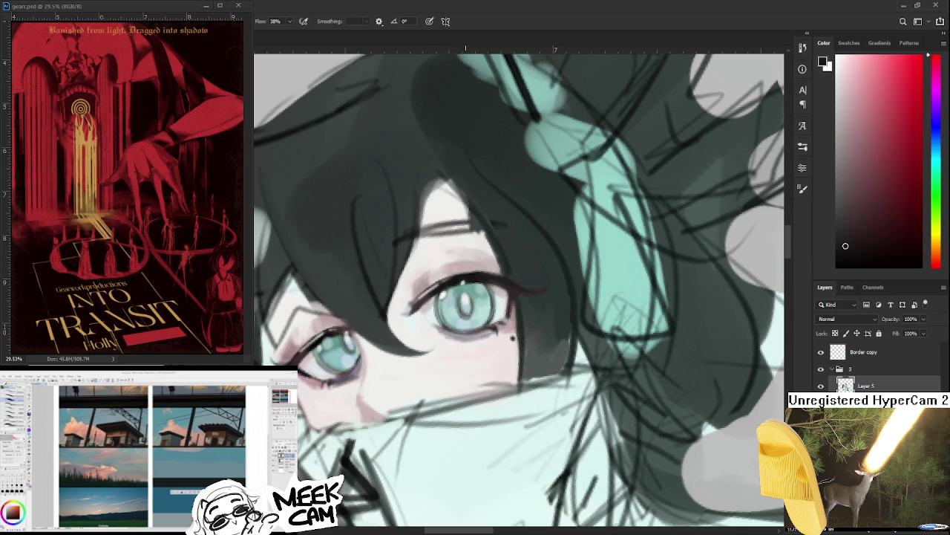
scroll(430, 391, "down", 1)
scroll(429, 391, "down", 1)
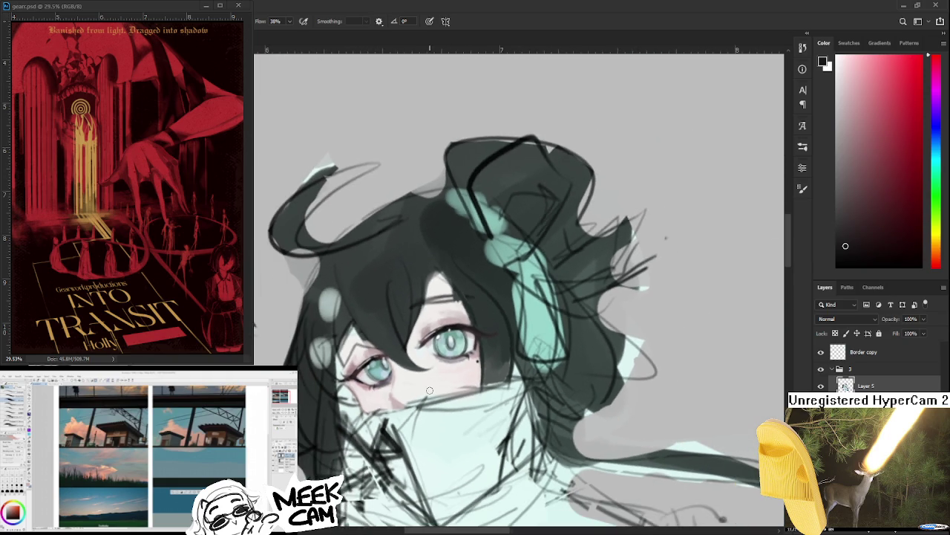
scroll(429, 390, "down", 1)
scroll(429, 390, "down", 1)
scroll(429, 391, "down", 1)
scroll(430, 390, "down", 1)
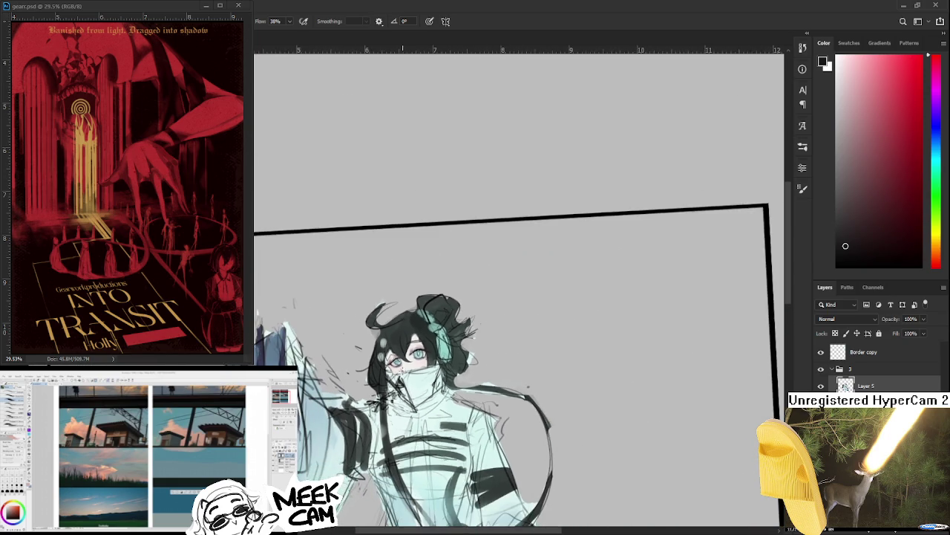
scroll(411, 375, "down", 2)
scroll(410, 375, "down", 2)
scroll(409, 367, "up", 1)
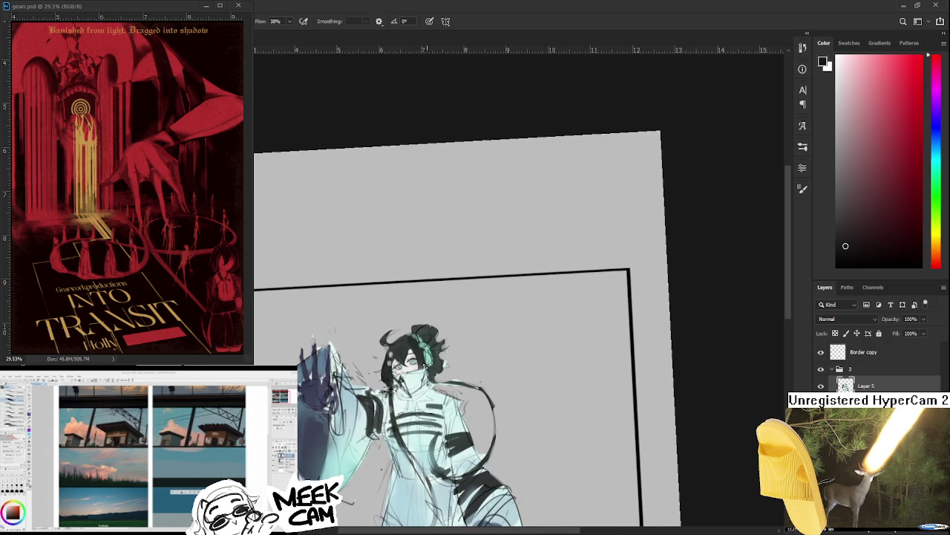
scroll(410, 368, "up", 1)
scroll(410, 367, "up", 1)
scroll(410, 368, "up", 1)
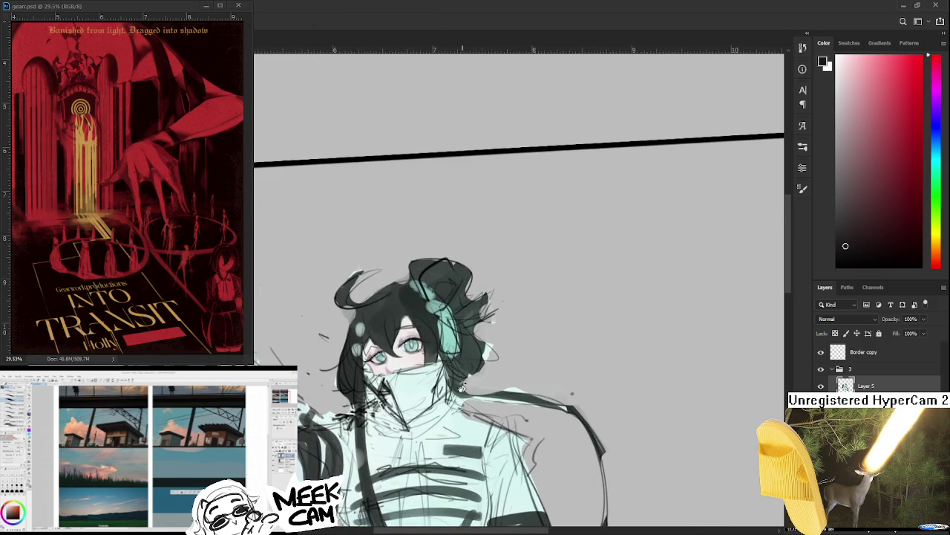
key("Escape")
Step: Flip the canvas view horizontally to check proportions, then flip it back
key("h")
scroll(462, 392, "down", 1)
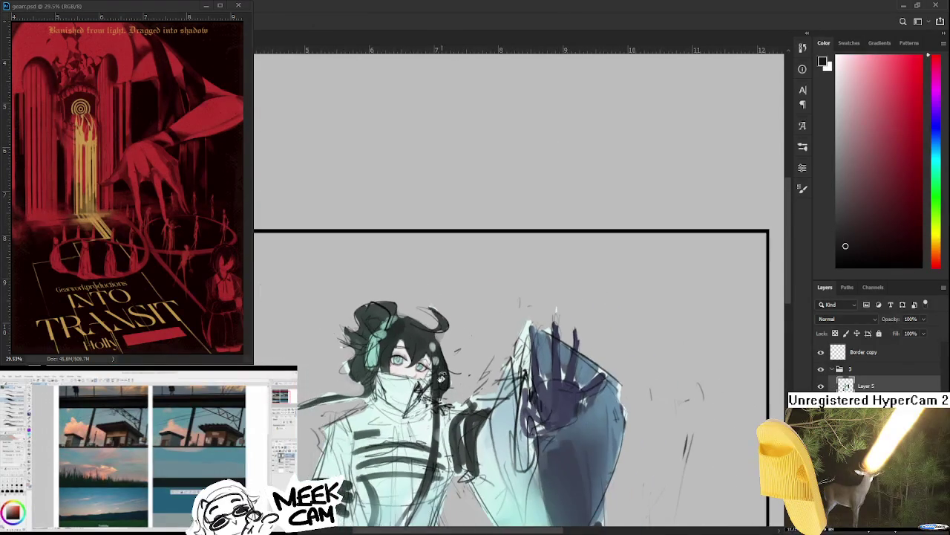
scroll(415, 355, "up", 1)
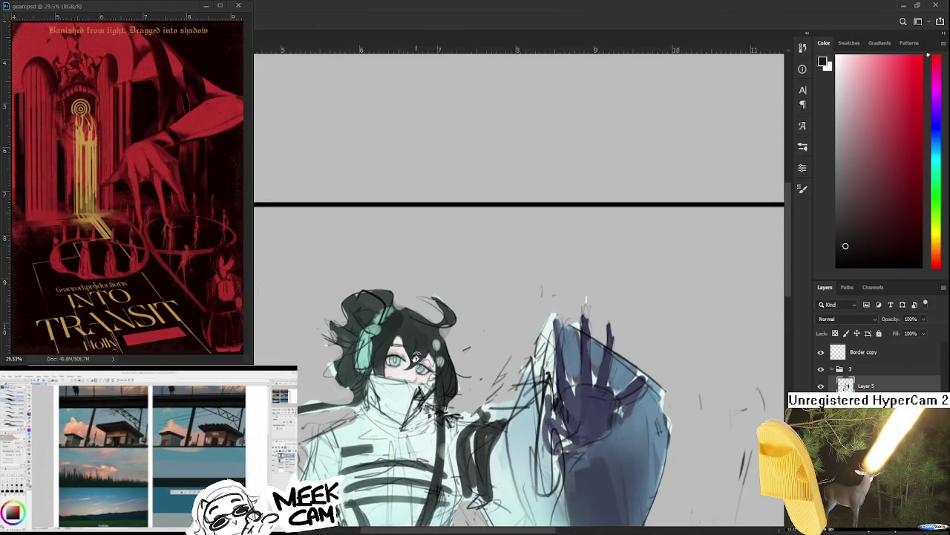
scroll(415, 355, "up", 1)
scroll(414, 356, "up", 1)
scroll(413, 357, "up", 1)
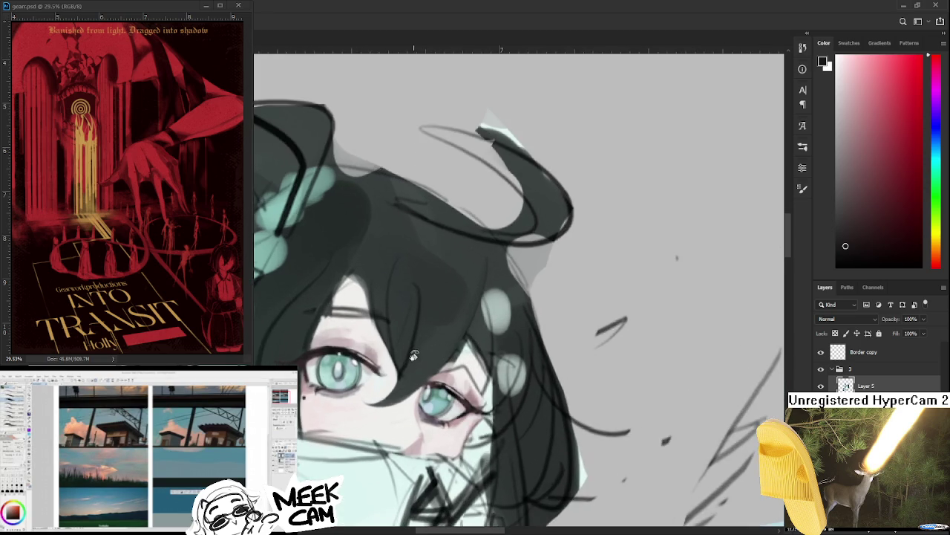
key("h")
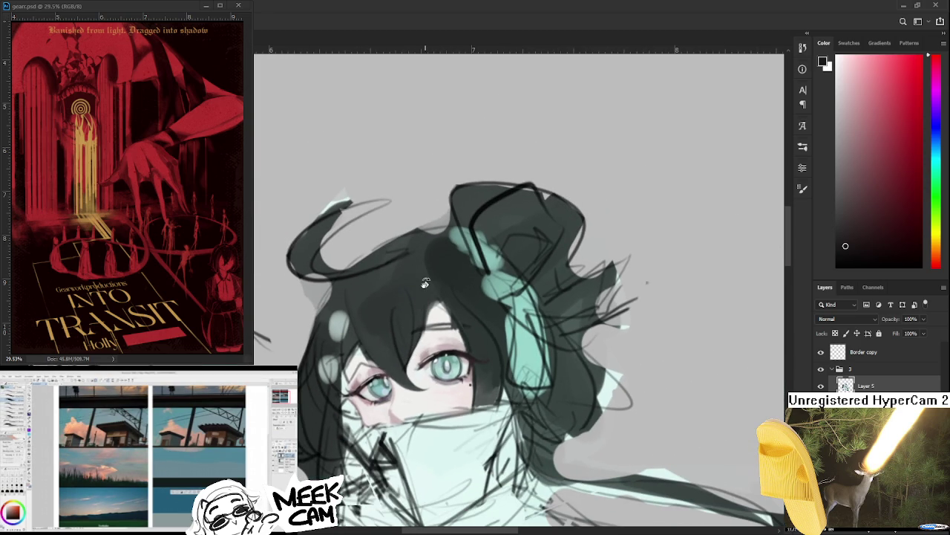
Step: Reframe the face, sample dark teal from the hair, and tilt the view
left_click_drag(421, 305, 327, 334)
left_click(349, 302, "alt")
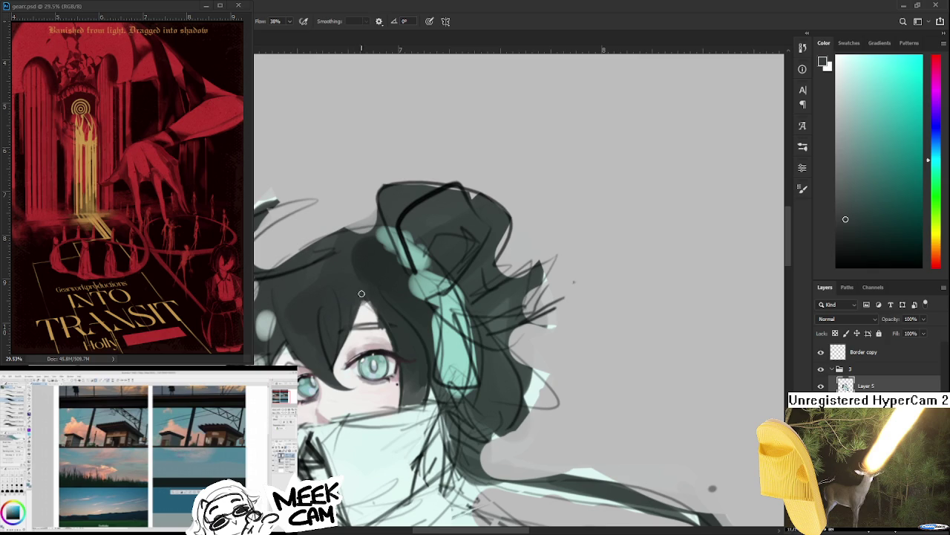
mouse_move(360, 298)
left_mouse_down()
mouse_move(407, 282)
mouse_move(441, 253)
mouse_move(401, 309)
left_mouse_up()
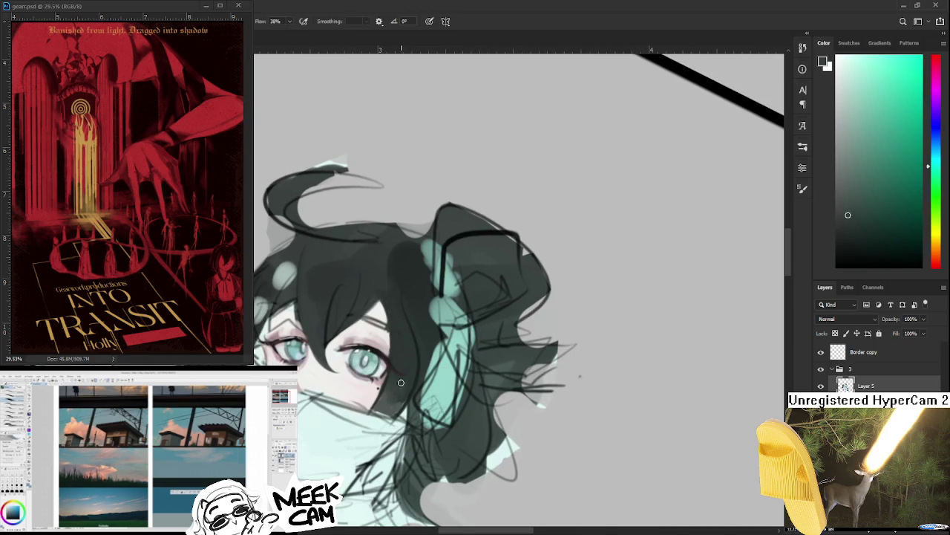
Step: Rotate and zoom out the view to show more of the body
left_click_drag(401, 389, 435, 144)
left_click_drag(402, 228, 404, 249)
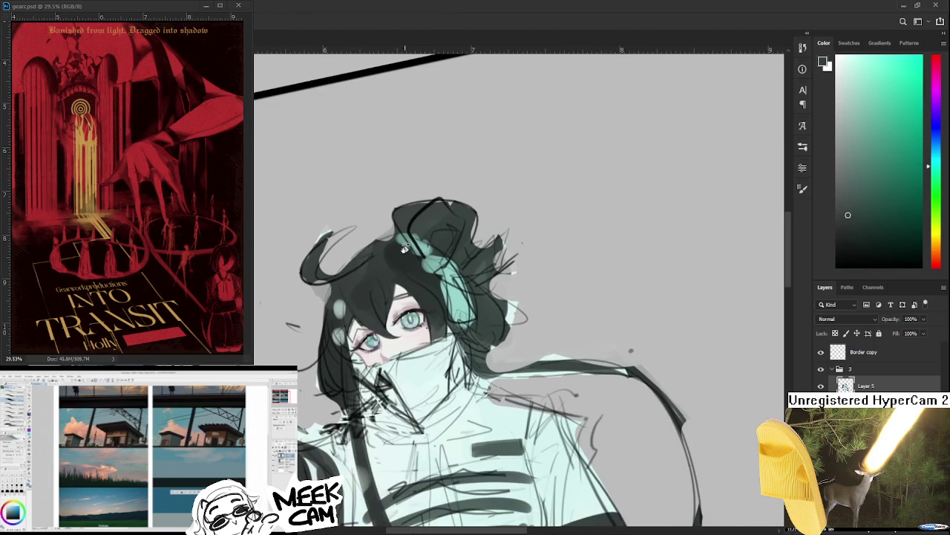
scroll(416, 260, "up", 1)
scroll(431, 273, "up", 2)
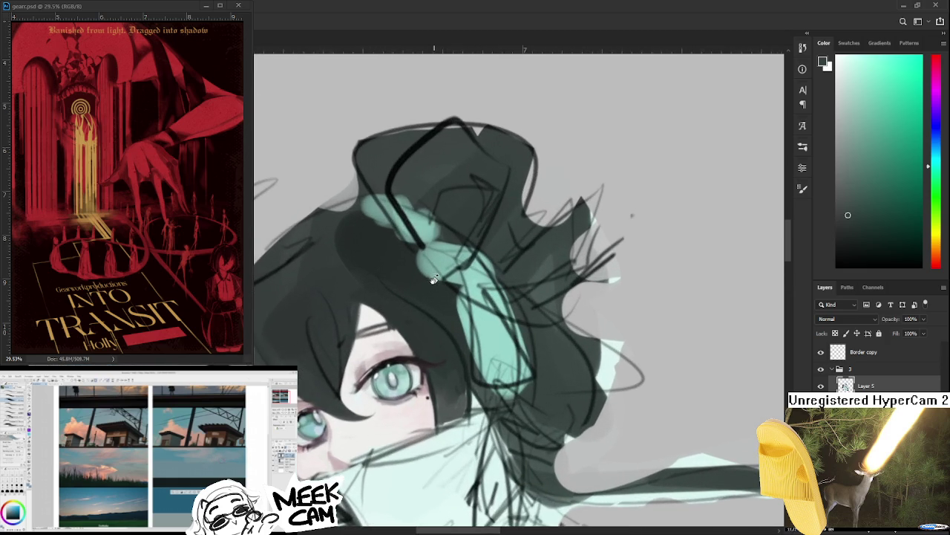
scroll(433, 276, "down", 1)
scroll(423, 301, "up", 1)
scroll(421, 301, "up", 1)
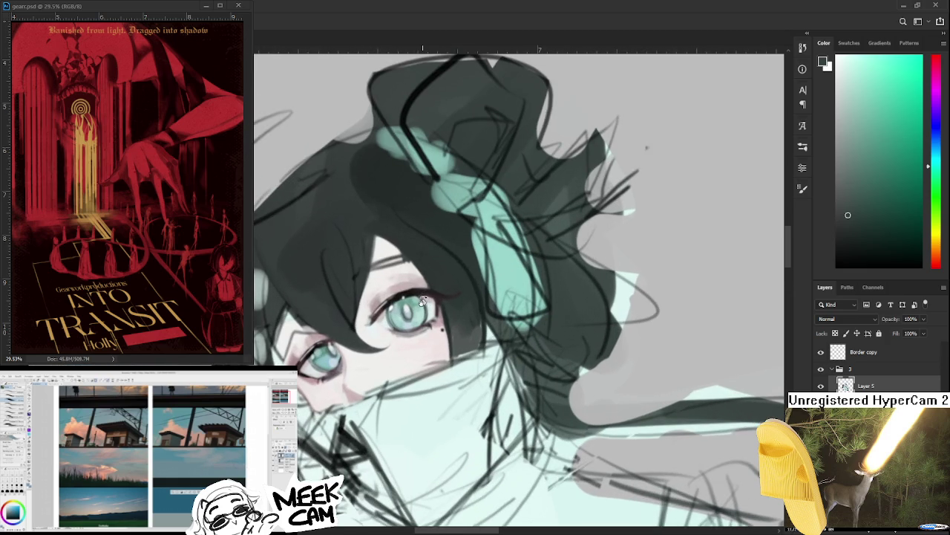
scroll(421, 301, "up", 1)
scroll(421, 300, "up", 1)
Step: With the brush, sample a dark red and paint a small stroke at the eye corner
key("b")
left_click(320, 318, "alt")
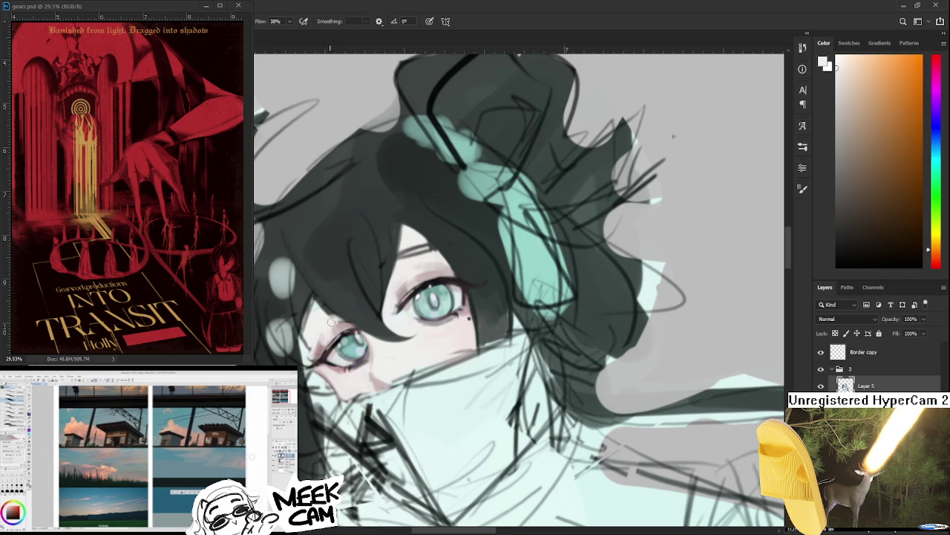
left_click(325, 327, "alt")
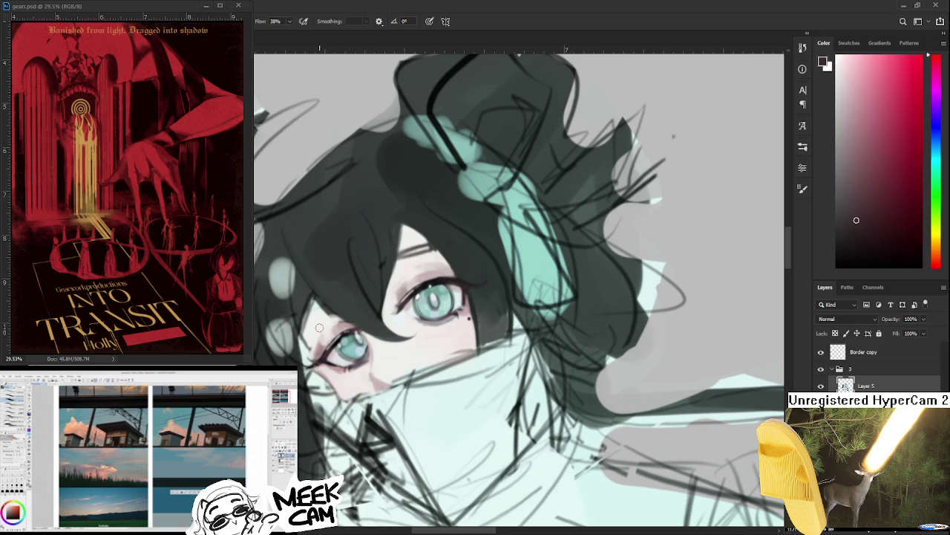
left_click_drag(316, 338, 321, 349)
Step: Rotate the tilted view back upright, then activate the poster reference document
scroll(327, 323, "down", 3)
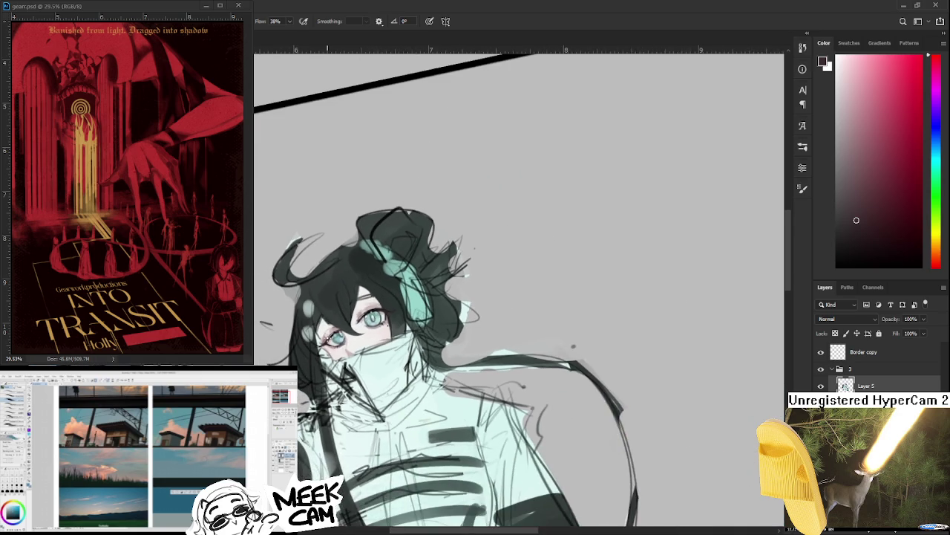
scroll(328, 335, "up", 2)
scroll(303, 337, "up", 1)
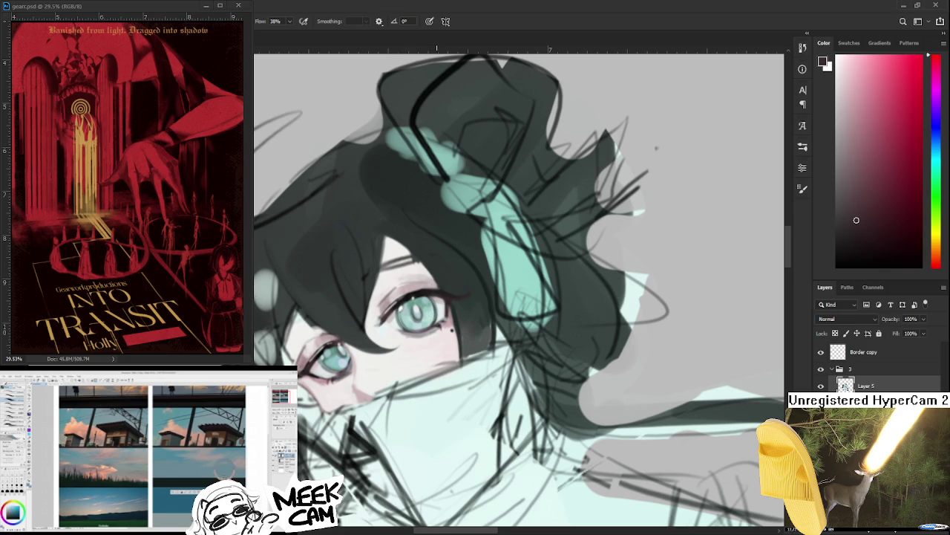
scroll(437, 281, "down", 2)
key("r")
mouse_move(445, 285)
left_mouse_down()
mouse_move(420, 434)
mouse_move(491, 390)
left_mouse_up()
key("b")
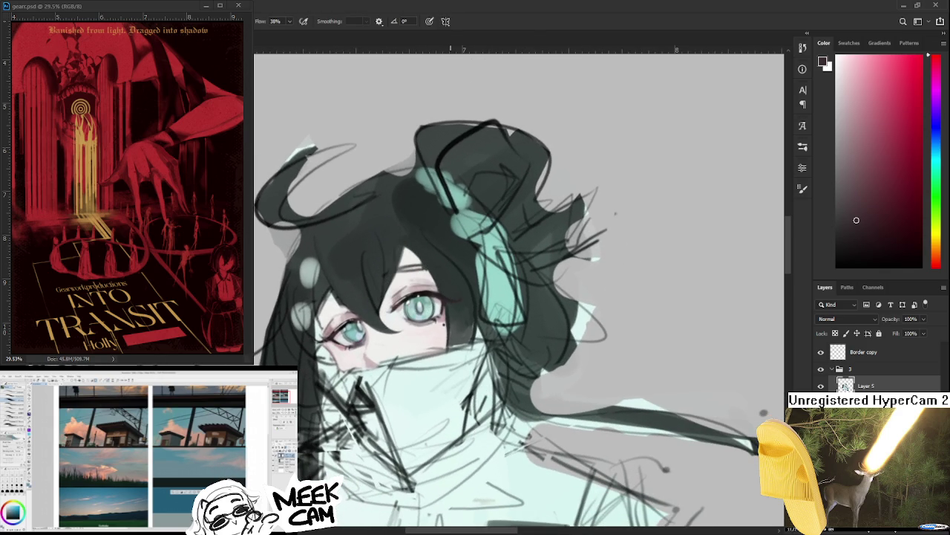
left_click_drag(458, 358, 458, 355)
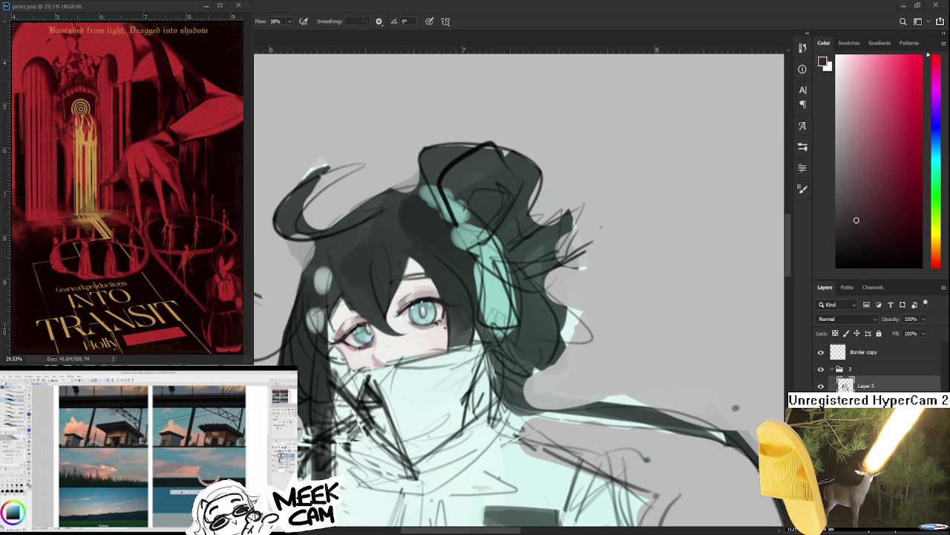
left_click(202, 360)
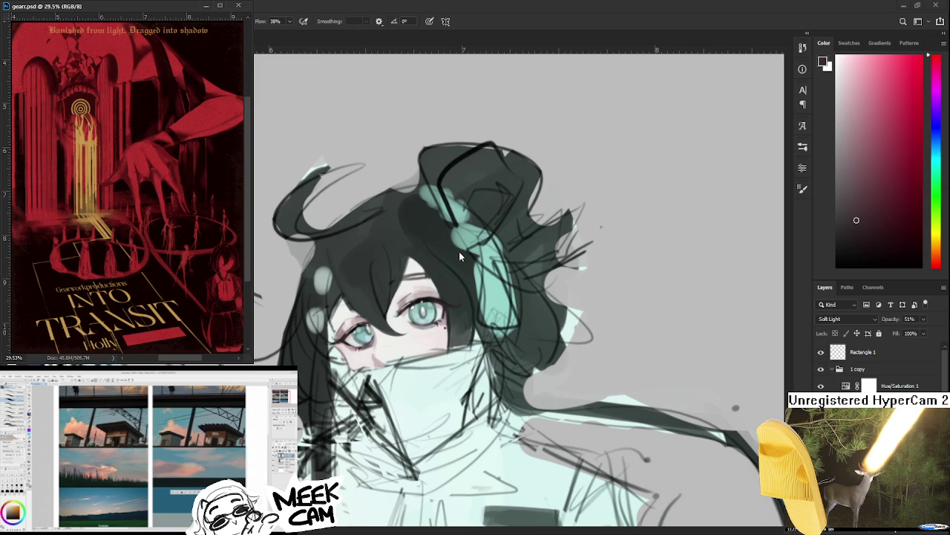
Step: Zoom and pan the gears.psd reference to show its title, narrowing its window slightly
scroll(123, 185, "down", 1)
scroll(124, 185, "down", 1)
scroll(123, 186, "down", 1)
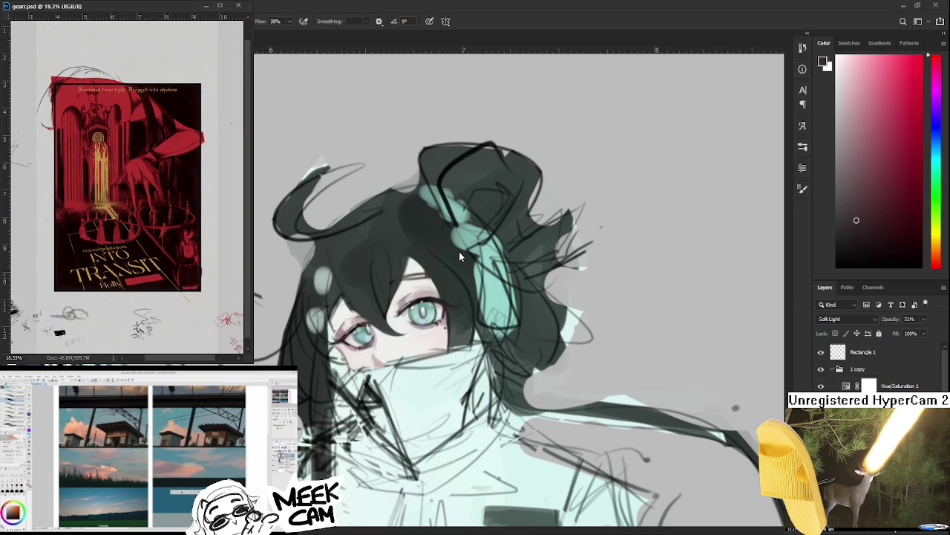
scroll(242, 257, "up", 3)
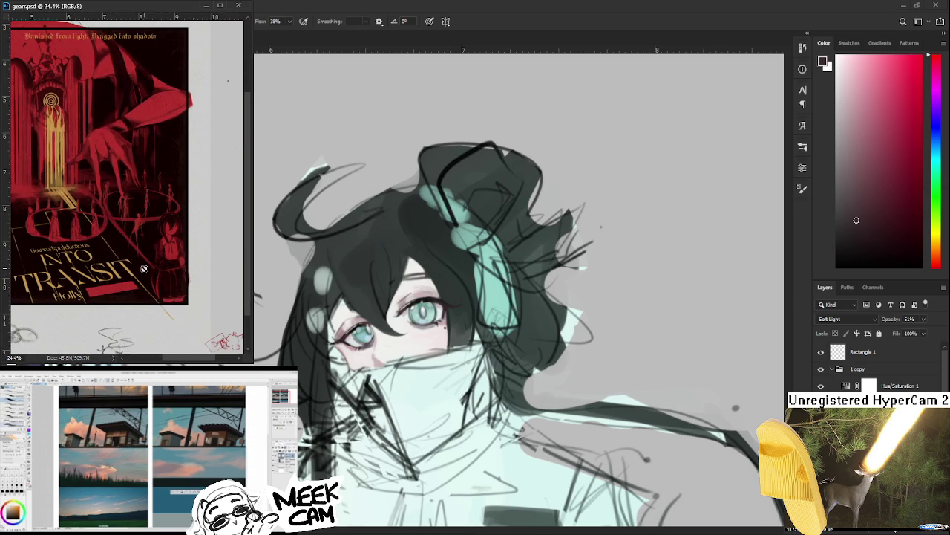
scroll(141, 278, "down", 1)
scroll(141, 278, "up", 1)
scroll(149, 286, "up", 1)
scroll(155, 293, "up", 1)
scroll(162, 299, "up", 1)
left_click_drag(162, 300, 156, 309)
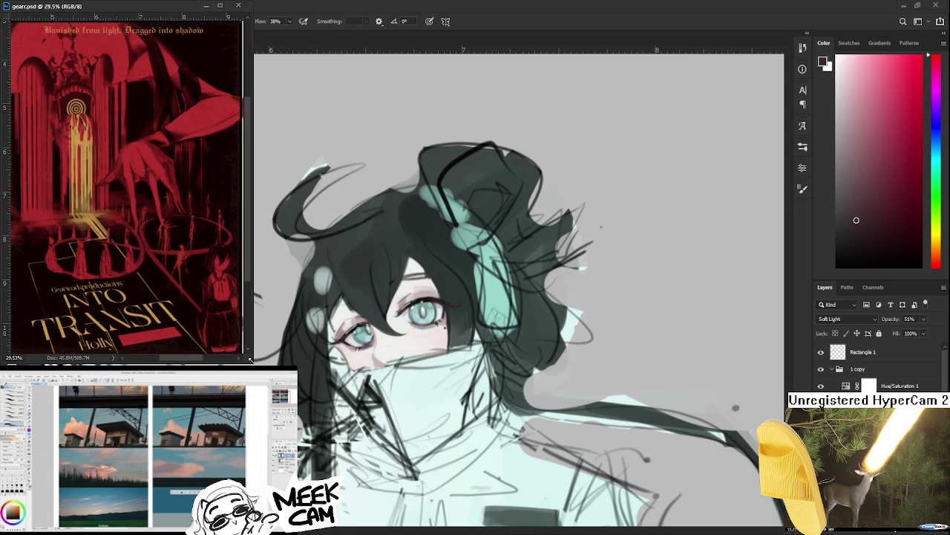
left_click_drag(250, 358, 248, 360)
Step: Refocus the girl painting, minimize the floating reference window, and go to the Home screen
left_click(330, 413)
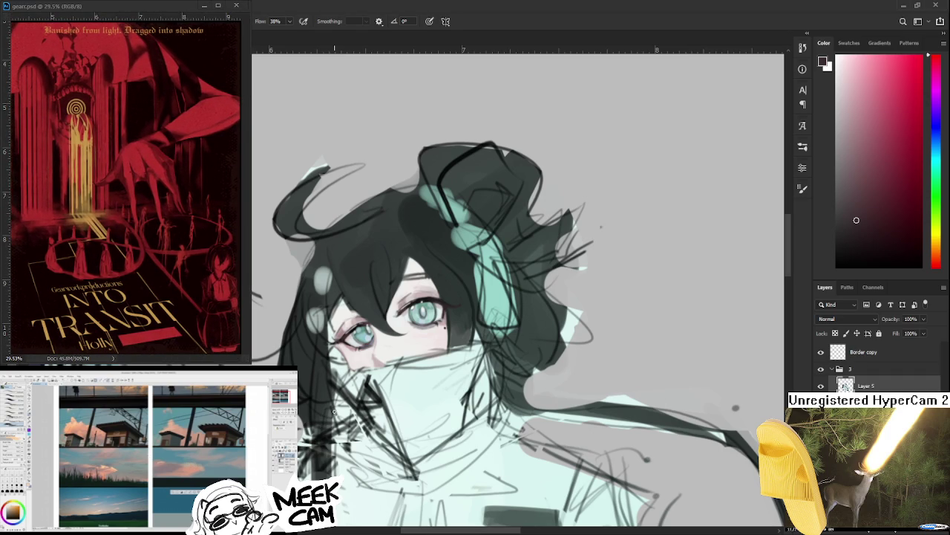
scroll(336, 401, "down", 2)
scroll(337, 401, "down", 2)
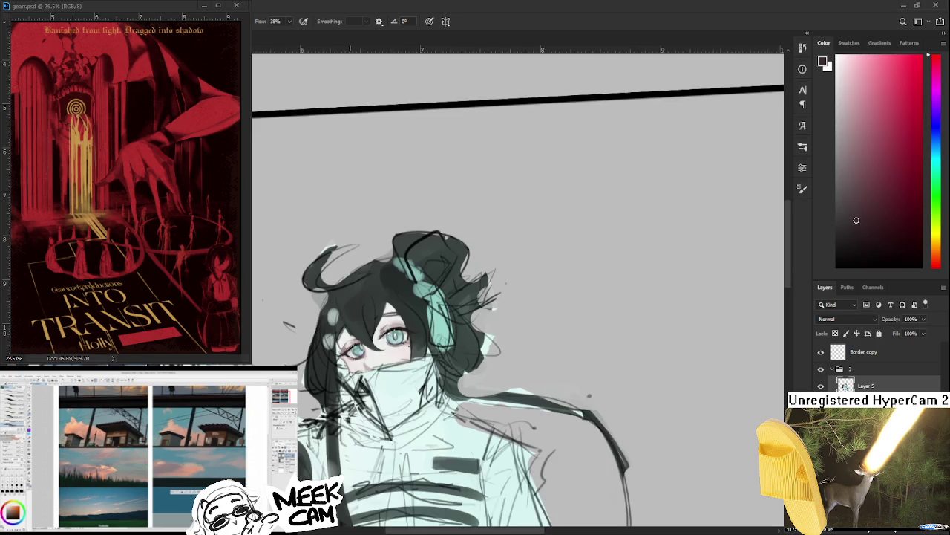
scroll(336, 401, "down", 1)
scroll(351, 371, "up", 2)
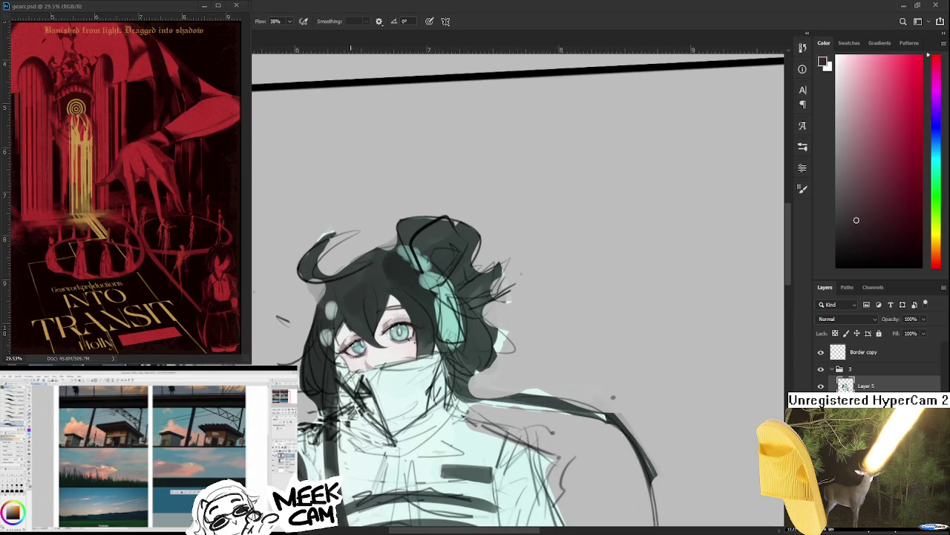
scroll(349, 373, "down", 1)
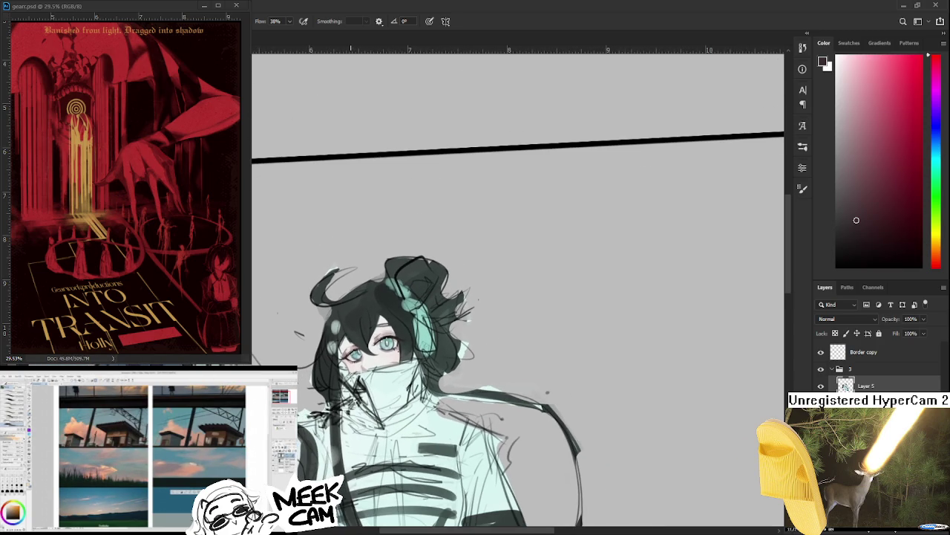
left_click(204, 5)
left_click(13, 21)
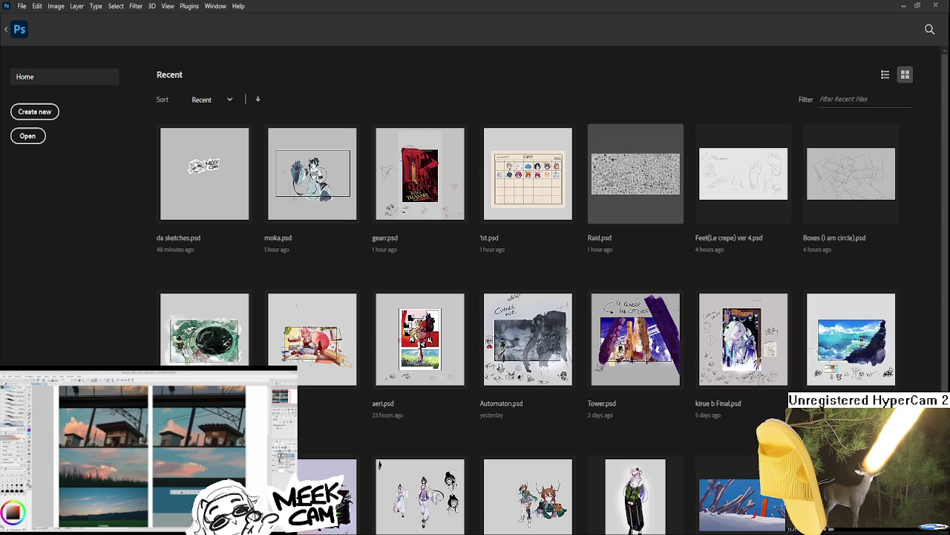
Step: Open Raid.psd from Recent and zoom and pan across its inked head sketches
left_click(672, 194)
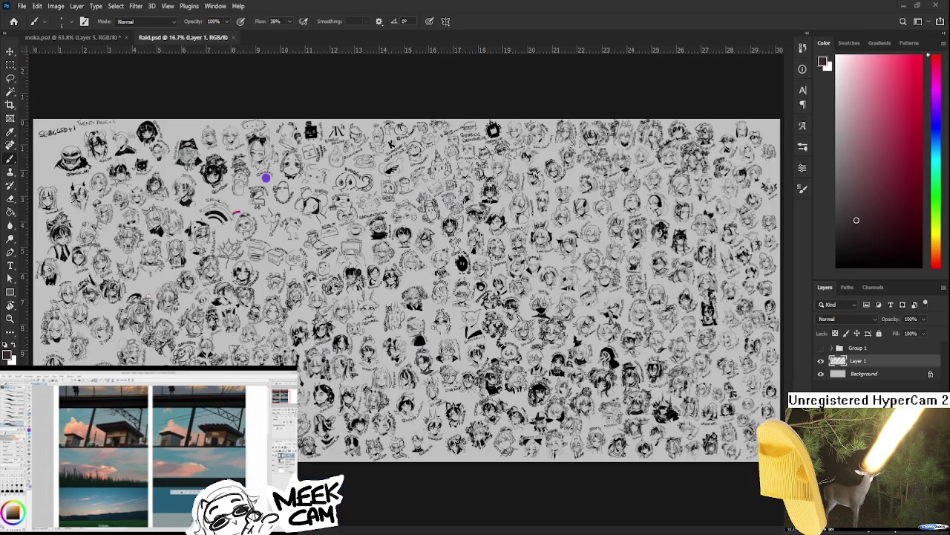
mouse_move(265, 178)
left_mouse_down()
mouse_move(434, 407)
mouse_move(732, 446)
left_mouse_up()
scroll(407, 285, "down", 3)
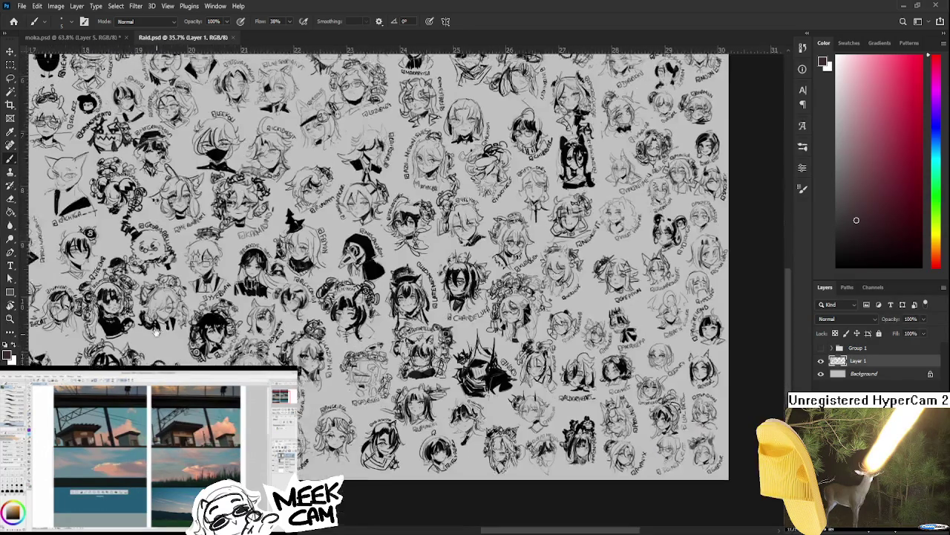
left_click_drag(407, 286, 520, 297)
scroll(407, 285, "up", 3)
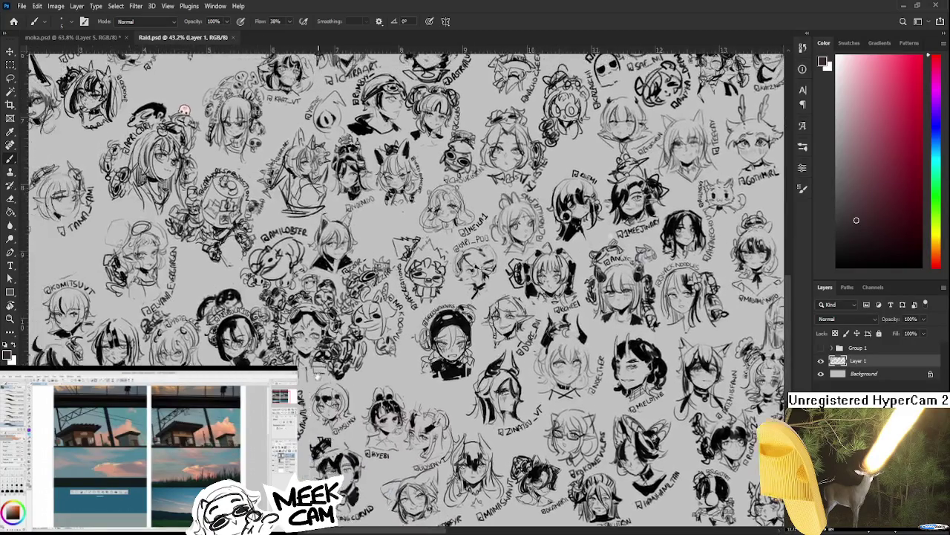
left_click_drag(183, 111, 255, 136)
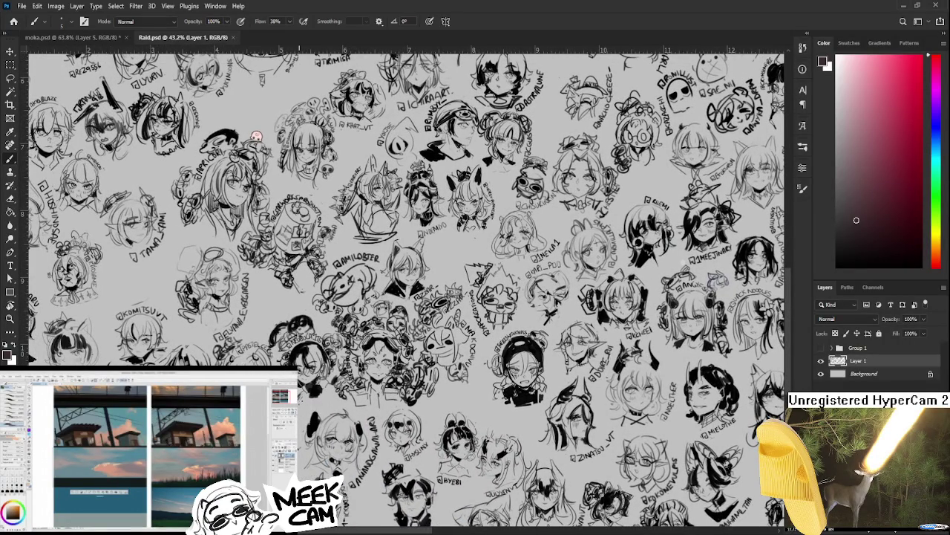
scroll(178, 185, "up", 1)
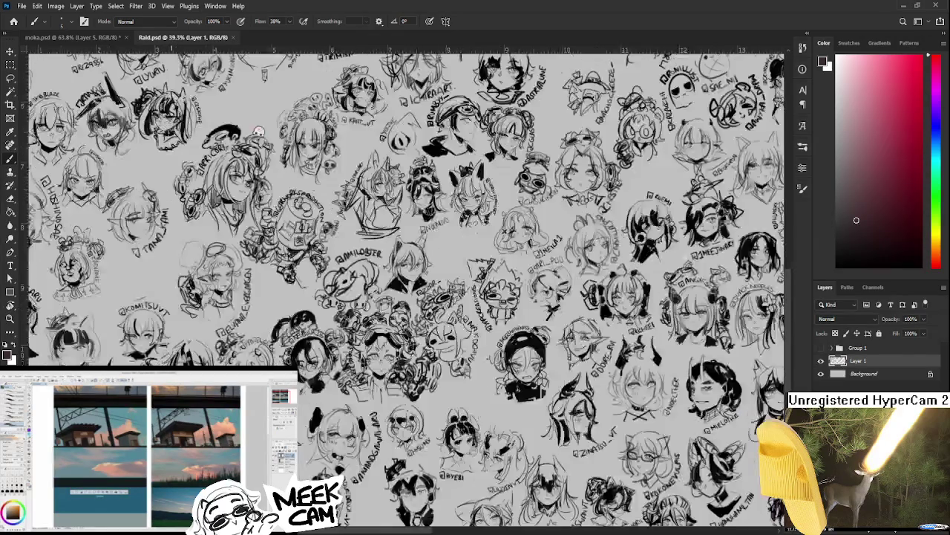
scroll(408, 222, "down", 3)
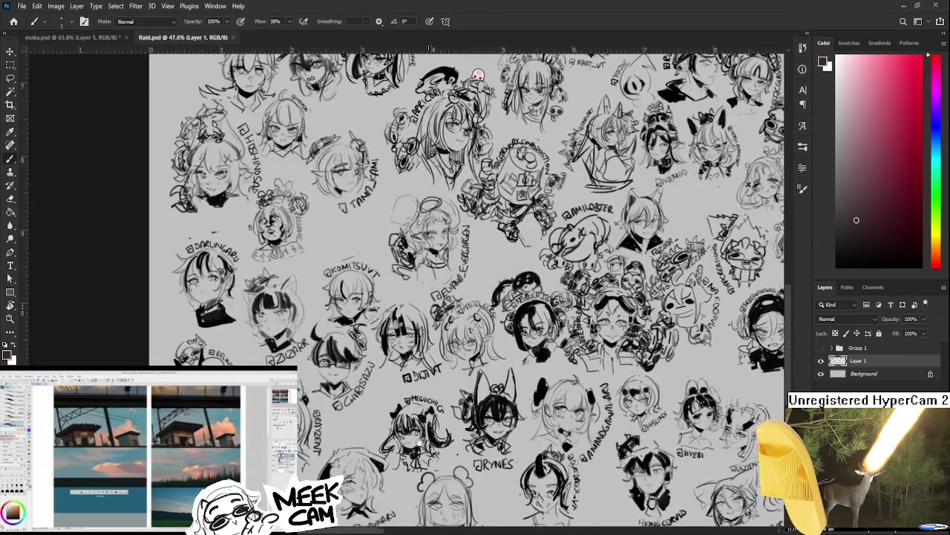
Step: Zoom in and scroll to the girl with straight bangs on the sketch sheet
scroll(579, 327, "up", 2)
scroll(579, 327, "up", 2)
scroll(404, 290, "up", 1)
scroll(405, 290, "right", 2)
scroll(405, 289, "right", 2)
scroll(404, 290, "right", 2)
scroll(278, 168, "up", 1)
scroll(279, 168, "left", 2)
scroll(279, 167, "left", 2)
scroll(278, 167, "up", 1)
scroll(278, 168, "up", 1)
scroll(334, 282, "up", 1)
scroll(357, 304, "up", 1)
scroll(376, 315, "up", 1)
scroll(357, 319, "right", 1)
scroll(357, 319, "up", 1)
scroll(312, 330, "right", 1)
scroll(312, 331, "up", 1)
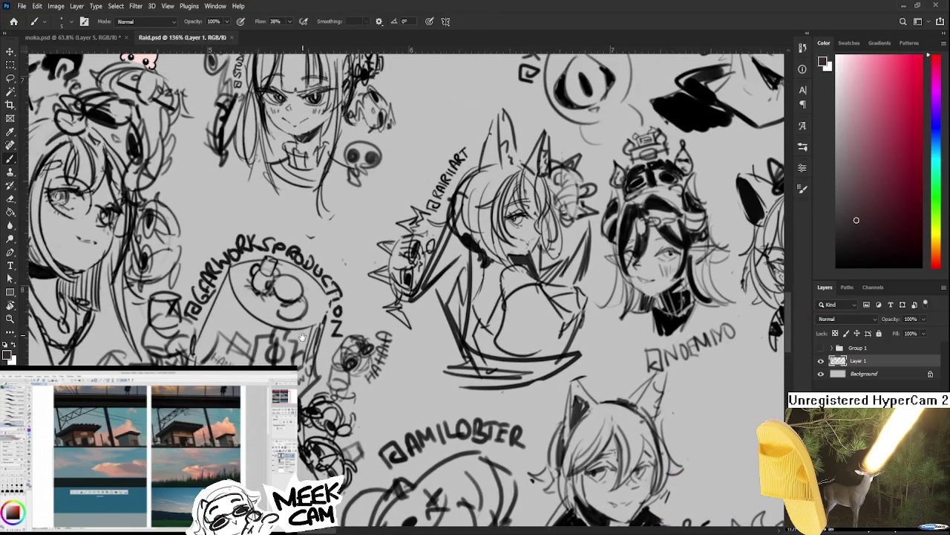
scroll(290, 338, "right", 1)
scroll(290, 337, "up", 1)
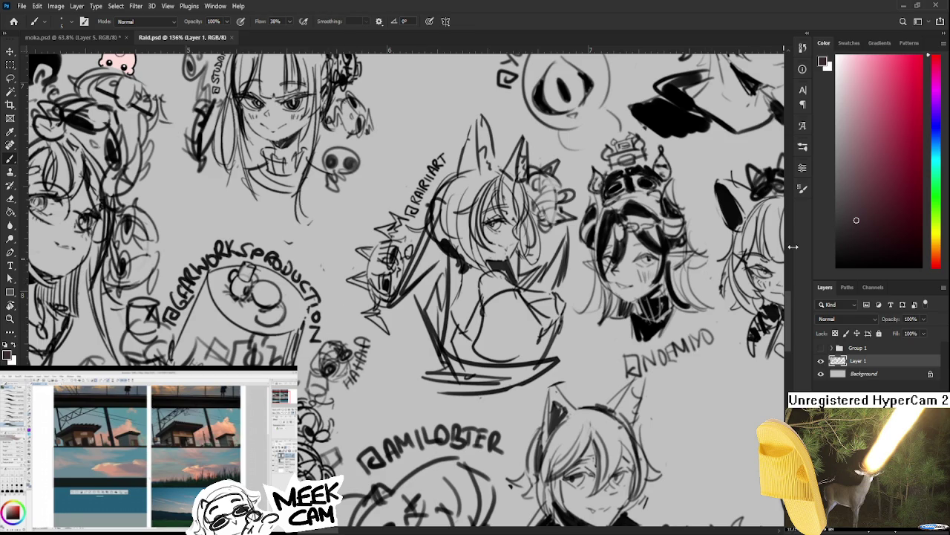
Step: Set the colour to pure black and sketch strokes below her chin, undoing to redraw
left_click_drag(847, 252, 818, 283)
left_click_drag(334, 313, 341, 331)
key("ctrl+z")
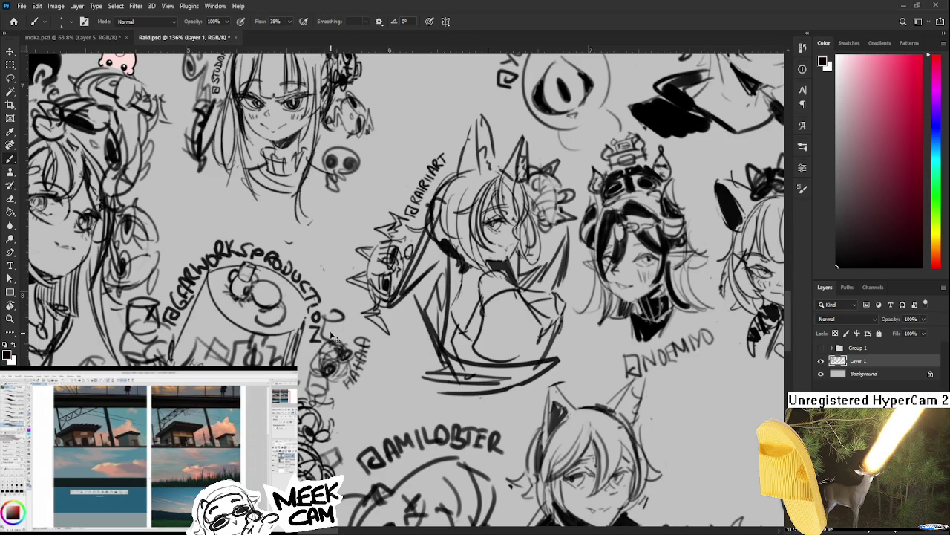
left_click_drag(334, 274, 297, 355)
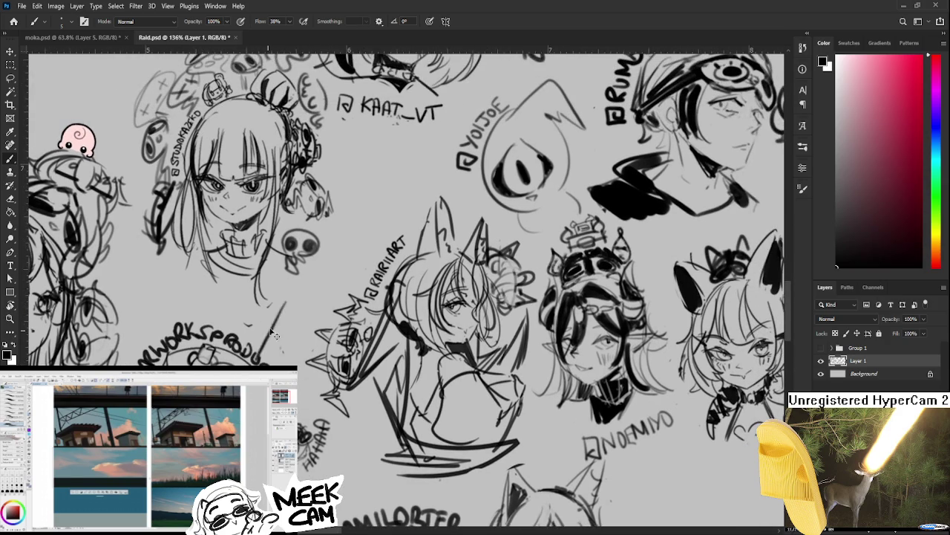
key("ctrl+z")
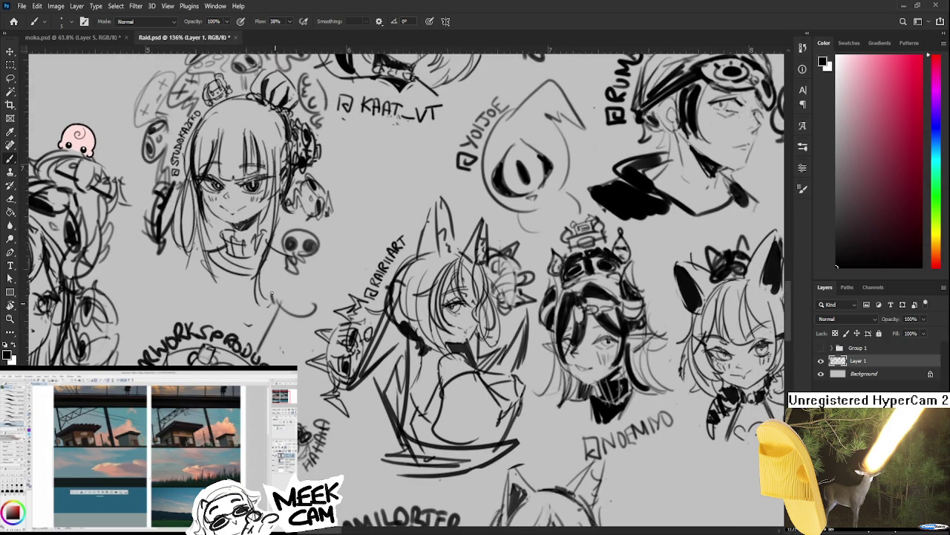
key("ctrl+z")
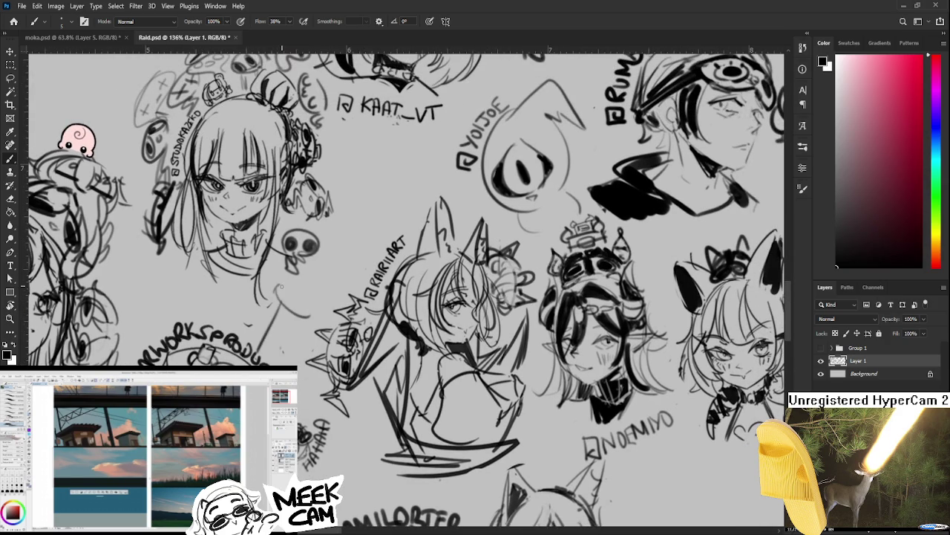